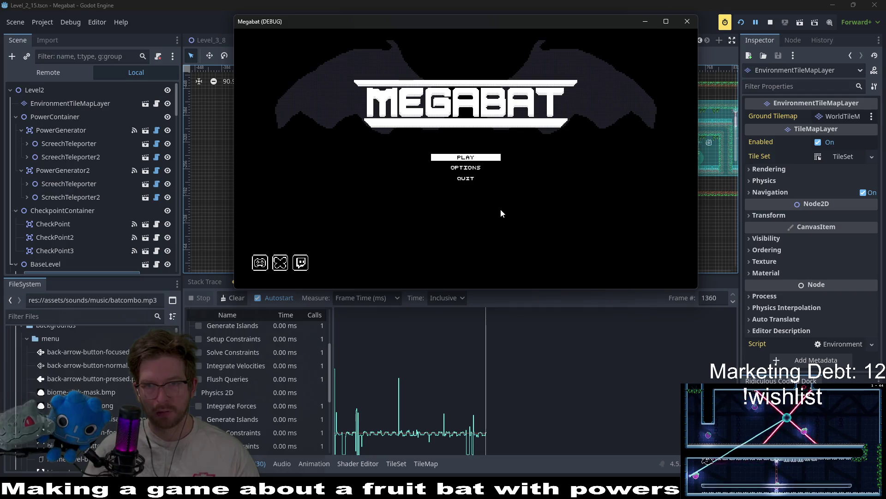
Relaunch the Megabat game in a resized window to watch the intro, then return to the Profiler
{"action": "left_click", "coordinate": [686, 22]}
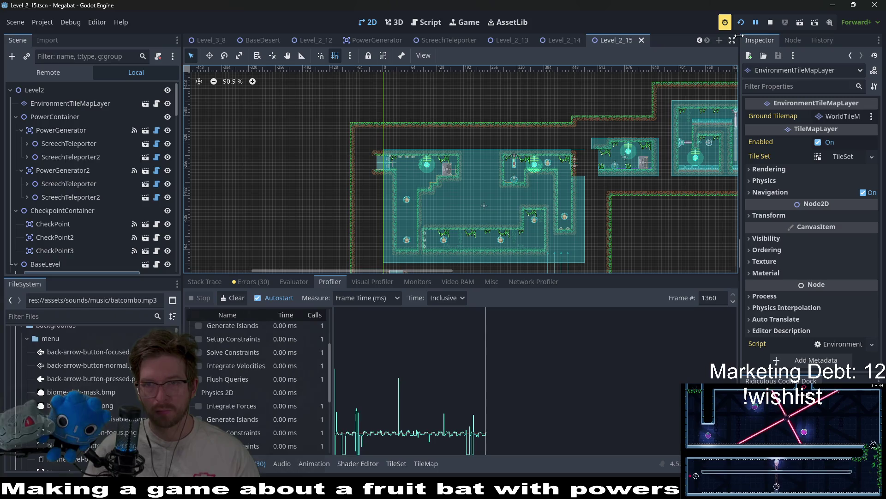
{"action": "left_click", "coordinate": [741, 23]}
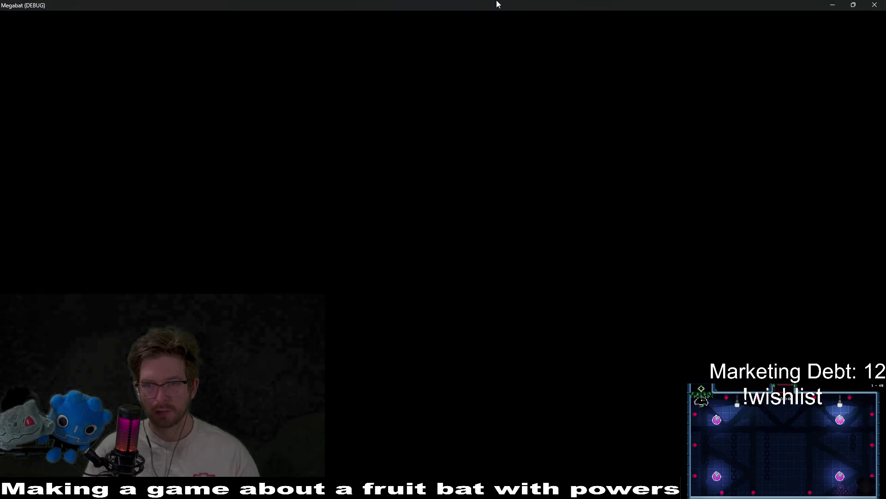
{"action": "mouse_move", "coordinate": [489, 2]}
{"action": "left_mouse_down"}
{"action": "mouse_move", "coordinate": [488, 71]}
{"action": "mouse_move", "coordinate": [360, 48]}
{"action": "mouse_move", "coordinate": [394, 12]}
{"action": "mouse_move", "coordinate": [386, 13]}
{"action": "left_mouse_up"}
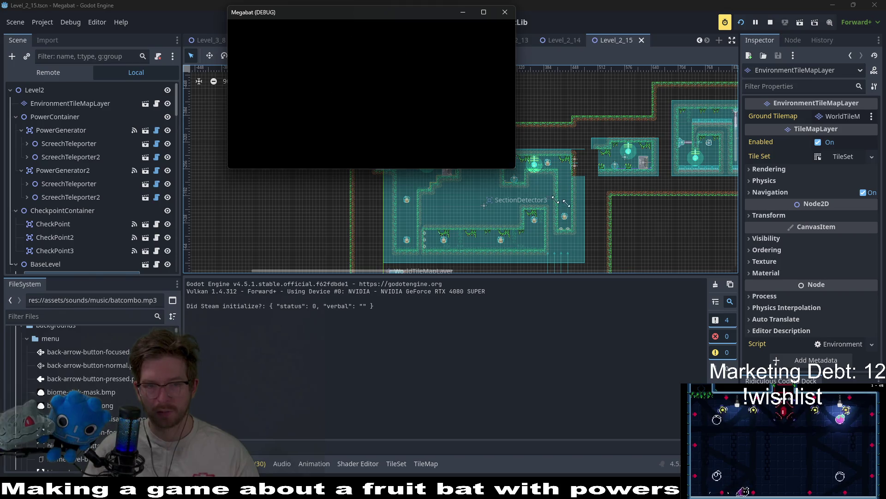
{"action": "mouse_move", "coordinate": [516, 168]}
{"action": "left_mouse_down"}
{"action": "mouse_move", "coordinate": [735, 274]}
{"action": "mouse_move", "coordinate": [704, 278]}
{"action": "left_mouse_up"}
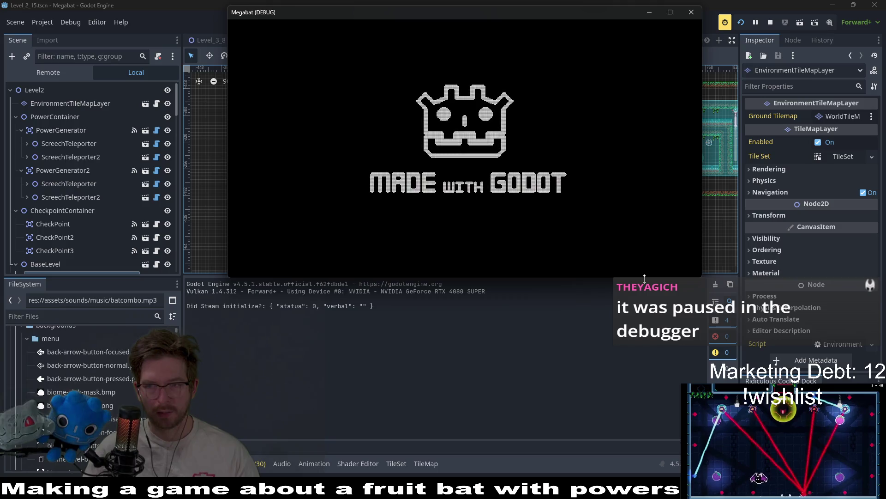
{"action": "left_click", "coordinate": [259, 465]}
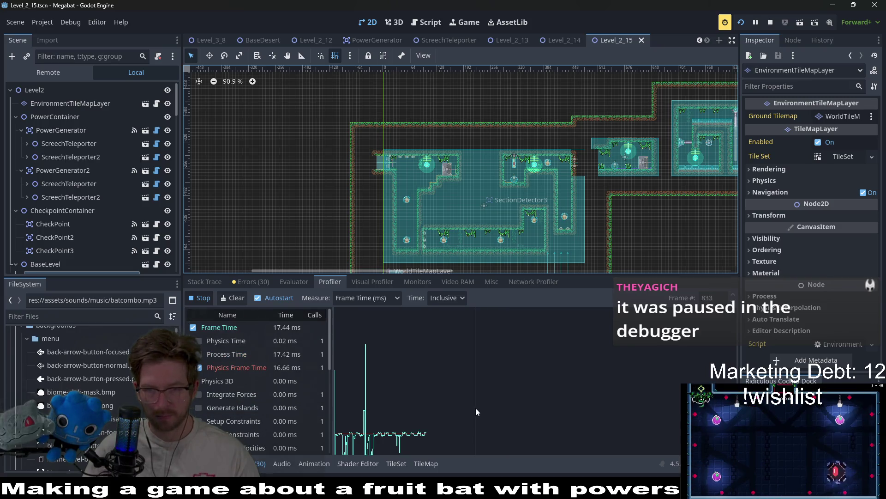
Press PLAY, load the saved desert profile and open the first world's level list
{"action": "key", "text": "alt+Tab"}
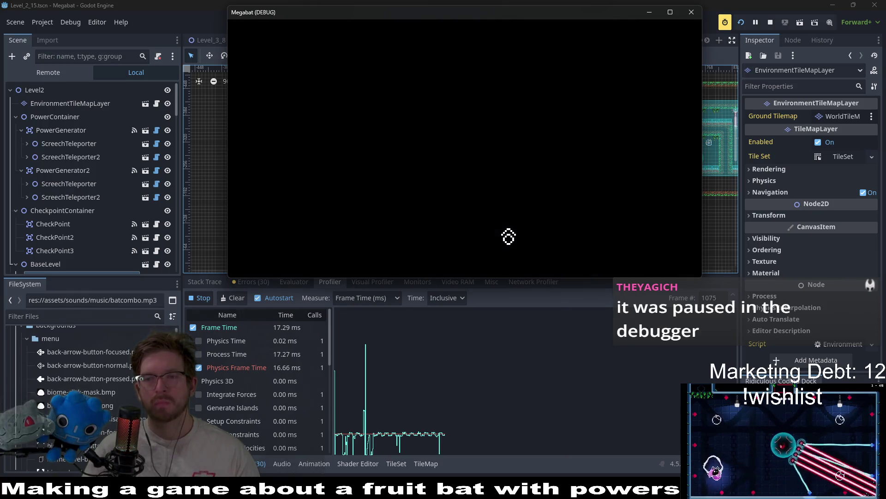
{"action": "left_click", "coordinate": [466, 151]}
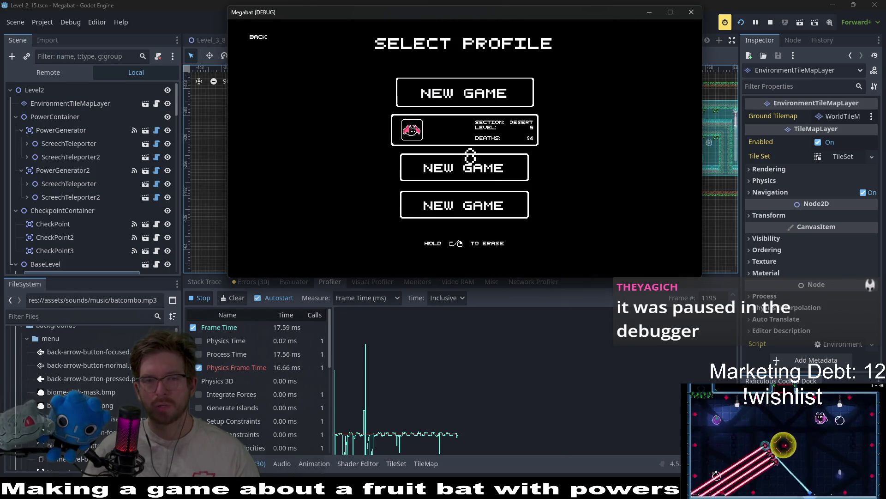
{"action": "left_click", "coordinate": [467, 134]}
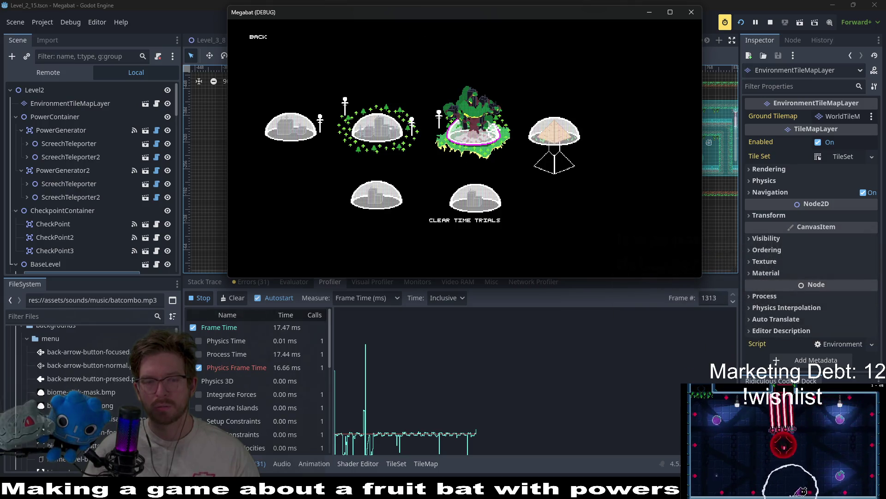
{"action": "left_click", "coordinate": [285, 140]}
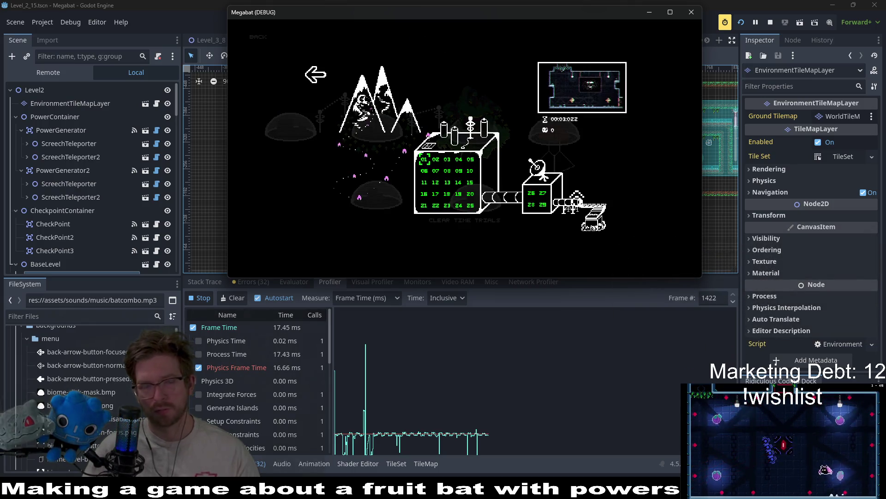
Start level 01 and fly the bat right toward the top-right exit, opening its barrier
{"action": "left_click", "coordinate": [593, 210]}
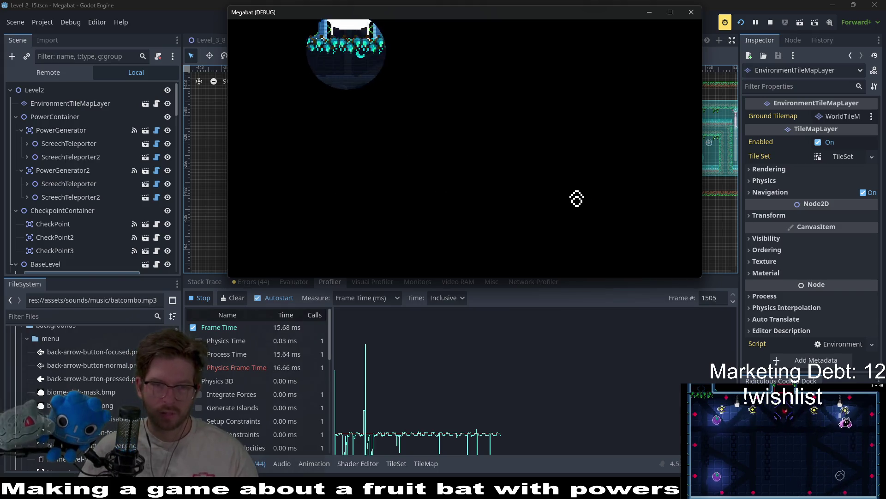
{"action": "key", "text": "d"}
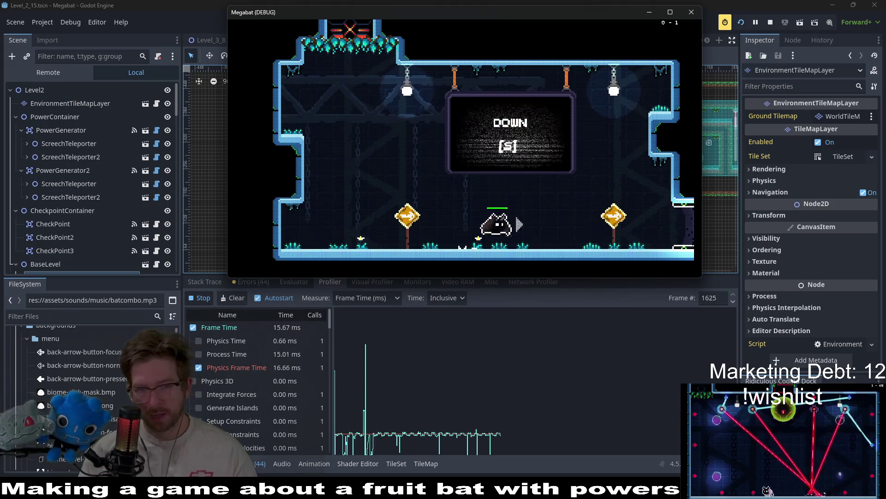
{"action": "key", "text": "d"}
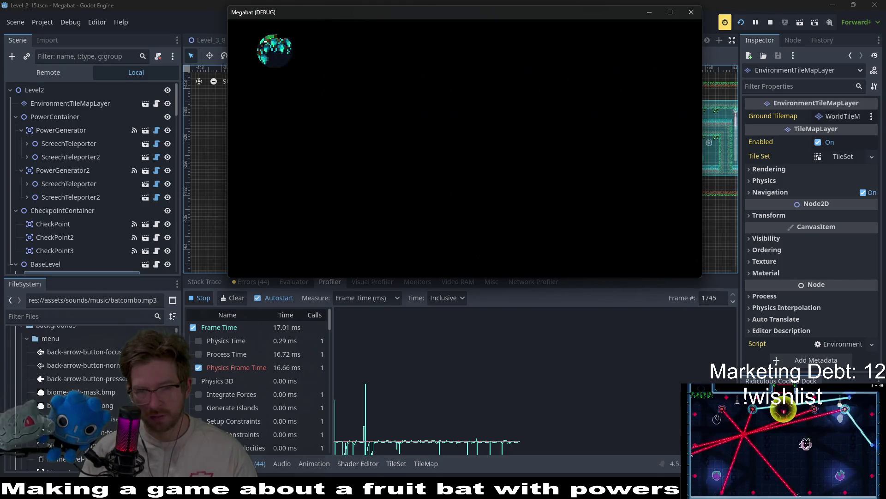
{"action": "key", "text": "d"}
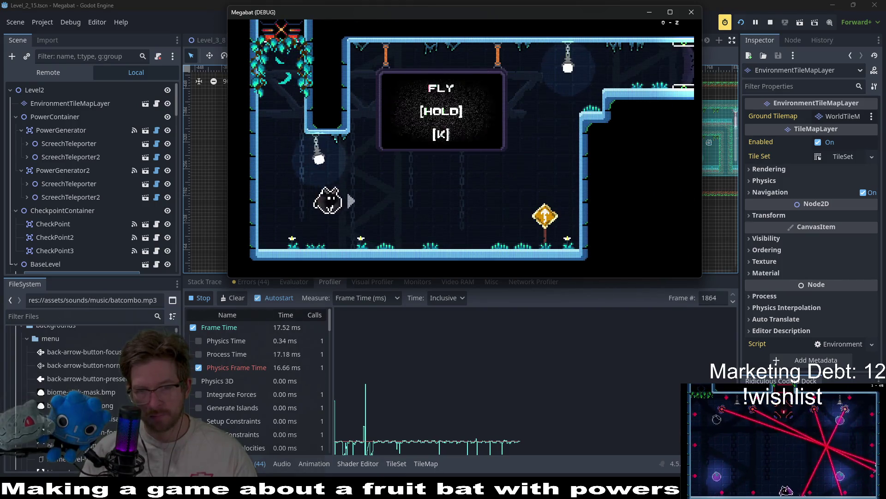
{"action": "key", "text": "d"}
{"action": "key", "text": "k"}
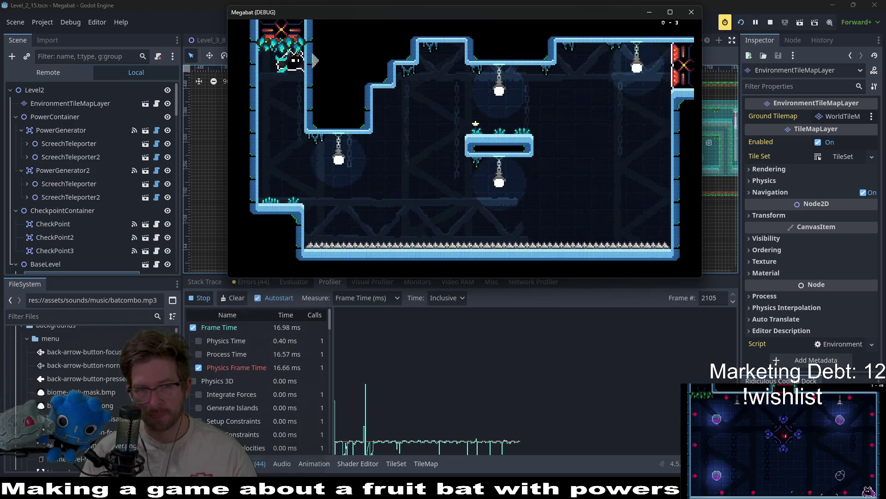
{"action": "key", "text": "d"}
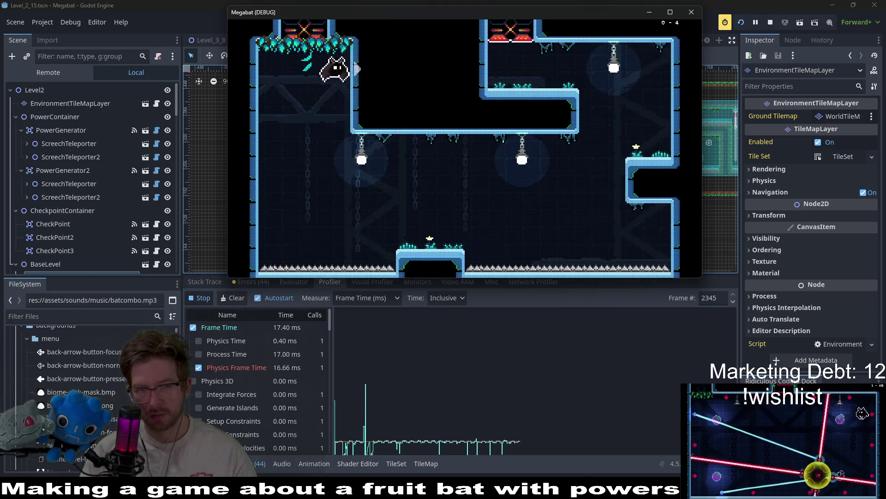
Steer the bat through the following rooms and out the top and right exits
{"action": "key", "text": "d"}
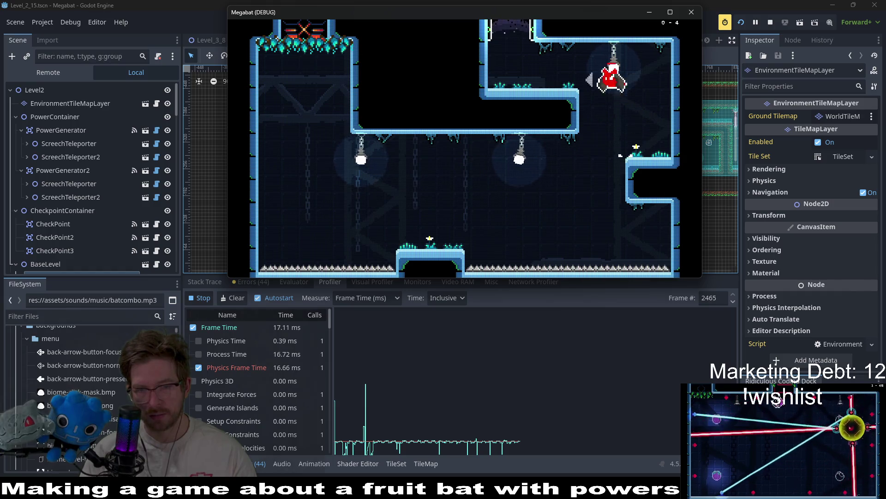
{"action": "key", "text": "a"}
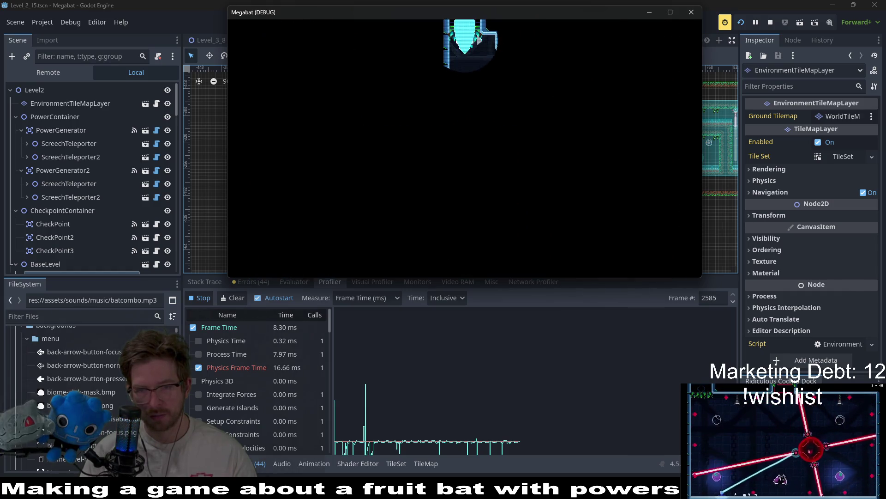
{"action": "key", "text": "d"}
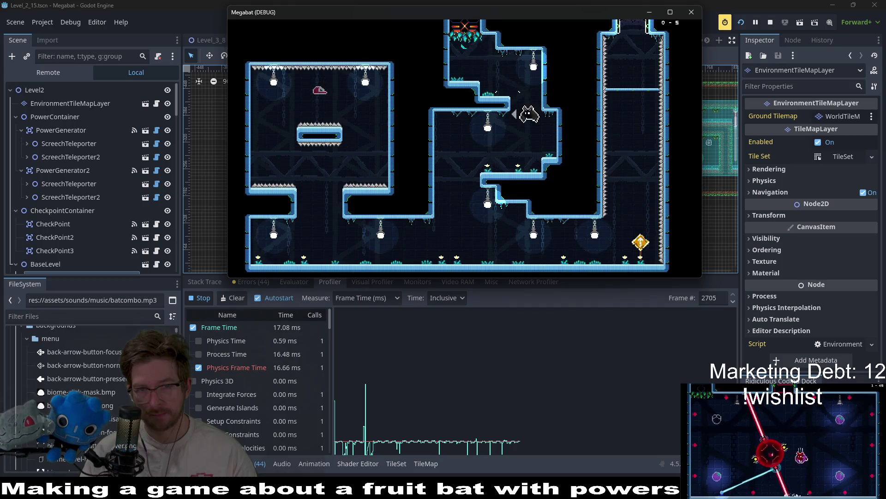
{"action": "key", "text": "d"}
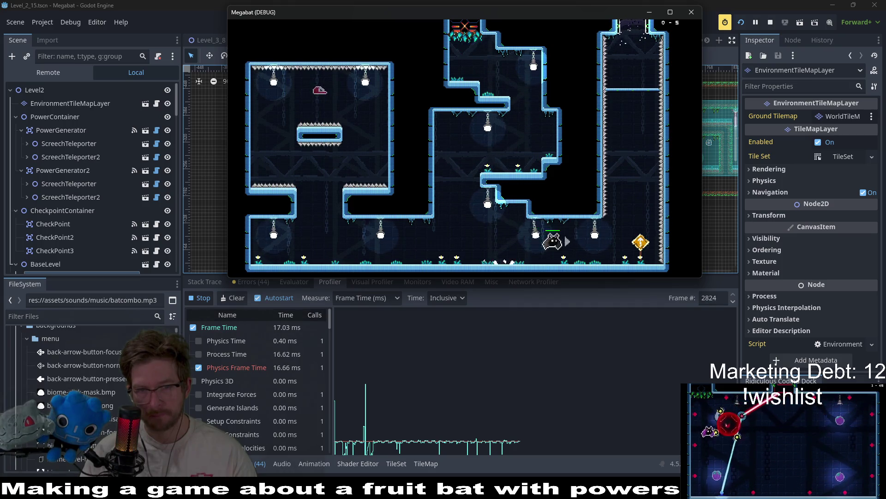
{"action": "key", "text": "w"}
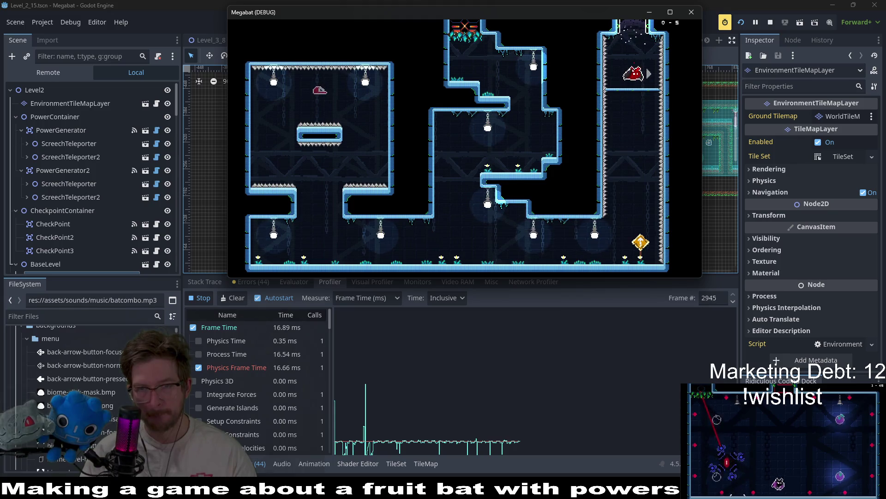
{"action": "key", "text": "w"}
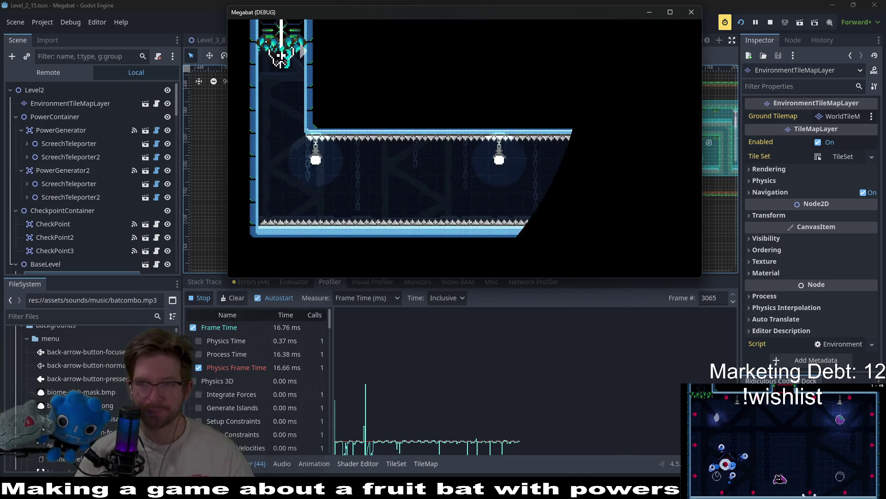
{"action": "key", "text": "d"}
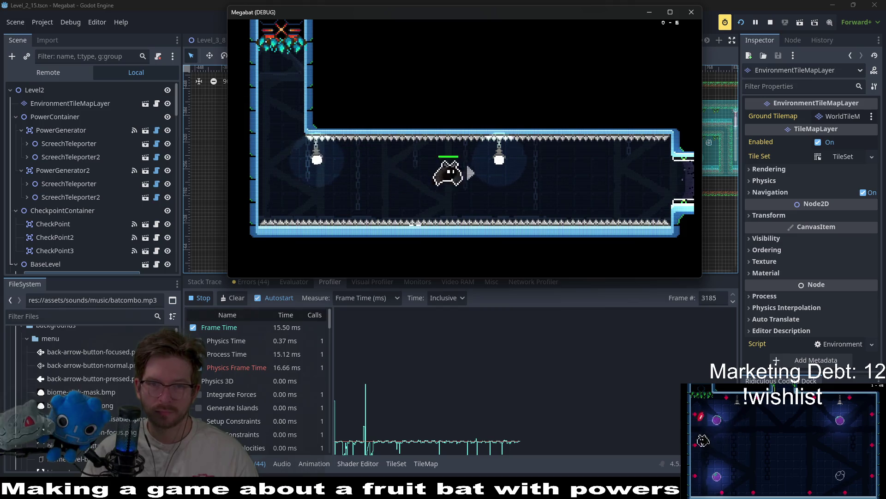
{"action": "key", "text": "d"}
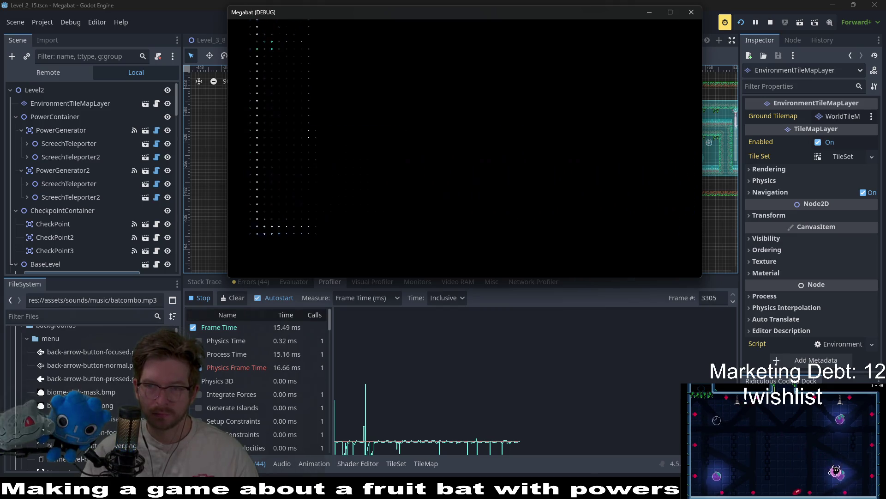
Reach the checkpoint flag, fly over the central wall and out the upper-right exit
{"action": "key", "text": "d"}
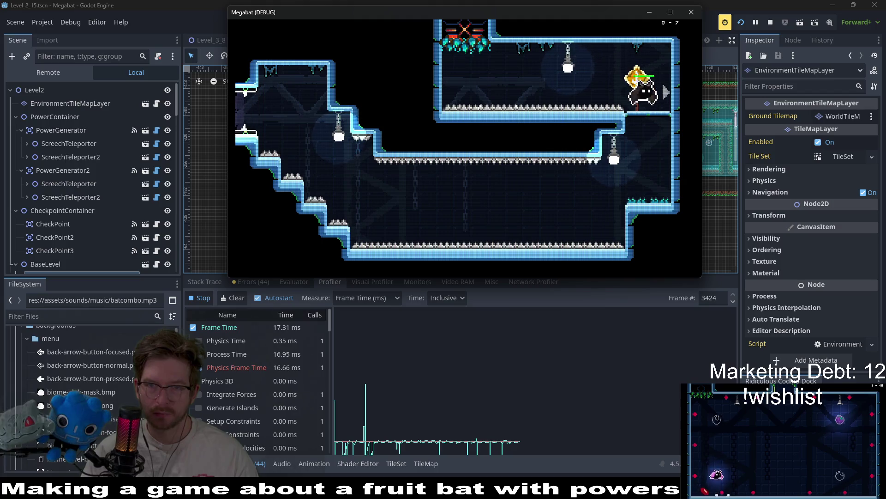
{"action": "key", "text": "a"}
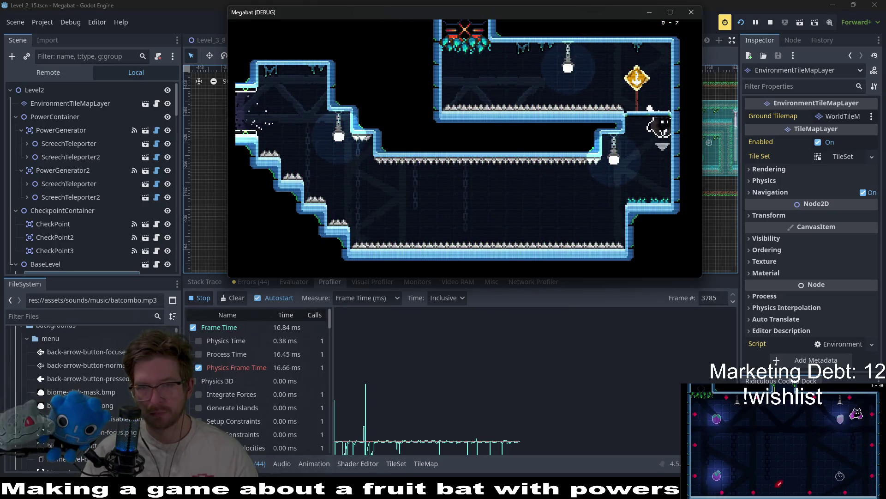
{"action": "key", "text": "a"}
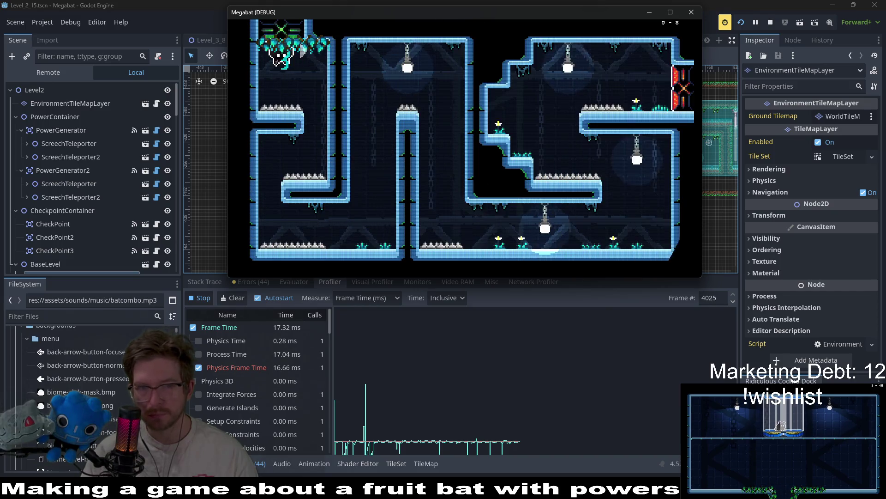
{"action": "key", "text": "s"}
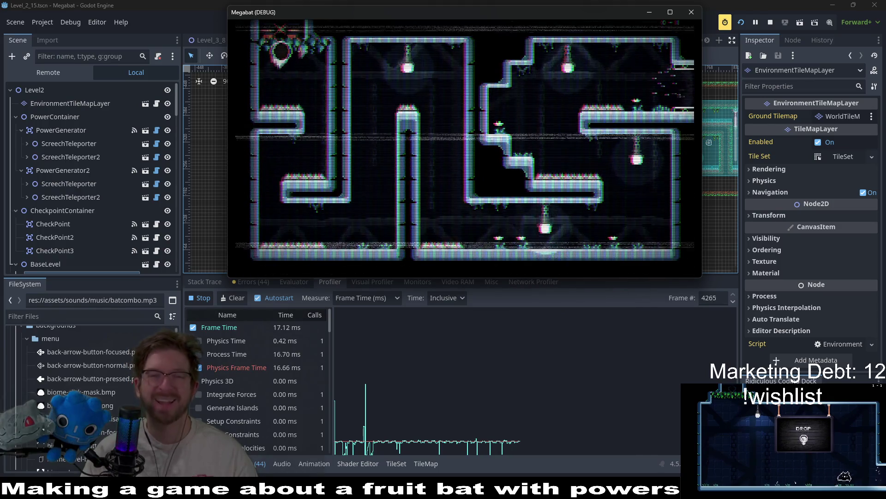
{"action": "key", "text": "s"}
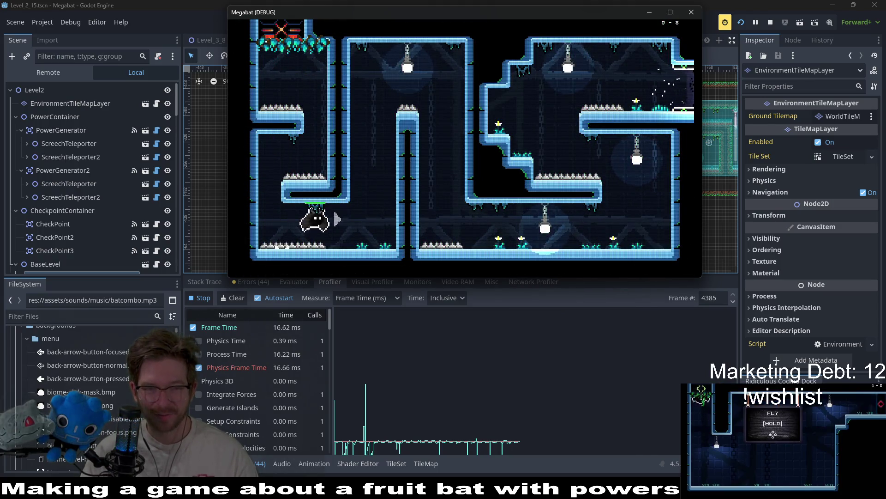
{"action": "key", "text": "w"}
{"action": "key", "text": "d"}
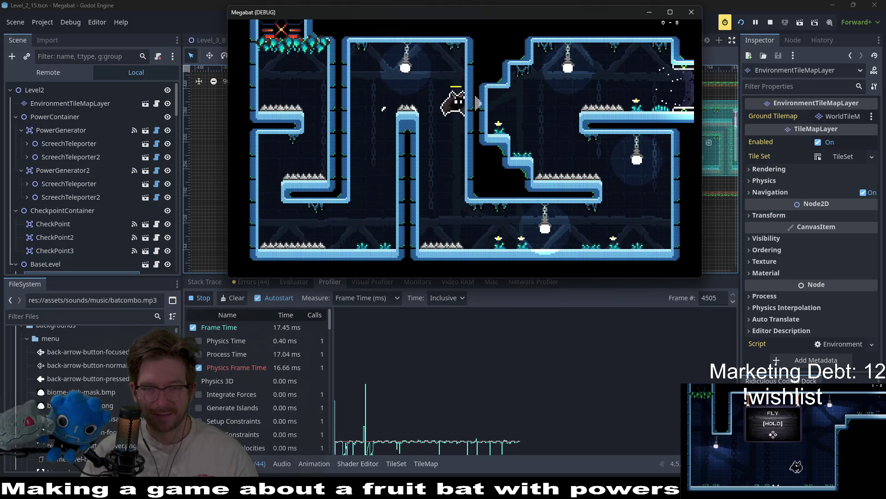
{"action": "key", "text": "d"}
{"action": "key", "text": "w"}
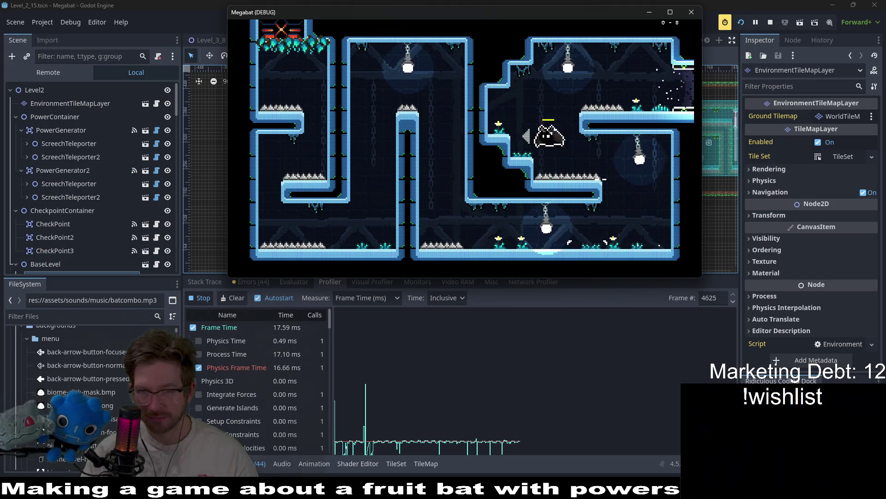
{"action": "key", "text": "d"}
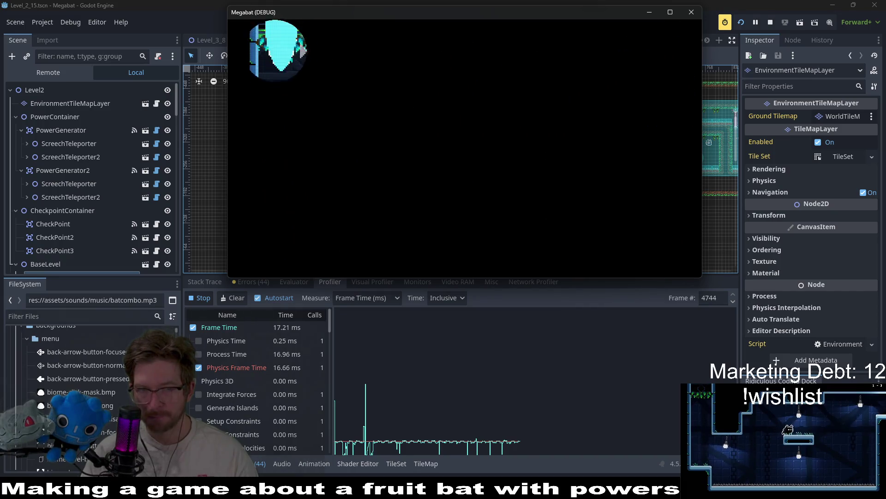
{"action": "key", "text": "d"}
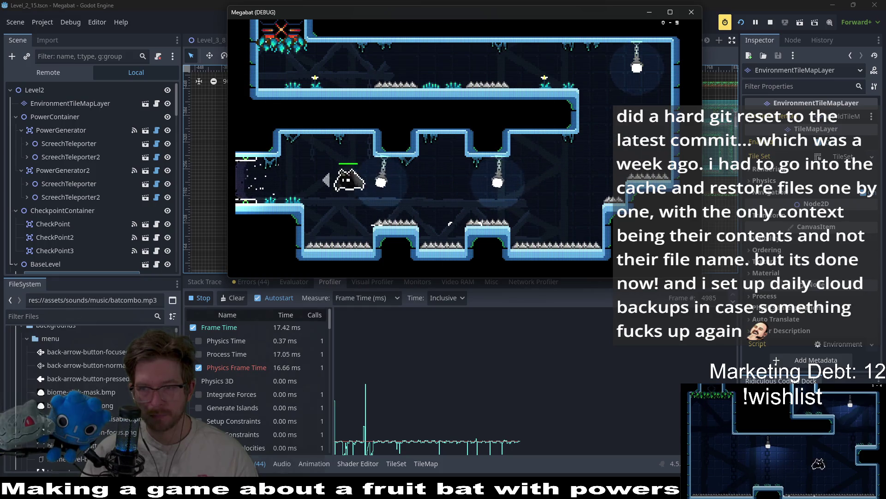
Fly the bat left out the exit into the CLIMB room
{"action": "key", "text": "a"}
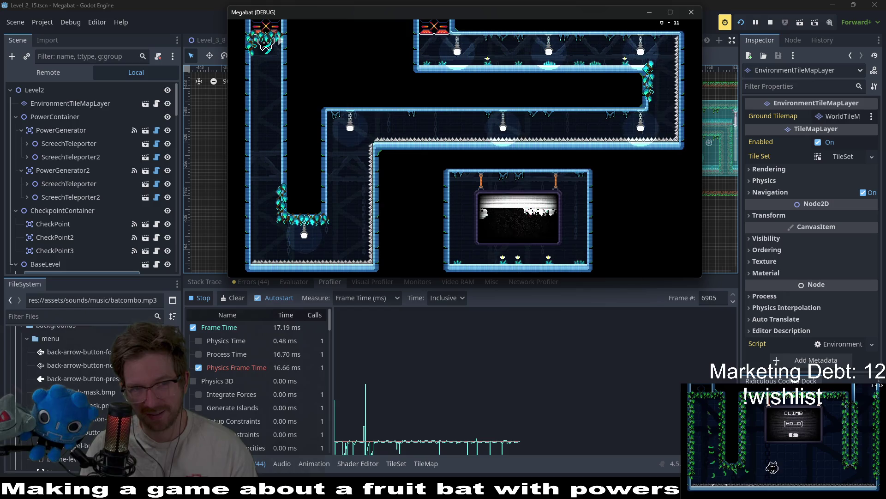
Pause the game, look through the Options list, and resume play
{"action": "key", "text": "Escape"}
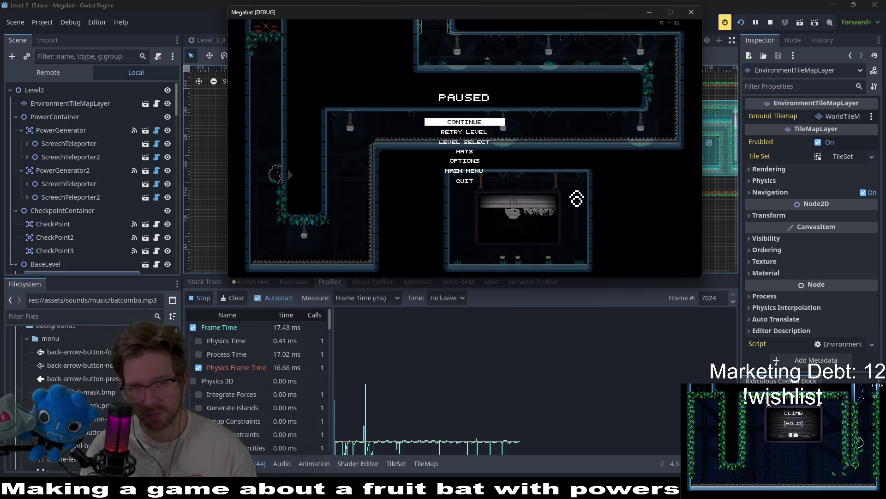
{"action": "key", "text": "Down"}
{"action": "key", "text": "Return"}
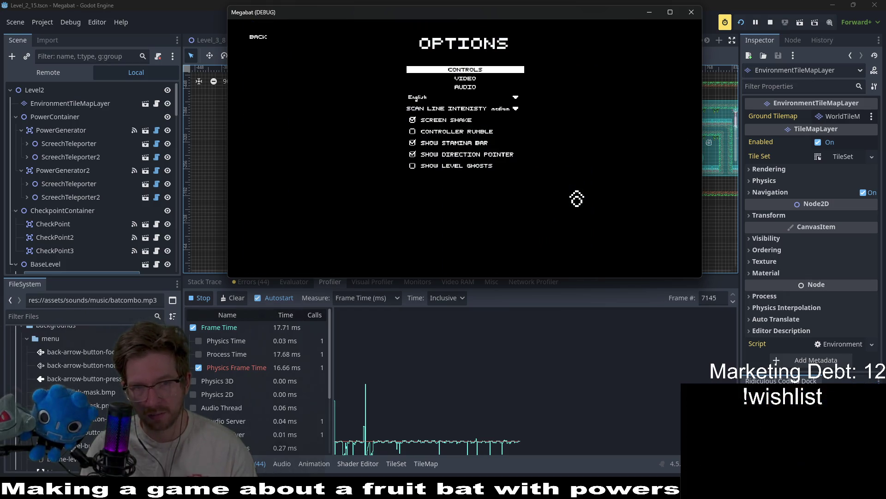
{"action": "key", "text": "Down"}
{"action": "key", "text": "Down"}
{"action": "key", "text": "Down"}
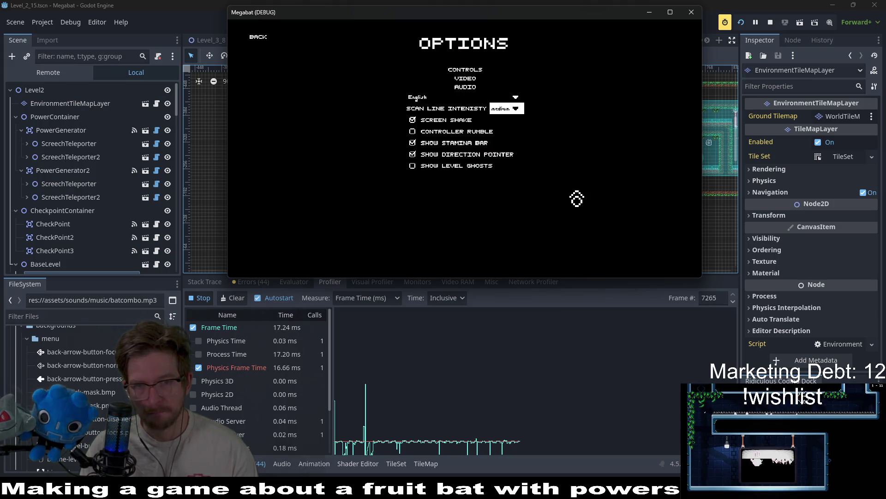
{"action": "key", "text": "Up"}
{"action": "key", "text": "Up"}
{"action": "key", "text": "Up"}
{"action": "key", "text": "Up"}
{"action": "key", "text": "Up"}
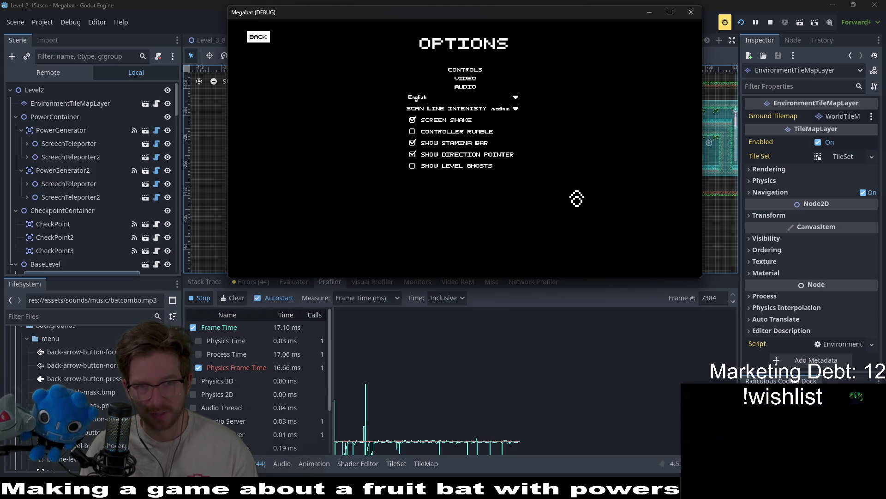
{"action": "key", "text": "Return"}
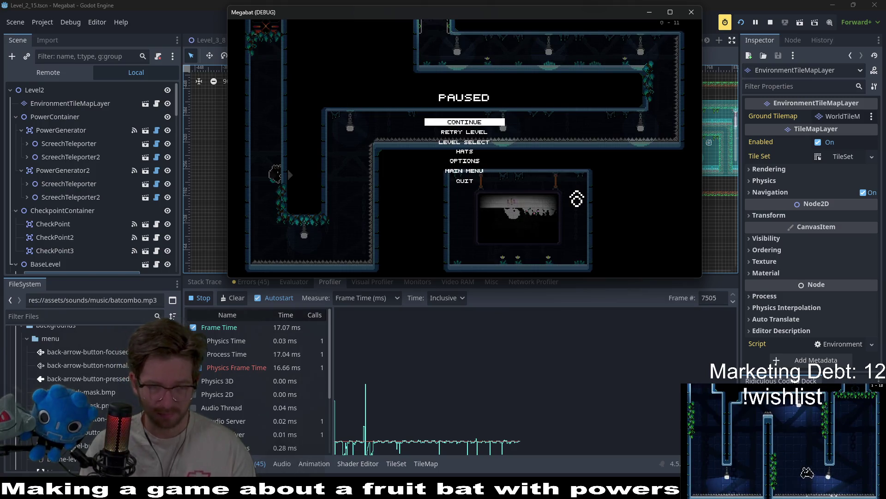
{"action": "key", "text": "Return"}
Through Level Select, open the top-right world and start stage 01 (level 2 - 1)
{"action": "key", "text": "Escape"}
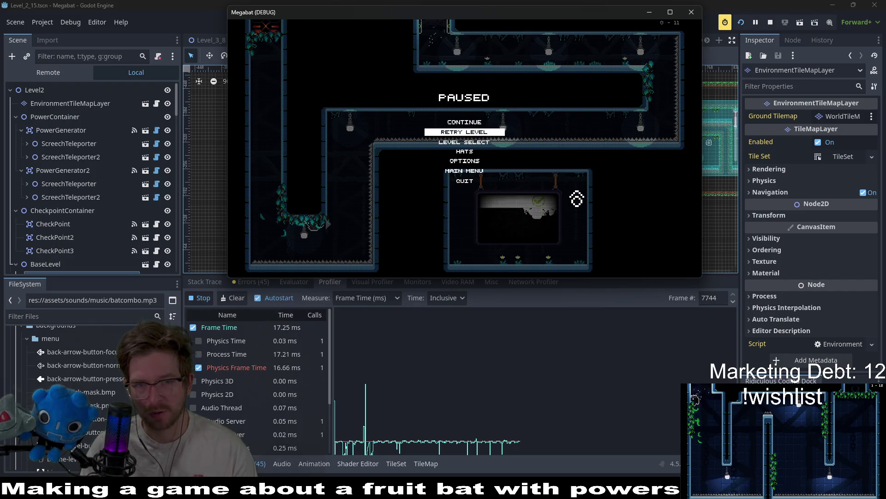
{"action": "key", "text": "Return"}
{"action": "key", "text": "Up"}
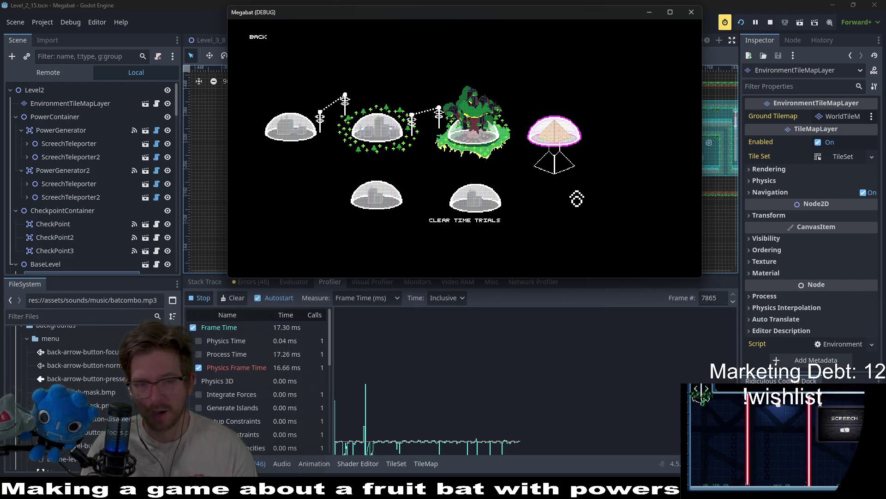
{"action": "key", "text": "Return"}
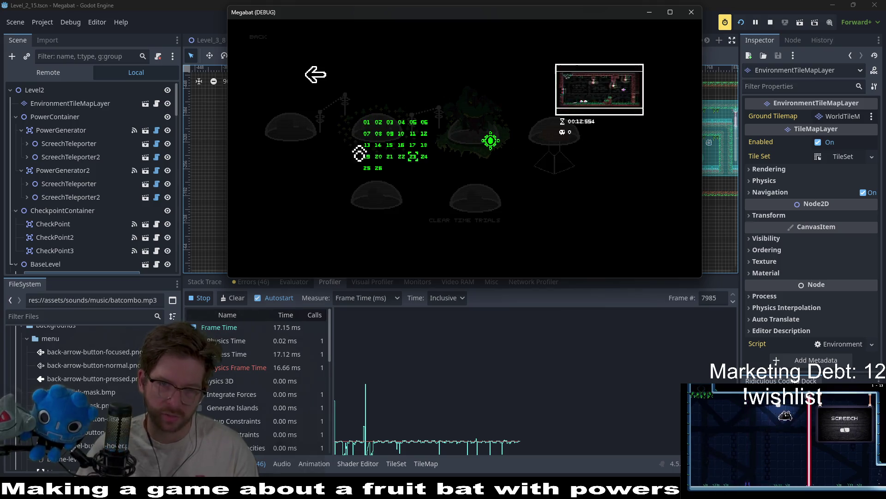
{"action": "left_click", "coordinate": [362, 131]}
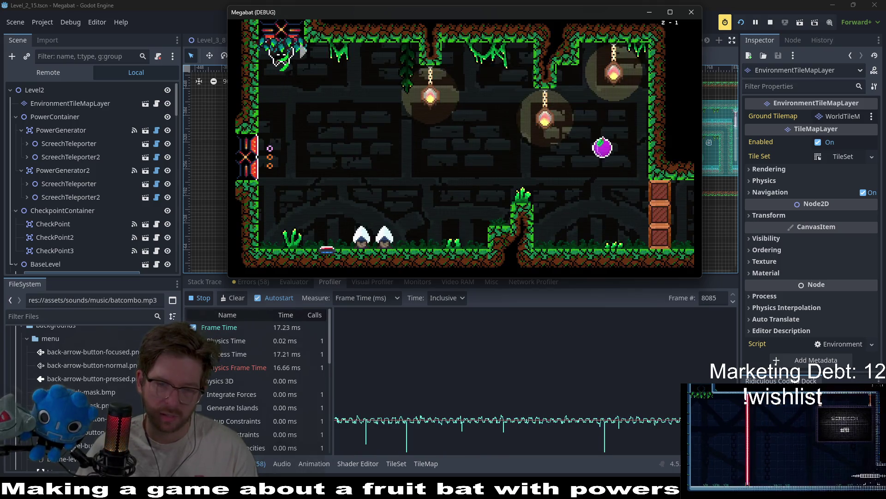
Fly the bat past the purple fruit into the next room and browse the Profiler's function list
{"action": "key", "text": "Right"}
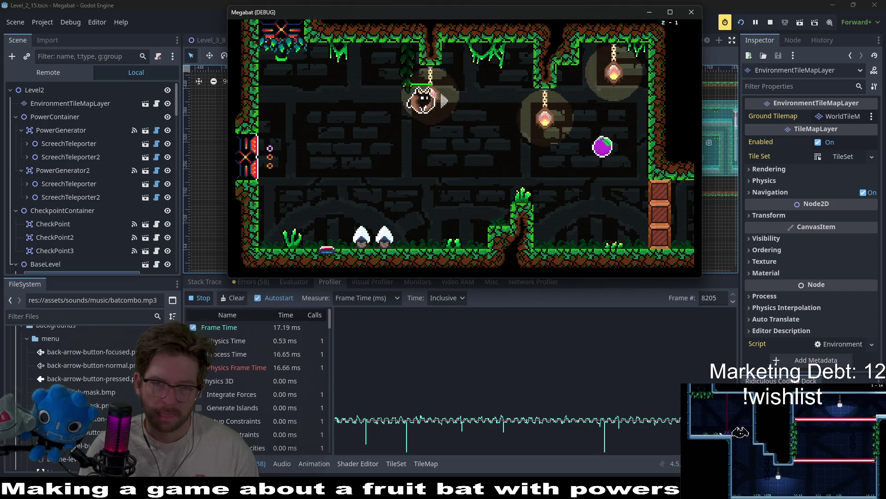
{"action": "key", "text": "Right"}
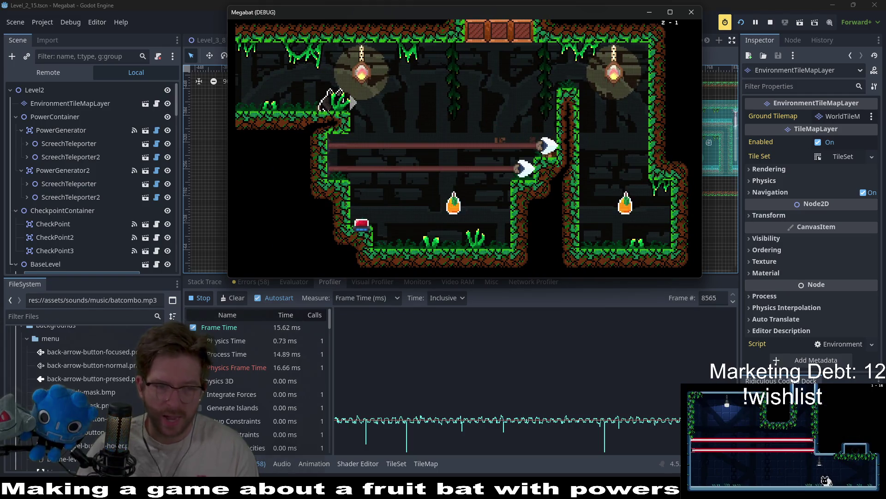
{"action": "scroll", "coordinate": [267, 403], "scroll_direction": "down", "scroll_amount": 3}
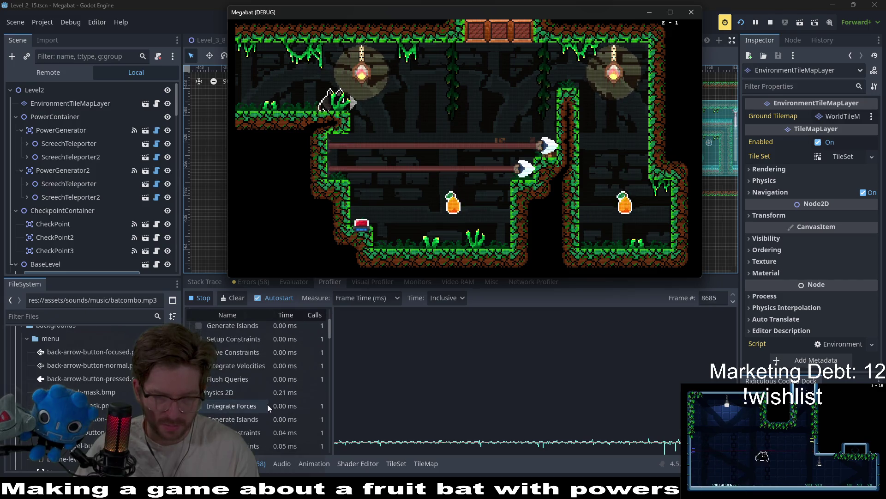
{"action": "scroll", "coordinate": [267, 403], "scroll_direction": "down", "scroll_amount": 4}
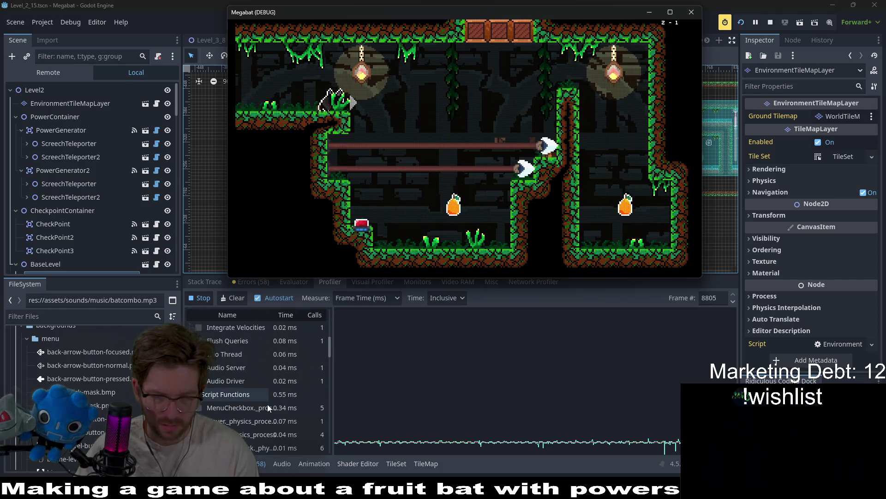
{"action": "scroll", "coordinate": [268, 404], "scroll_direction": "down", "scroll_amount": 3}
{"action": "scroll", "coordinate": [268, 403], "scroll_direction": "down", "scroll_amount": 5}
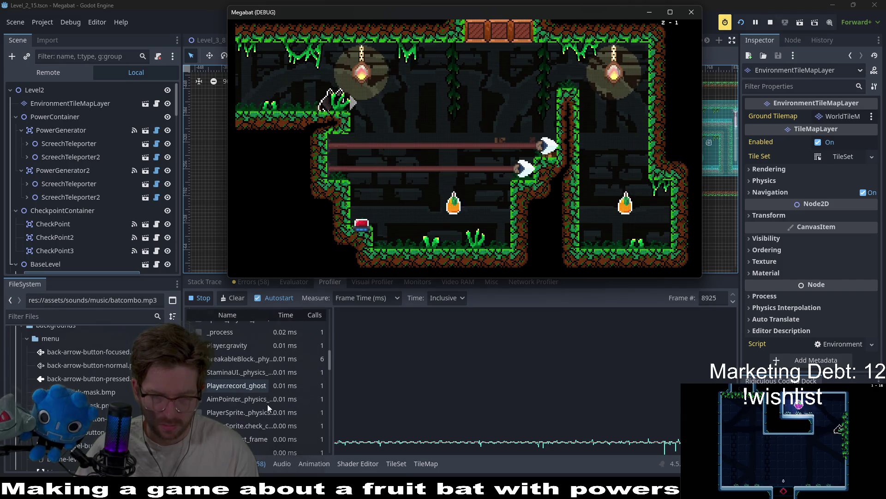
{"action": "scroll", "coordinate": [268, 403], "scroll_direction": "down", "scroll_amount": 4}
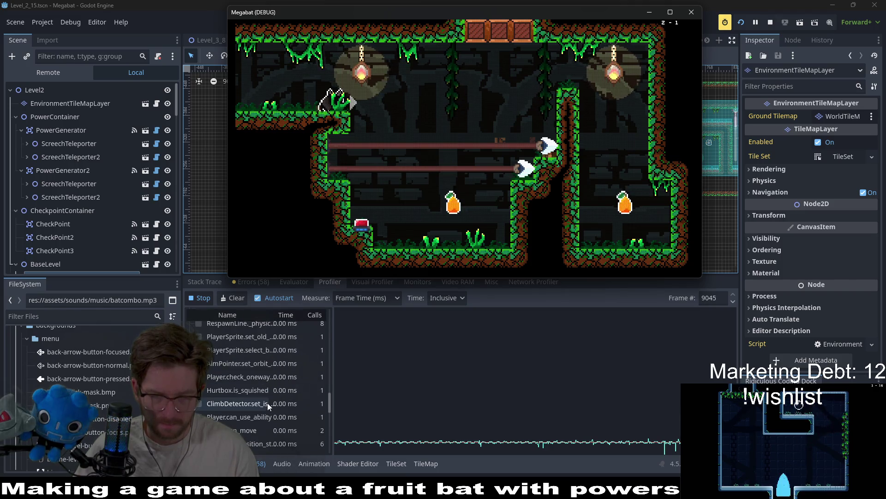
{"action": "scroll", "coordinate": [268, 401], "scroll_direction": "down", "scroll_amount": 5}
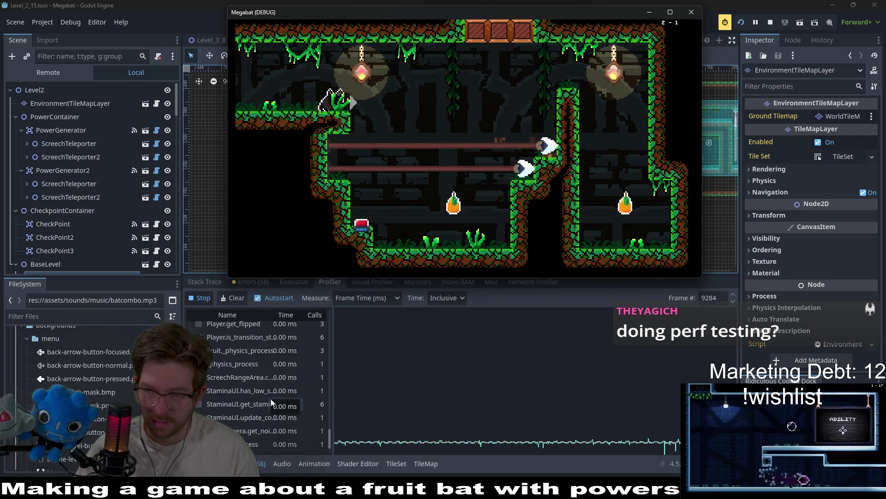
{"action": "scroll", "coordinate": [271, 398], "scroll_direction": "up", "scroll_amount": 5}
{"action": "scroll", "coordinate": [274, 397], "scroll_direction": "up", "scroll_amount": 5}
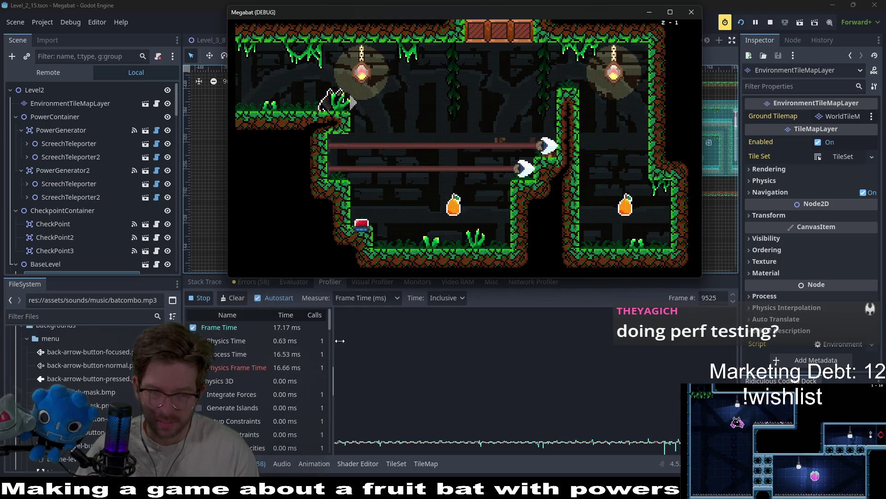
Collect the centre fruits and purple fruit, then fly up through the top door
{"action": "key", "text": "Right"}
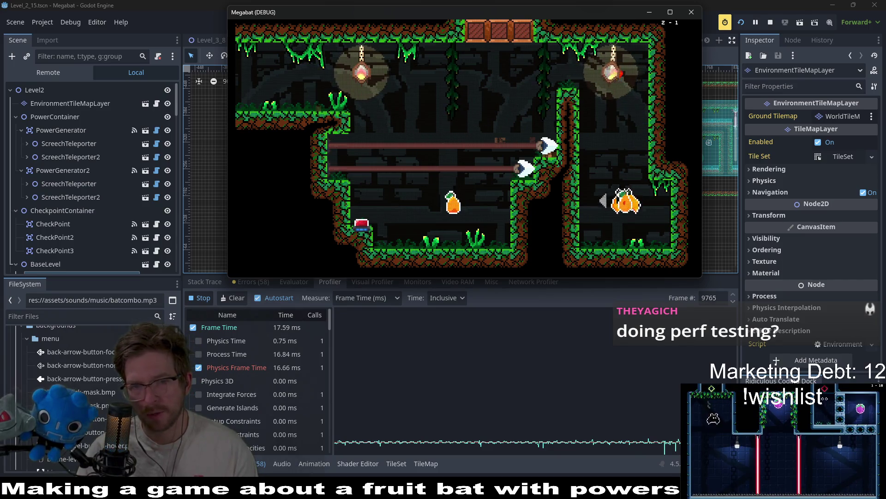
{"action": "key", "text": "Left"}
{"action": "key", "text": "Right"}
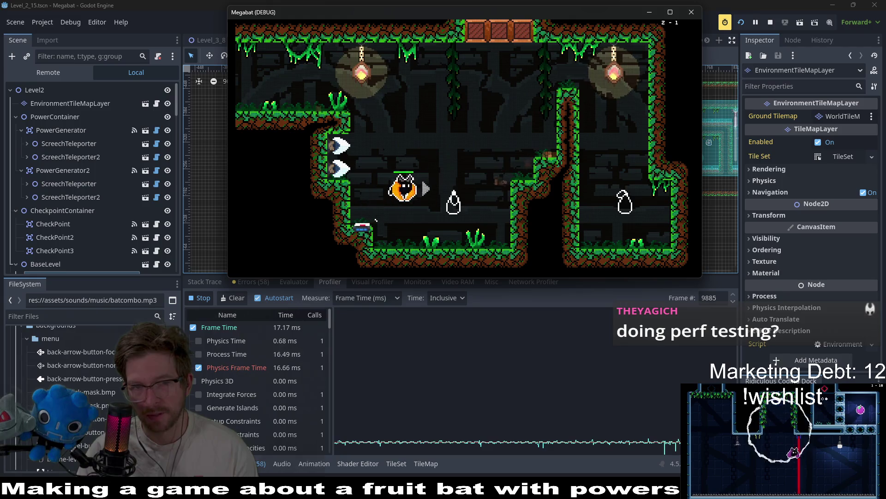
{"action": "key", "text": "Left"}
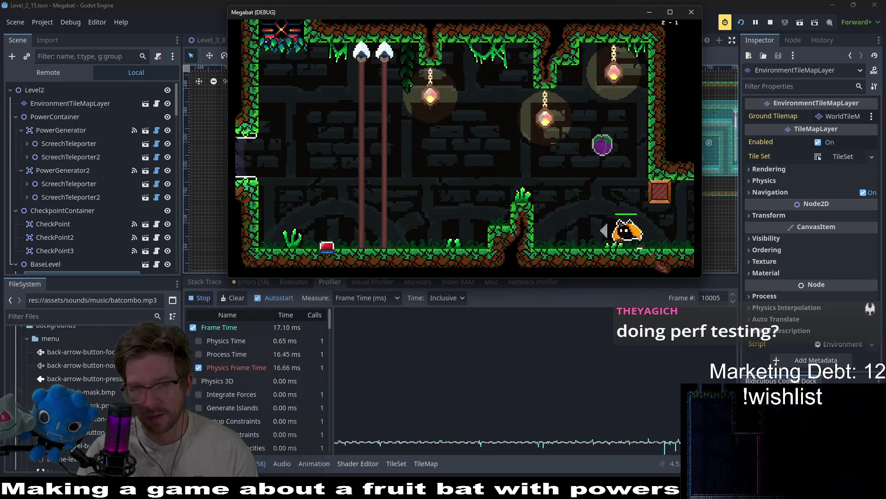
{"action": "key", "text": "Left"}
{"action": "key", "text": "Right"}
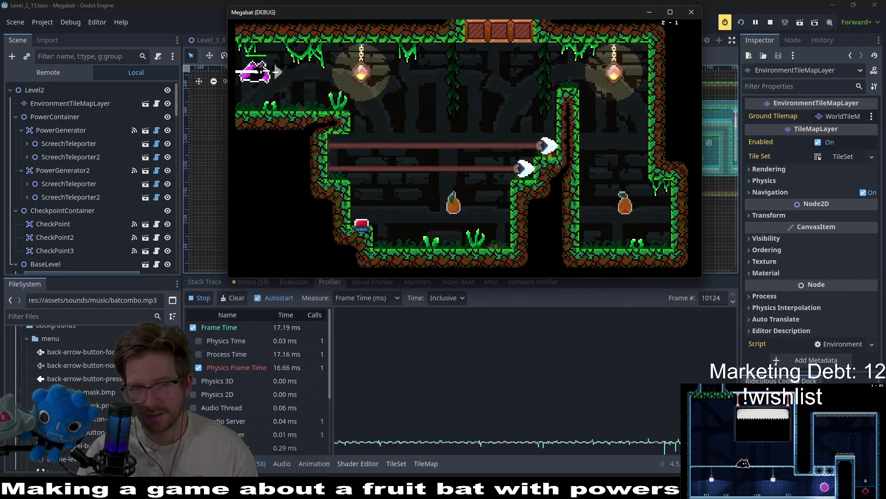
{"action": "key", "text": "Up"}
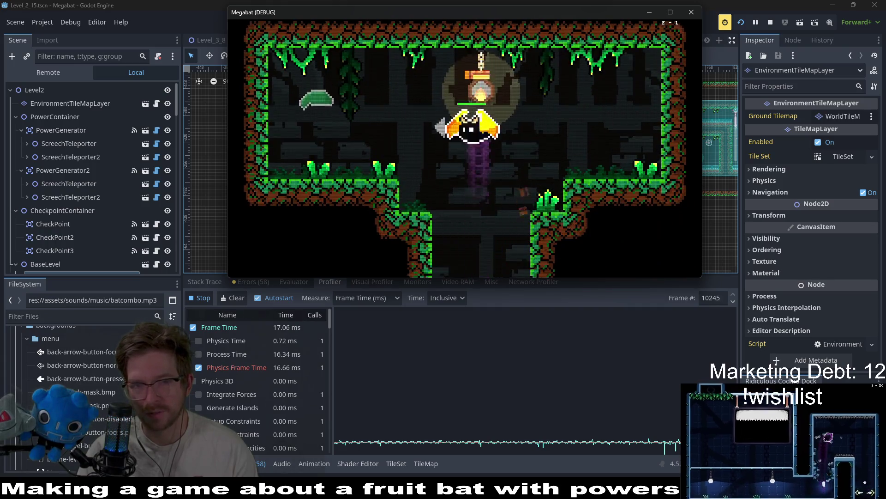
Drop the bat through the floor gap into the next room
{"action": "key", "text": "Left"}
{"action": "key", "text": "Right"}
{"action": "key", "text": "Right"}
{"action": "key", "text": "Down"}
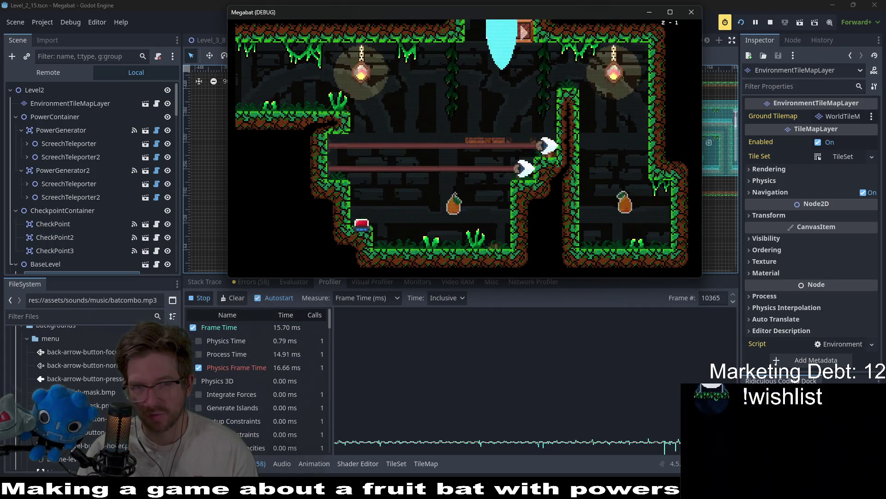
{"action": "key", "text": "Left"}
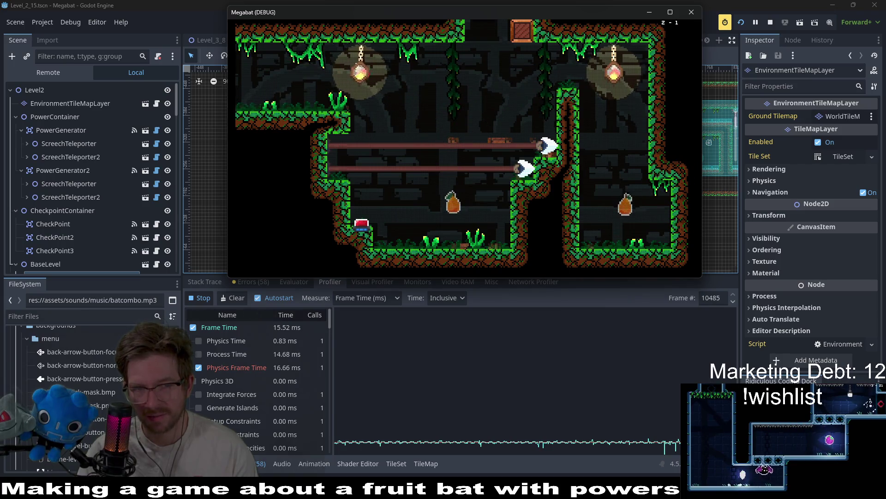
Steer the bat up and left through the room, then right into the laser room
{"action": "key", "text": "Left"}
{"action": "key", "text": "Up"}
{"action": "key", "text": "Right"}
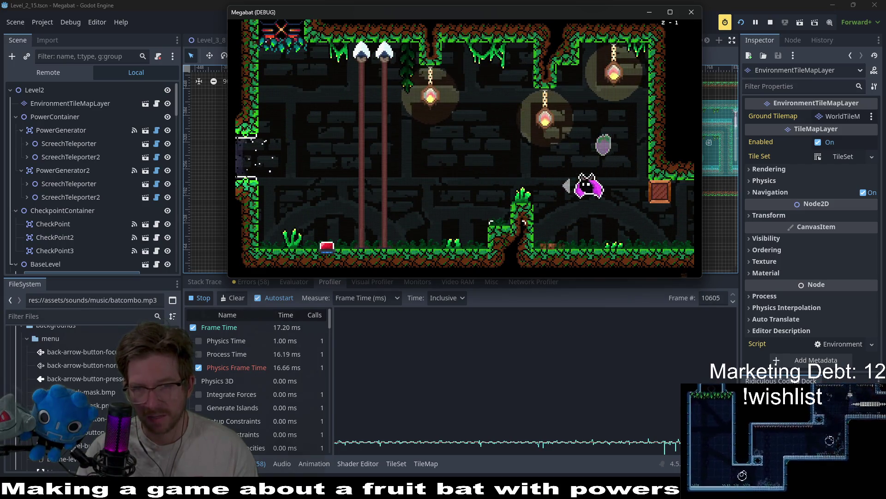
{"action": "key", "text": "Left"}
{"action": "key", "text": "Up"}
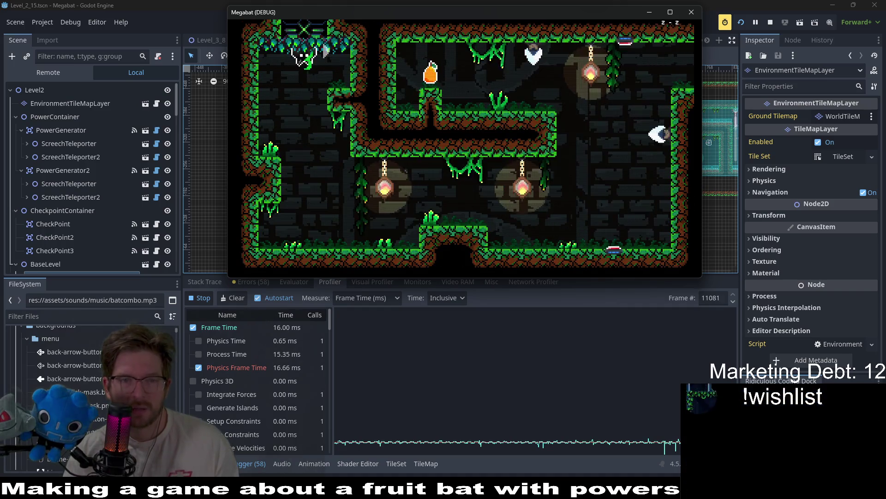
{"action": "key", "text": "Right"}
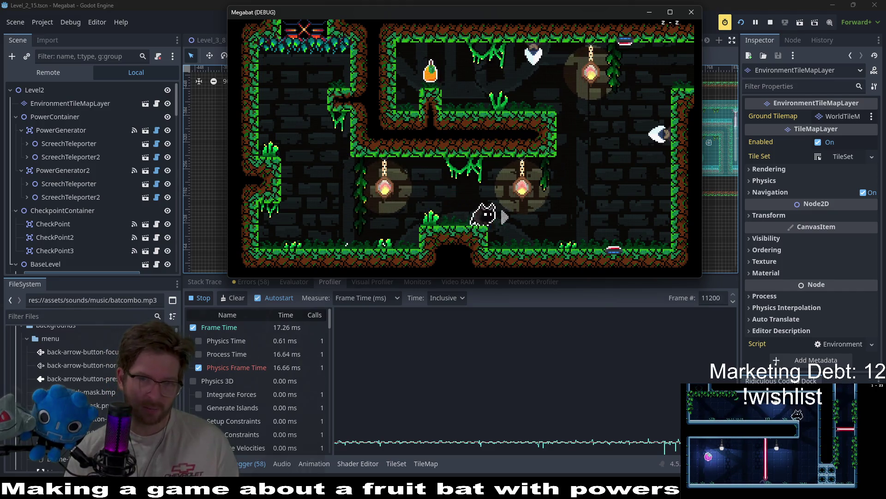
{"action": "key", "text": "Up"}
{"action": "key", "text": "Left"}
{"action": "key", "text": "Left"}
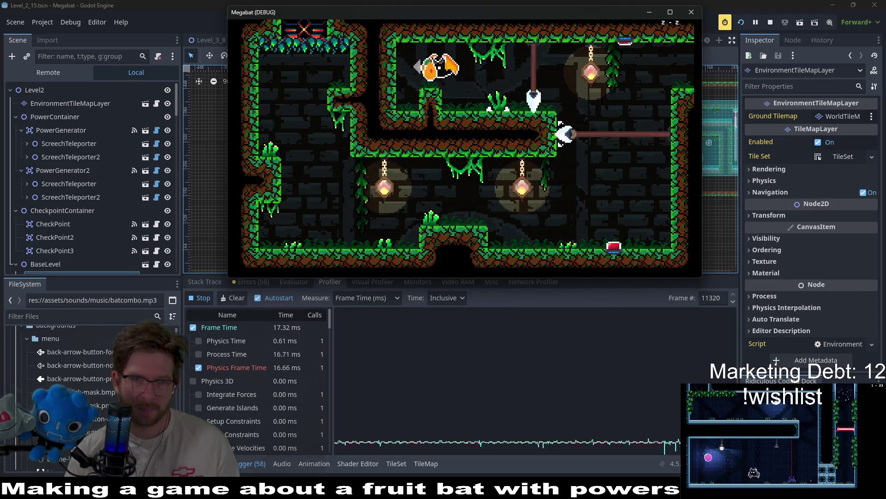
{"action": "key", "text": "Right"}
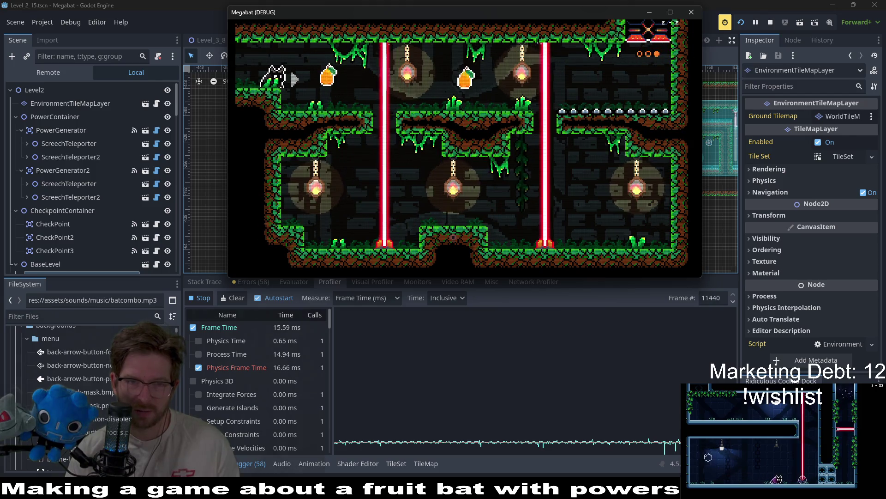
Dash past both lasers, eat the fruits and exit into the SWAP room
{"action": "key", "text": "Right"}
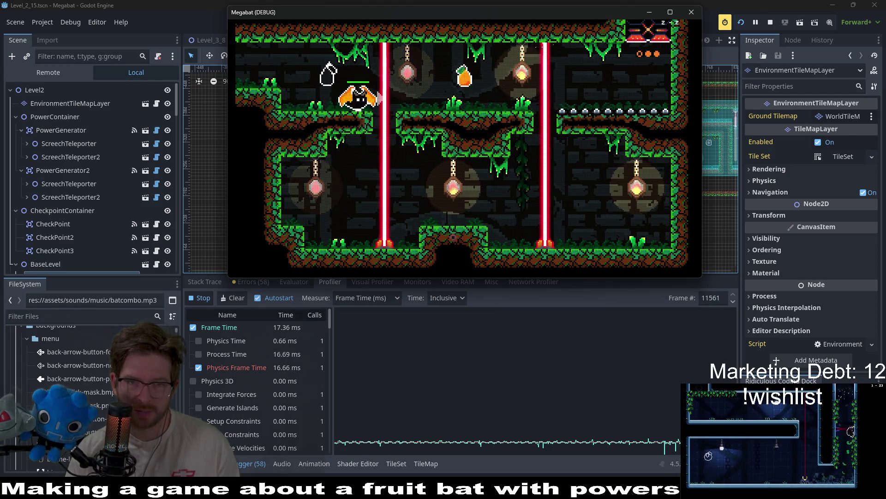
{"action": "key", "text": "Right"}
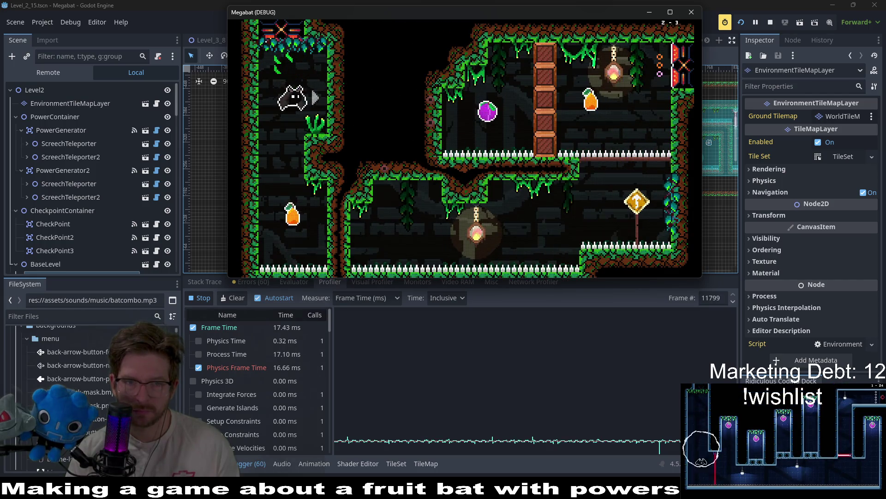
{"action": "key", "text": "Right"}
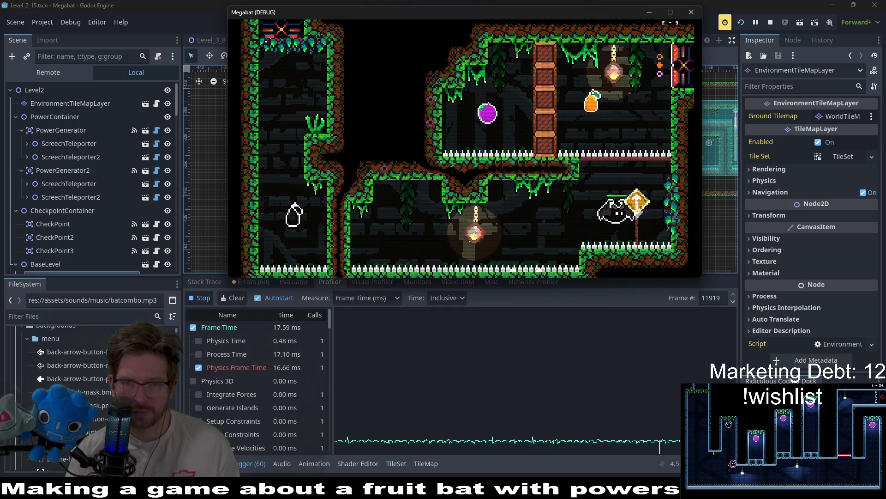
{"action": "key", "text": "Up"}
{"action": "key", "text": "Left"}
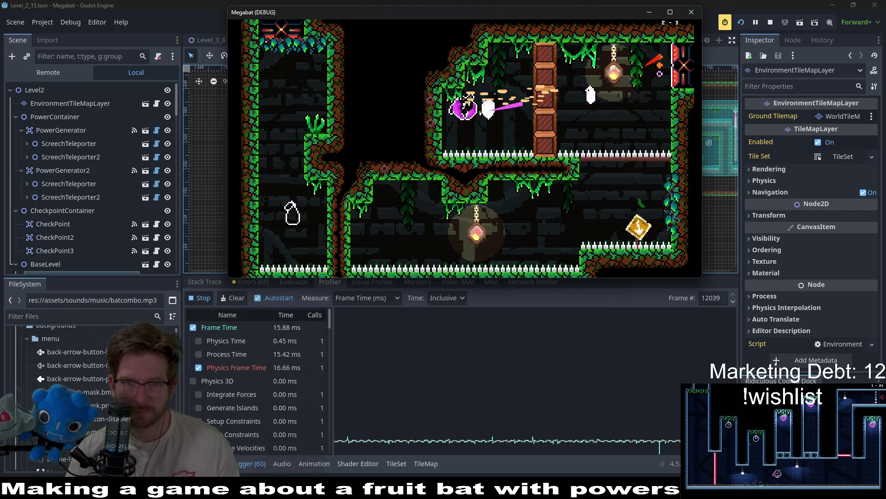
{"action": "key", "text": "Right"}
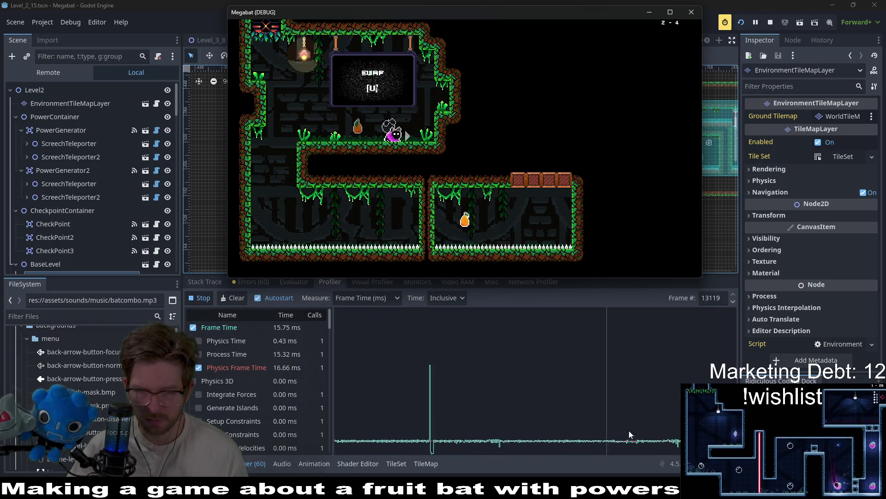
{"action": "left_click", "coordinate": [601, 440]}
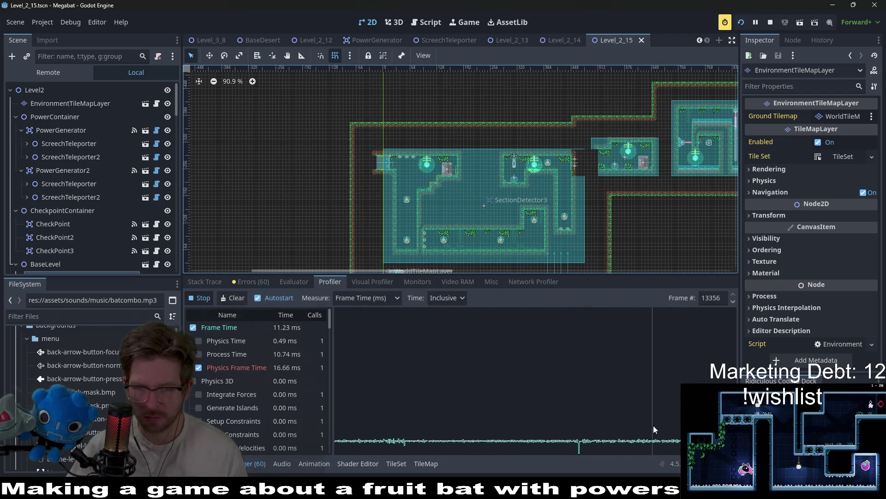
{"action": "mouse_move", "coordinate": [646, 498]}
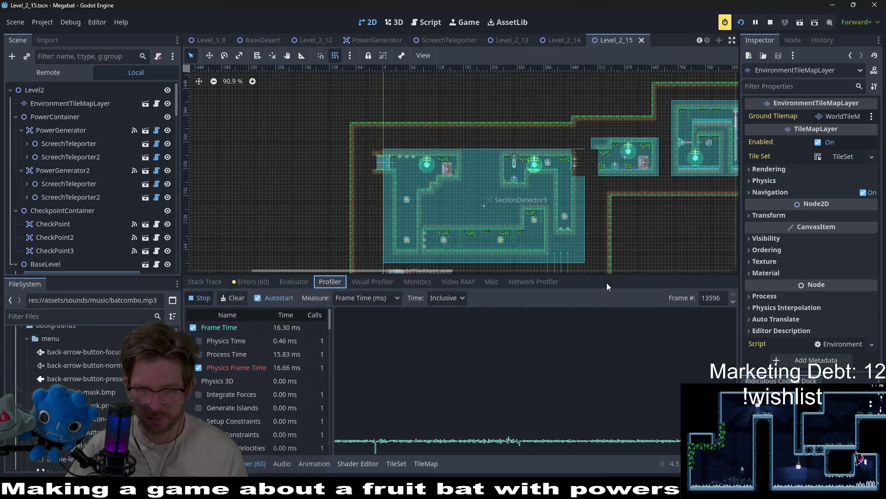
{"action": "left_click", "coordinate": [606, 283]}
{"action": "key", "text": "alt+Tab"}
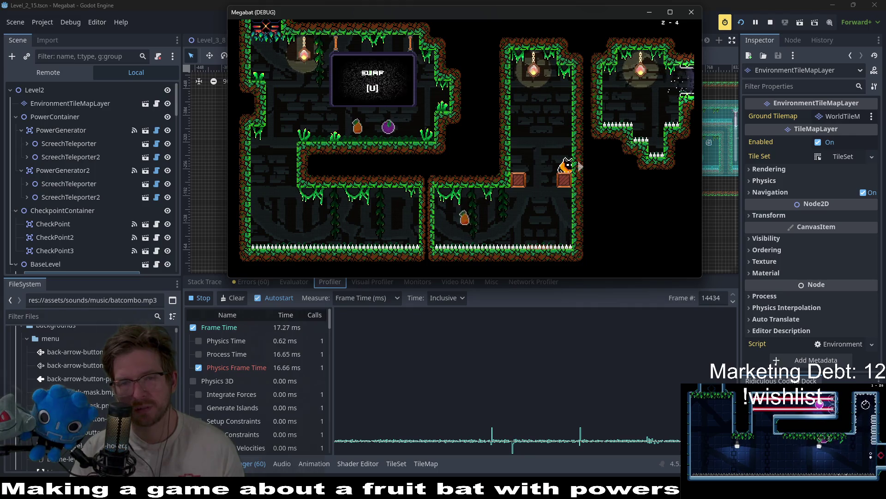
Move the bat under the SWAP sign, through the lower-left corridor and up into the upper room
{"action": "key", "text": "Left"}
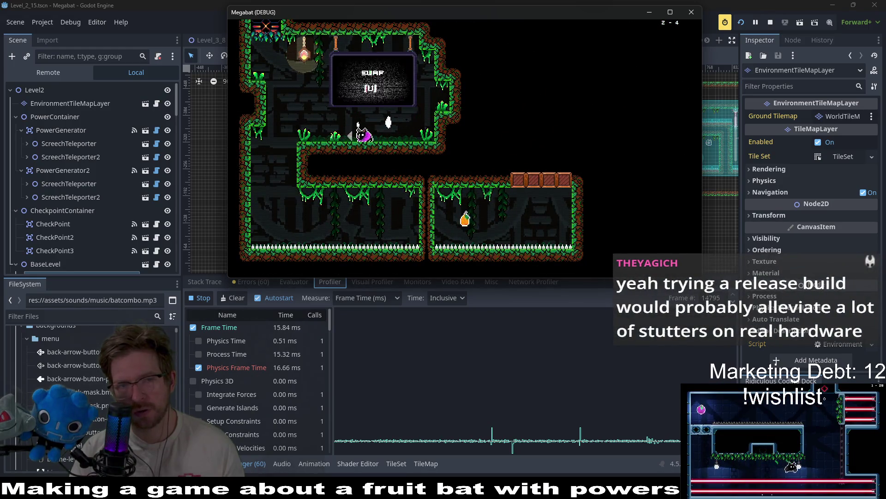
{"action": "key", "text": "Left"}
{"action": "key", "text": "Right"}
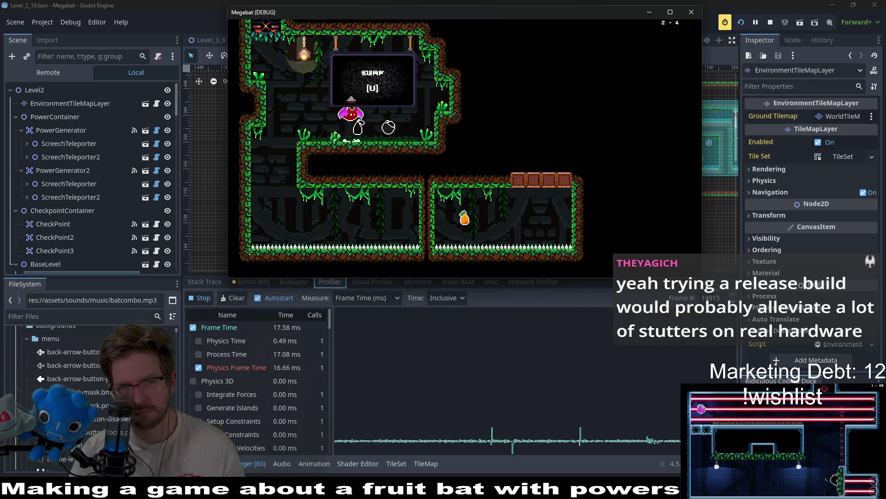
{"action": "key", "text": "Down"}
{"action": "key", "text": "Right"}
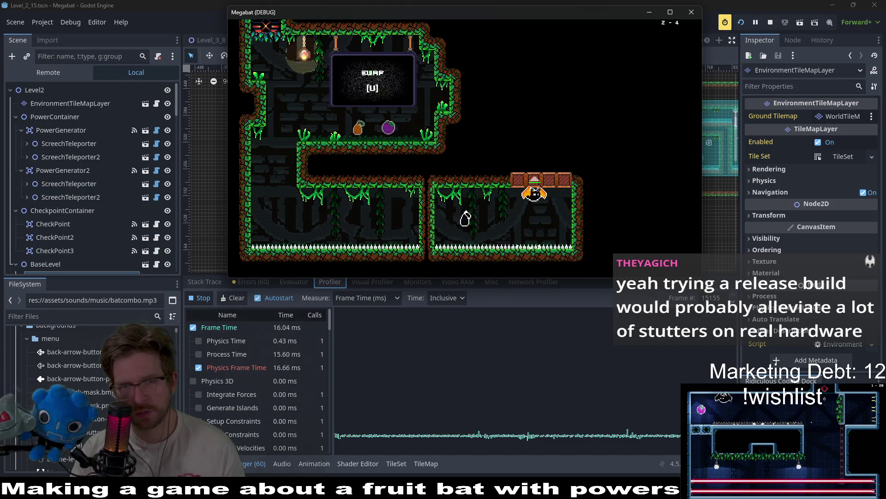
{"action": "key", "text": "Up"}
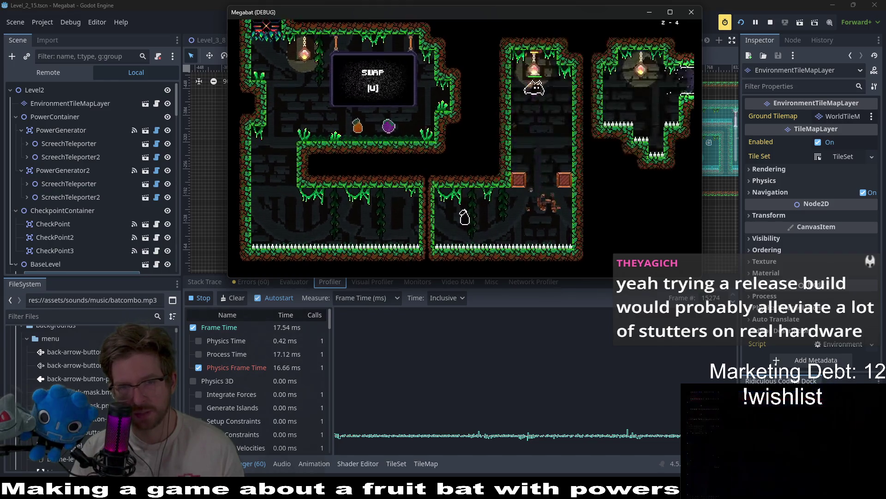
Collect the orange fruit between the crates and fly out the upper-right room
{"action": "key", "text": "Down"}
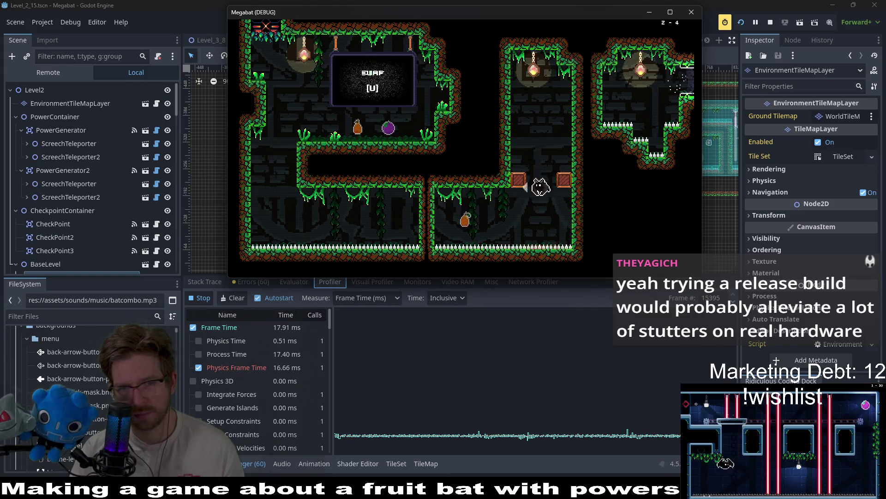
{"action": "key", "text": "Left"}
{"action": "key", "text": "Right"}
{"action": "key", "text": "Up"}
{"action": "key", "text": "Right"}
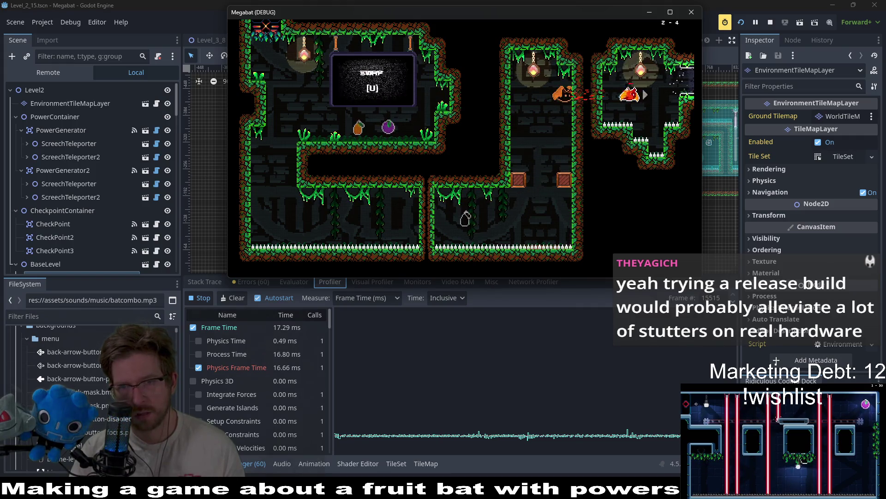
{"action": "key", "text": "Right"}
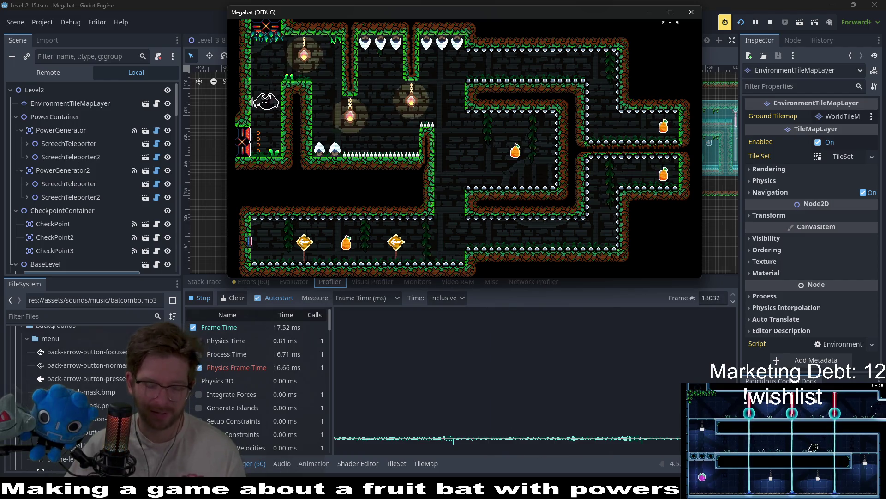
Pause the game and open the tree dome's level grid via Level Select
{"action": "key", "text": "Escape"}
{"action": "key", "text": "Down"}
{"action": "key", "text": "Down"}
{"action": "key", "text": "Return"}
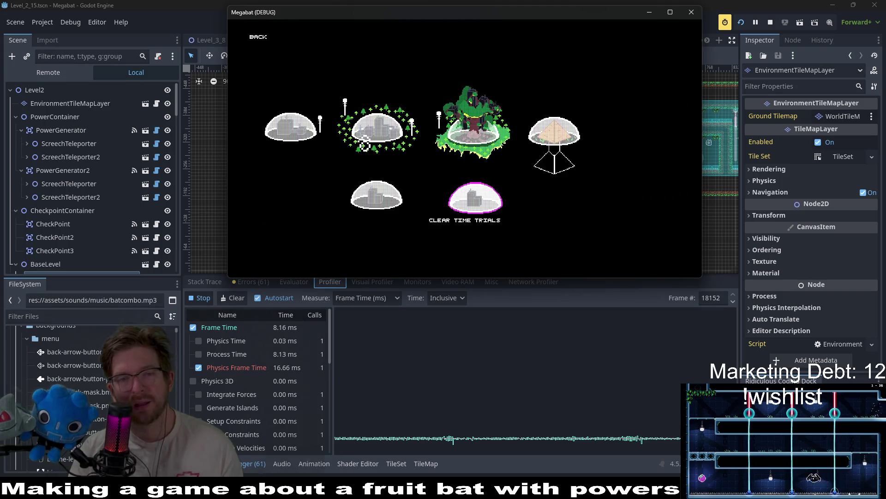
{"action": "key", "text": "Left"}
{"action": "key", "text": "Return"}
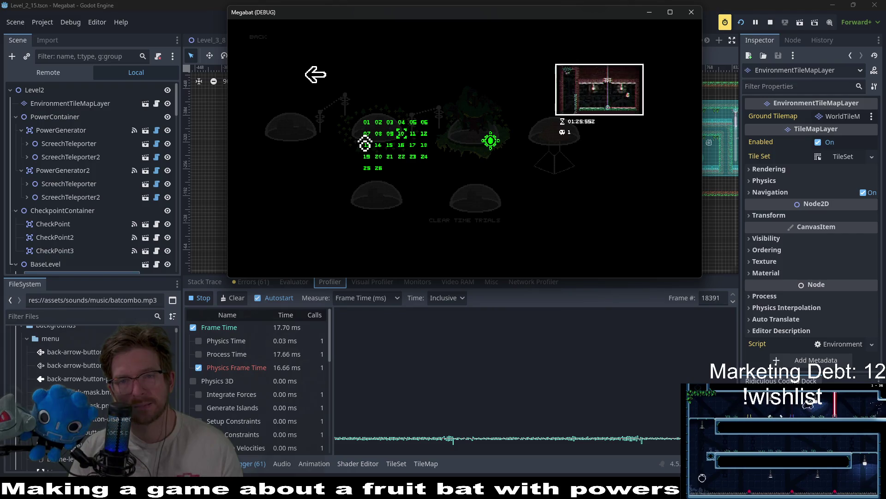
Browse levels 07, 10, 23 and 25 to compare their previews and best times
{"action": "key", "text": "Up"}
{"action": "key", "text": "Left"}
{"action": "key", "text": "Left"}
{"action": "key", "text": "Left"}
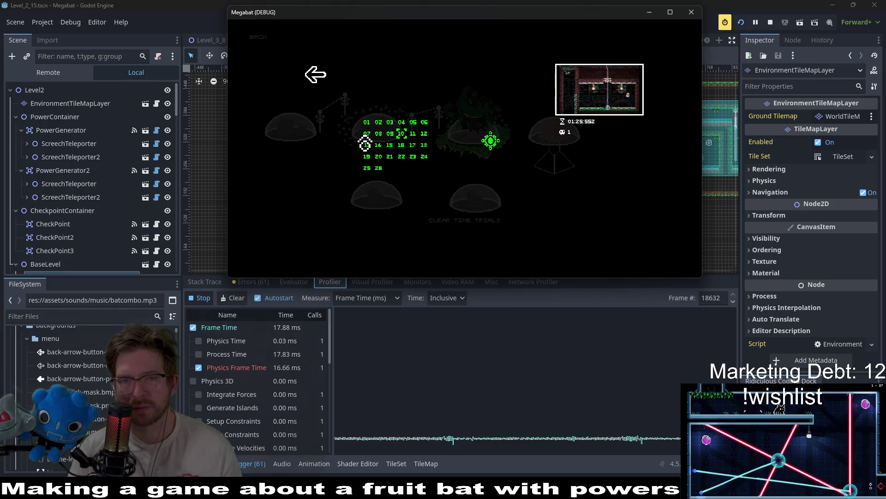
{"action": "key", "text": "Right"}
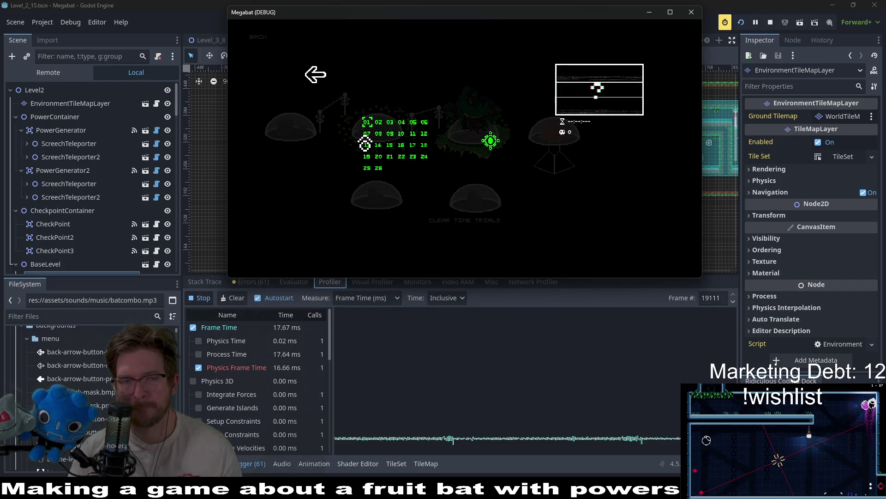
{"action": "key", "text": "Down"}
{"action": "key", "text": "Down"}
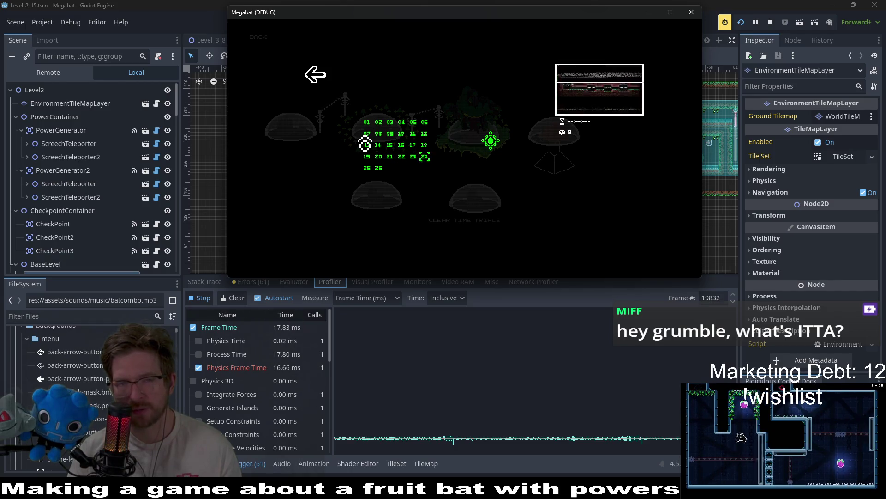
{"action": "key", "text": "Left"}
{"action": "key", "text": "Left"}
{"action": "key", "text": "Left"}
{"action": "key", "text": "Down"}
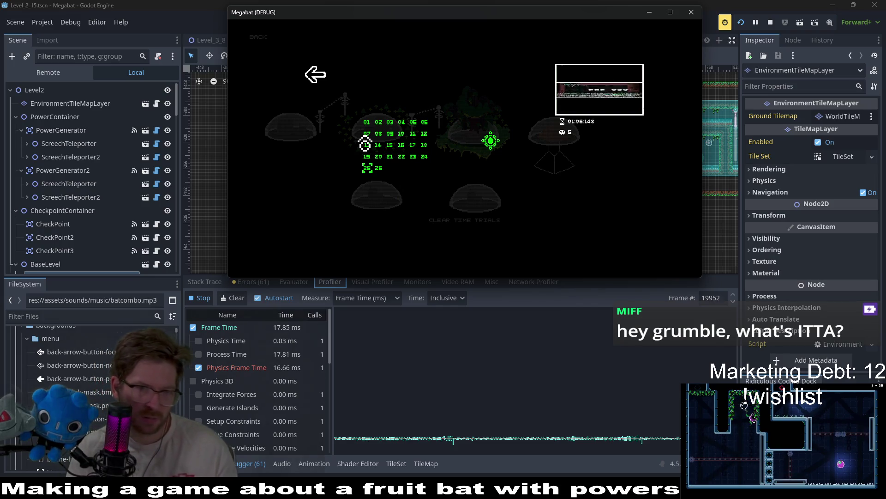
{"action": "key", "text": "Up"}
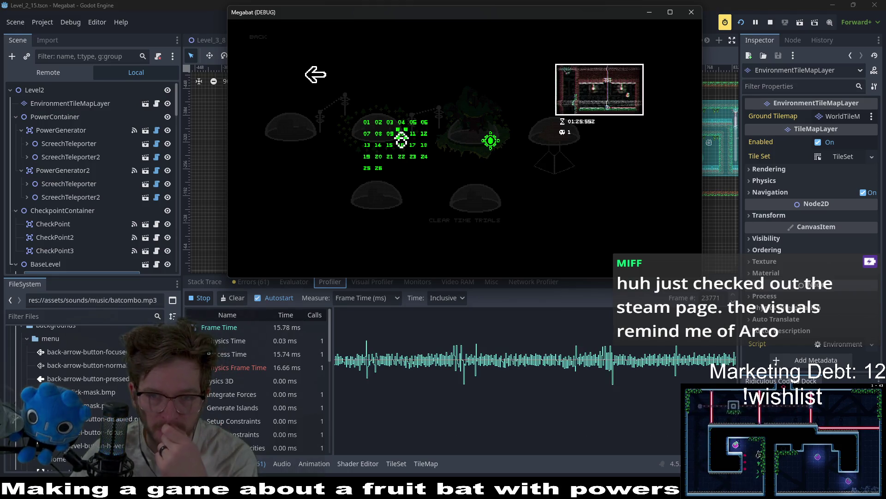
Start level 10 of the grid (level 2-10)
{"action": "left_click", "coordinate": [401, 137]}
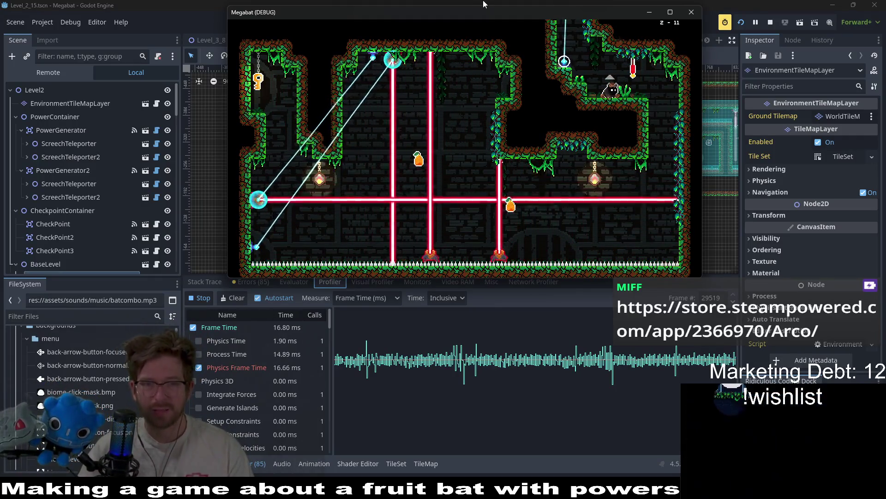
{"action": "left_click", "coordinate": [699, 13]}
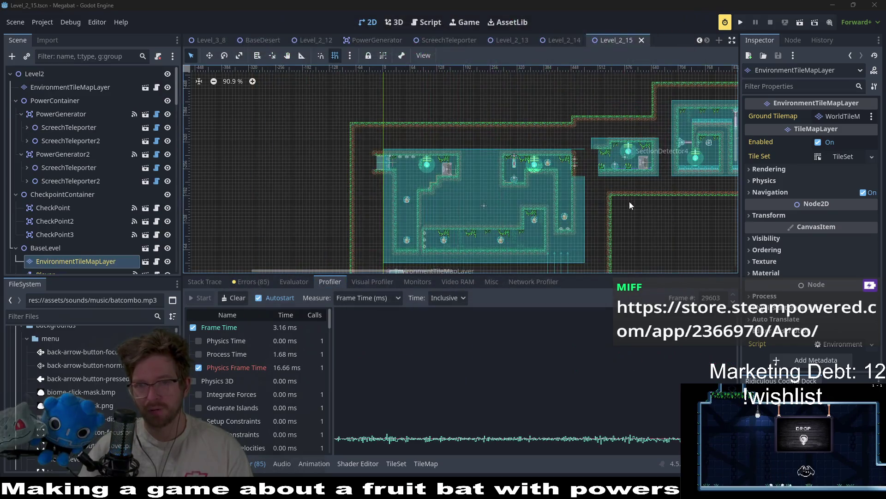
{"action": "scroll", "coordinate": [619, 205], "scroll_direction": "down", "scroll_amount": 5}
{"action": "scroll", "coordinate": [546, 154], "scroll_direction": "right", "scroll_amount": 5}
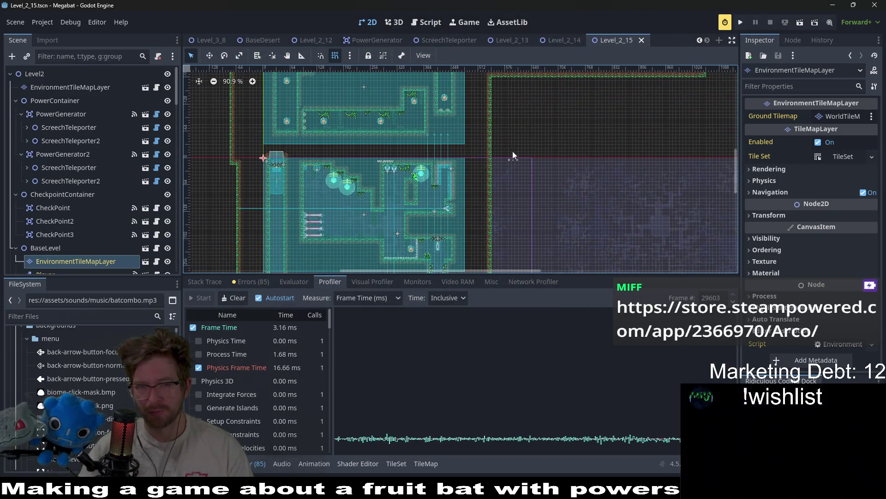
{"action": "scroll", "coordinate": [532, 160], "scroll_direction": "up", "scroll_amount": 1}
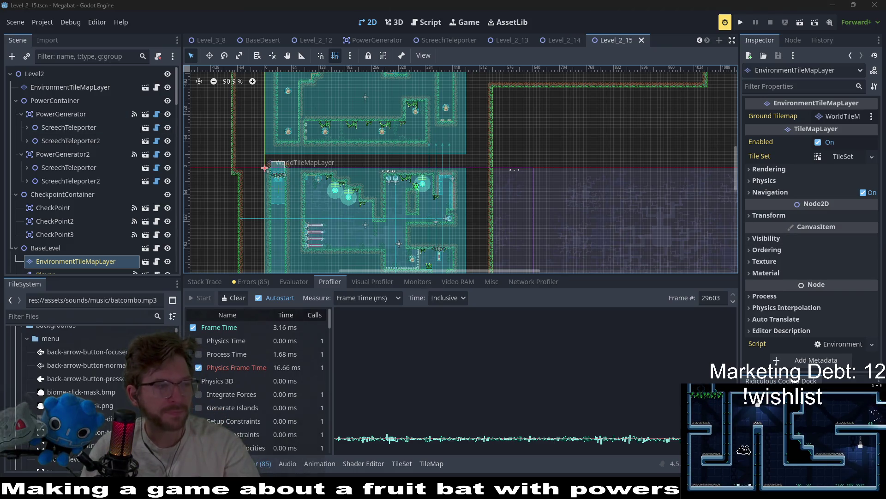
Switch to Chrome and let Arco's Steam store trailer play to near its end
{"action": "key", "text": "alt+Tab"}
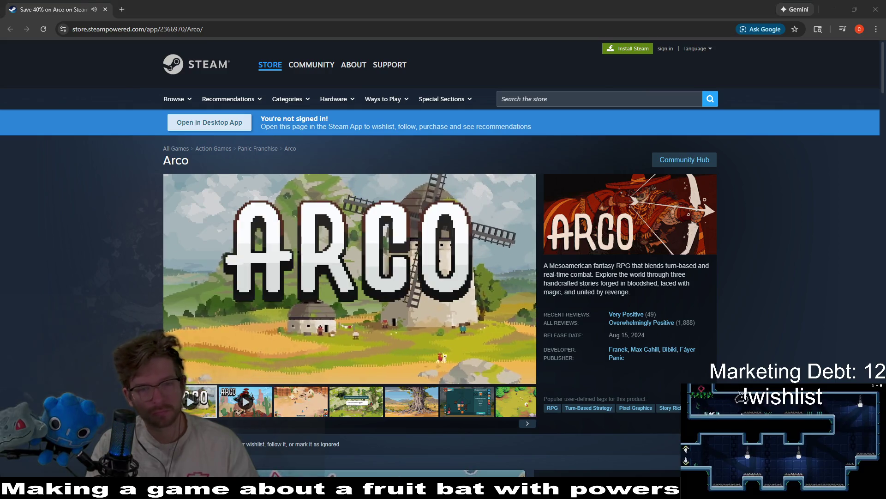
{"action": "mouse_move", "coordinate": [637, 319]}
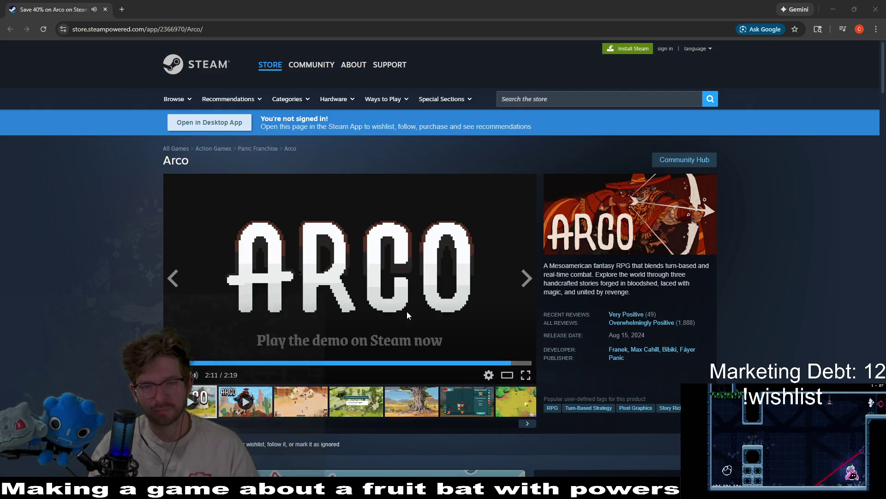
{"action": "scroll", "coordinate": [152, 250], "scroll_direction": "down", "scroll_amount": 3}
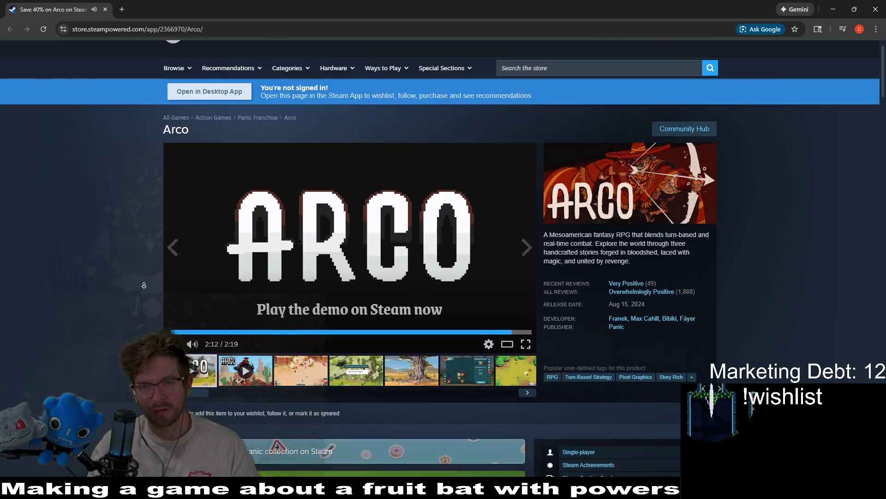
{"action": "scroll", "coordinate": [87, 262], "scroll_direction": "down", "scroll_amount": 1}
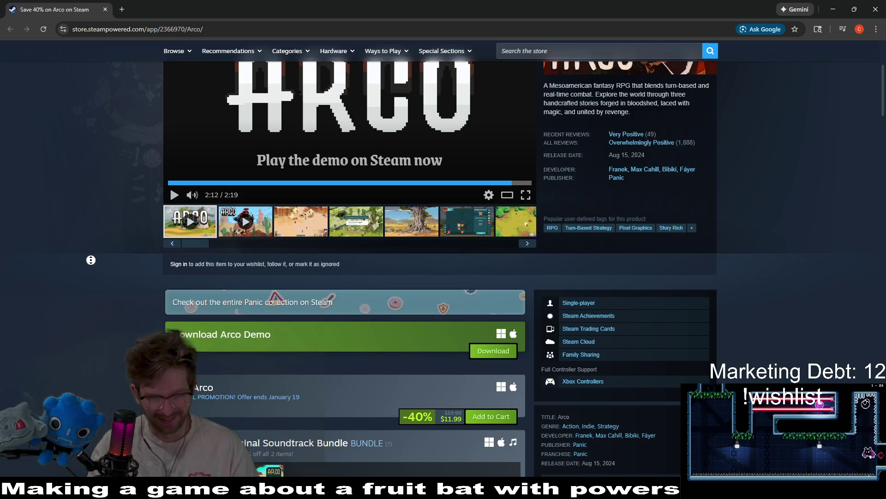
{"action": "scroll", "coordinate": [89, 272], "scroll_direction": "down", "scroll_amount": 4}
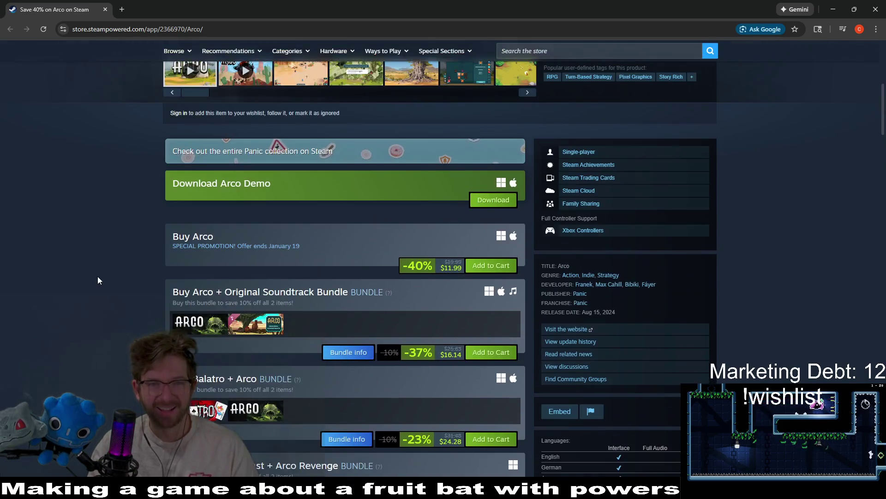
{"action": "scroll", "coordinate": [103, 230], "scroll_direction": "up", "scroll_amount": 3}
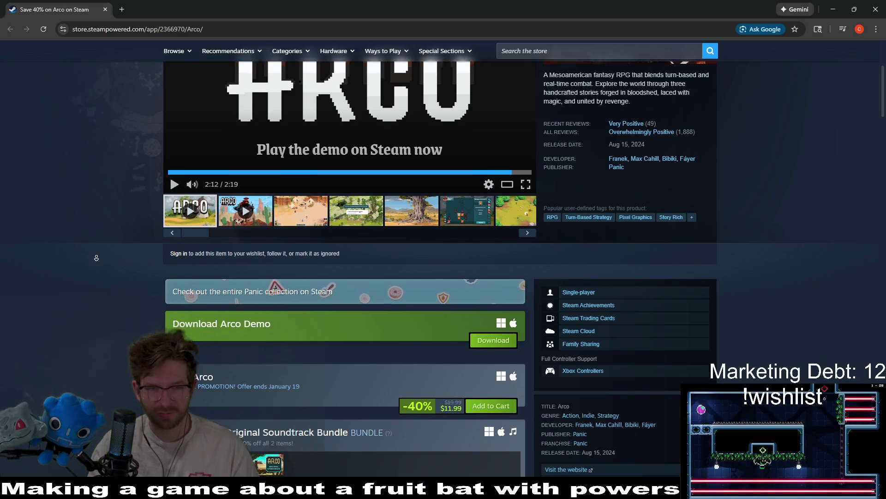
{"action": "scroll", "coordinate": [99, 245], "scroll_direction": "down", "scroll_amount": 5}
{"action": "scroll", "coordinate": [97, 260], "scroll_direction": "down", "scroll_amount": 6}
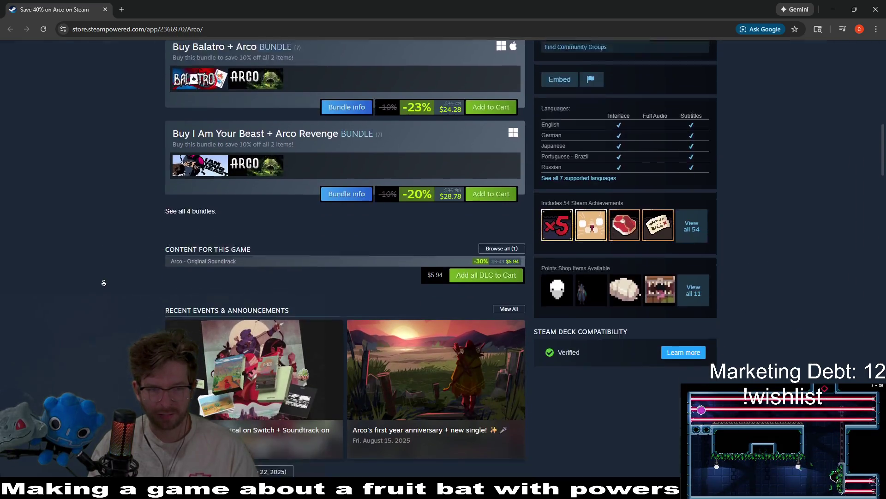
{"action": "scroll", "coordinate": [104, 283], "scroll_direction": "up", "scroll_amount": 15}
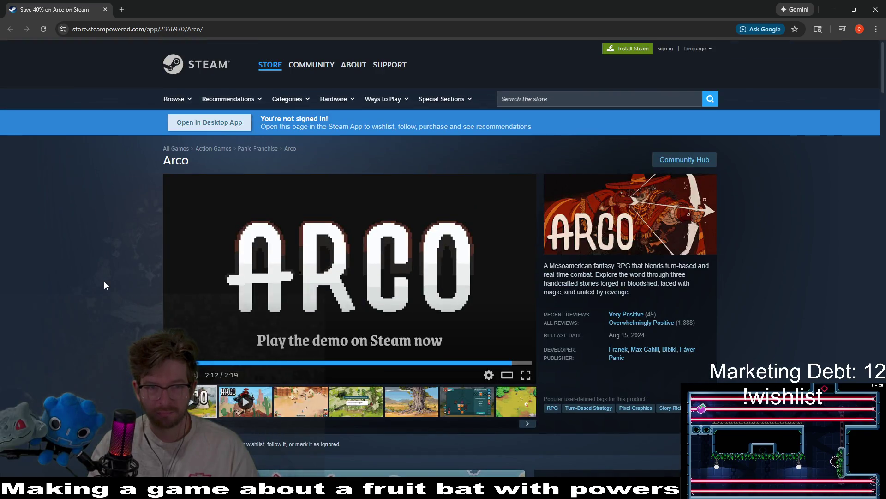
Close Chrome and search the Steam desktop store for 'arco'
{"action": "left_click", "coordinate": [875, 5]}
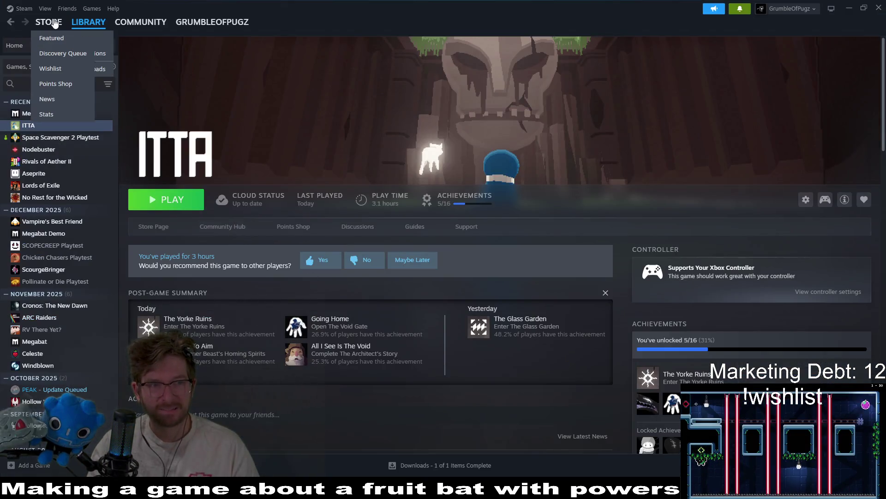
{"action": "left_click", "coordinate": [50, 23]}
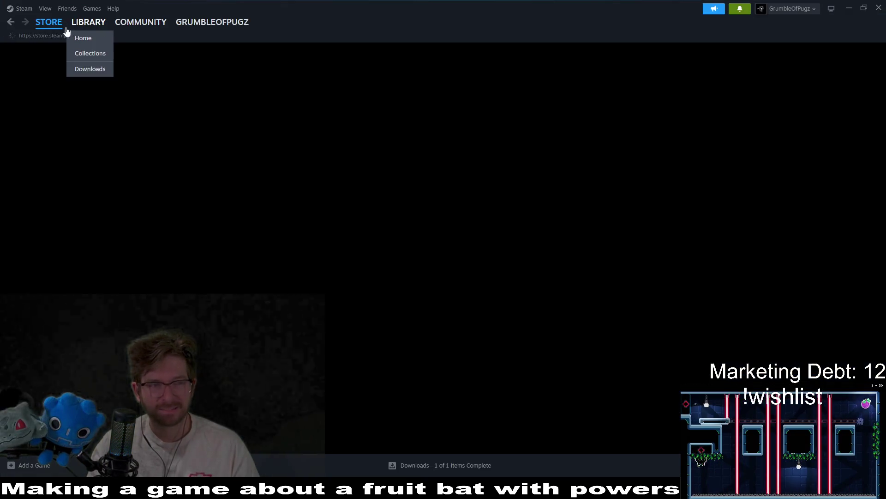
{"action": "left_click", "coordinate": [552, 55]}
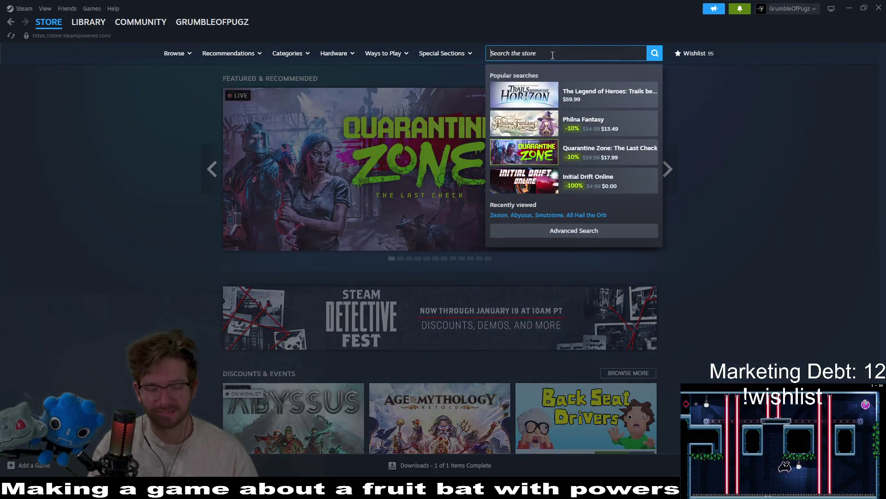
{"action": "type", "text": "arco"}
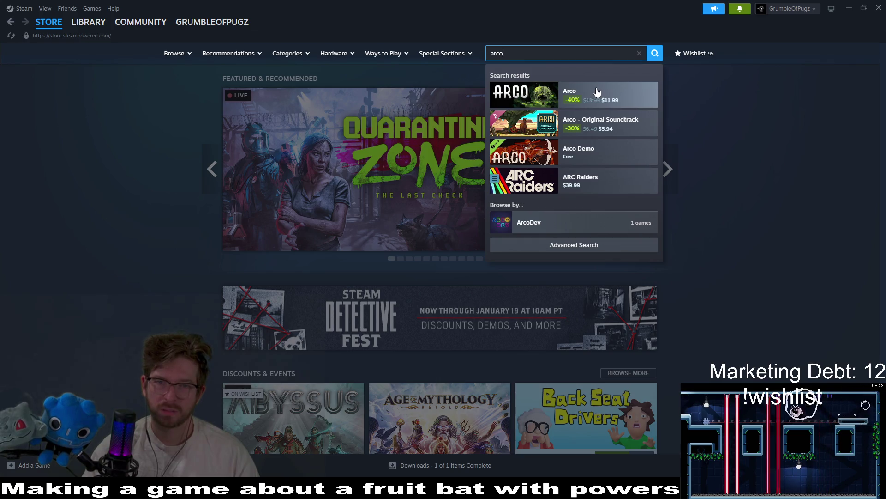
Visit the Arco Original Soundtrack page, then open the Arco game page and scroll down it
{"action": "left_click", "coordinate": [634, 123]}
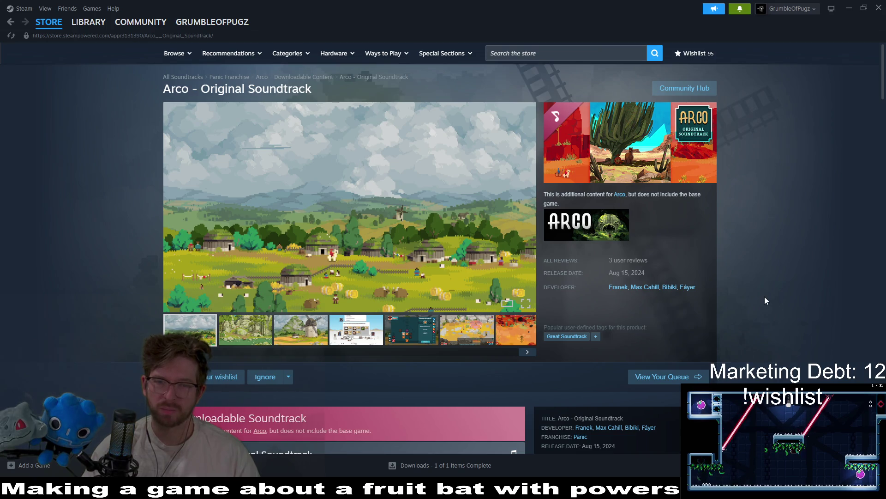
{"action": "left_click", "coordinate": [576, 223]}
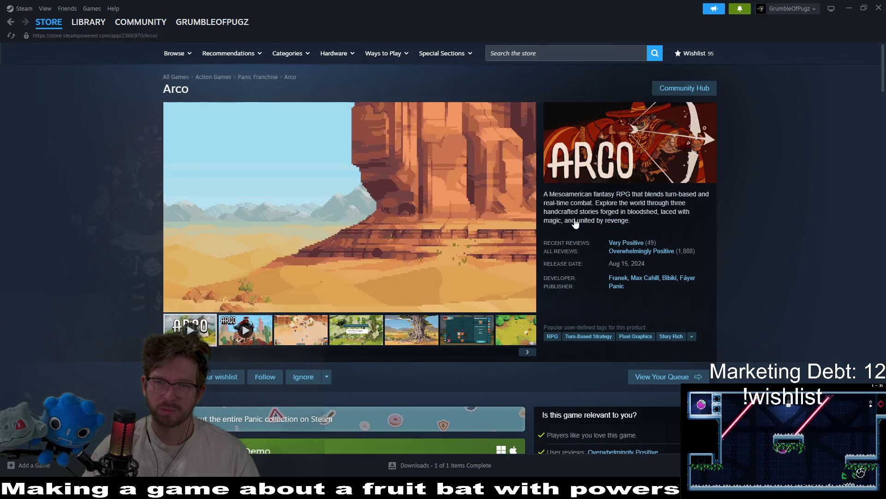
{"action": "left_click", "coordinate": [274, 257]}
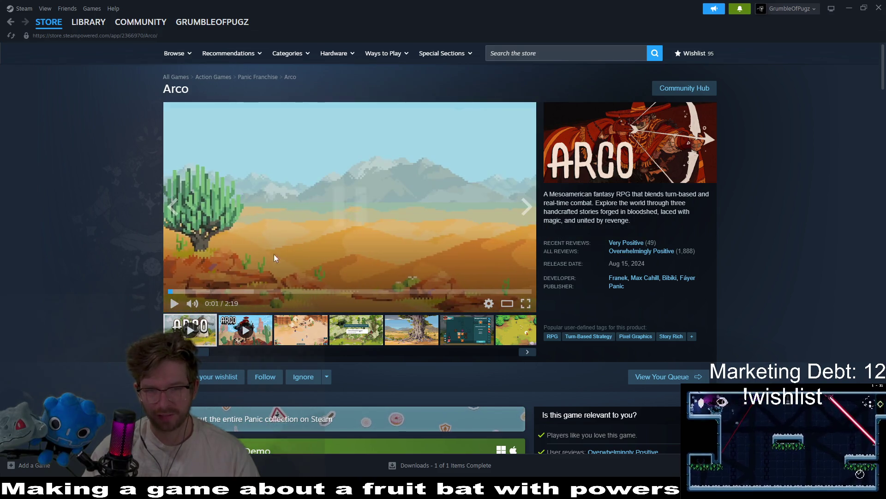
{"action": "left_click", "coordinate": [11, 18]}
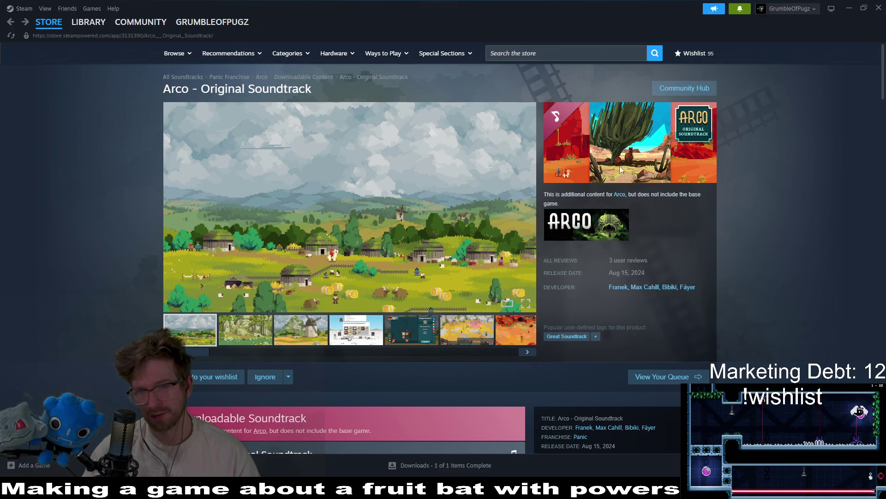
{"action": "left_click", "coordinate": [616, 227]}
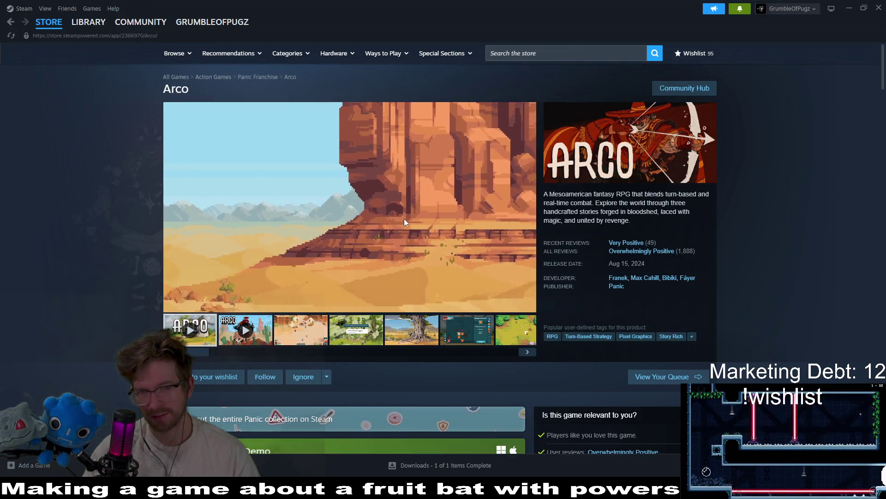
{"action": "scroll", "coordinate": [790, 208], "scroll_direction": "down", "scroll_amount": 5}
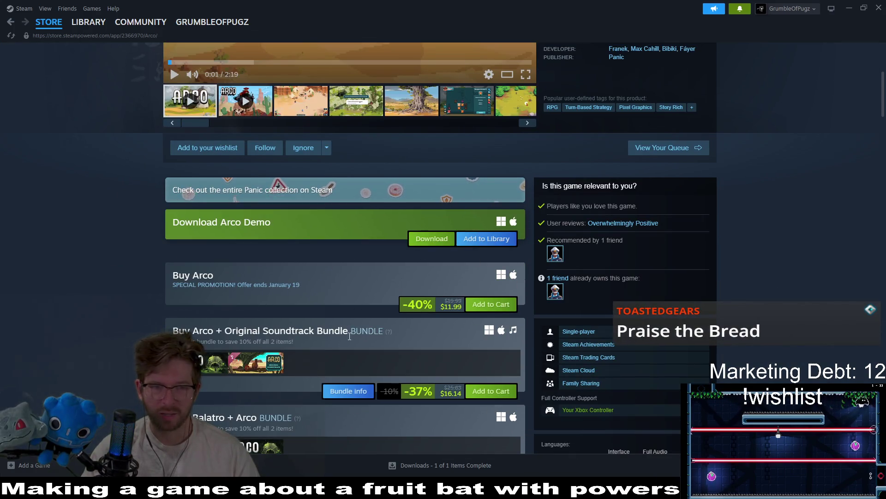
Wishlist Arco, view one of its screenshots, and go to the Library showing ITTA
{"action": "left_click", "coordinate": [209, 148]}
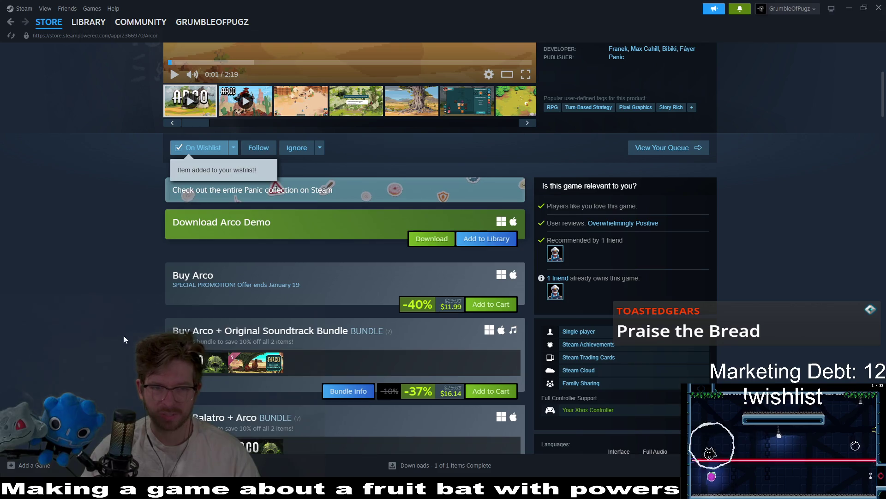
{"action": "scroll", "coordinate": [111, 330], "scroll_direction": "up", "scroll_amount": 5}
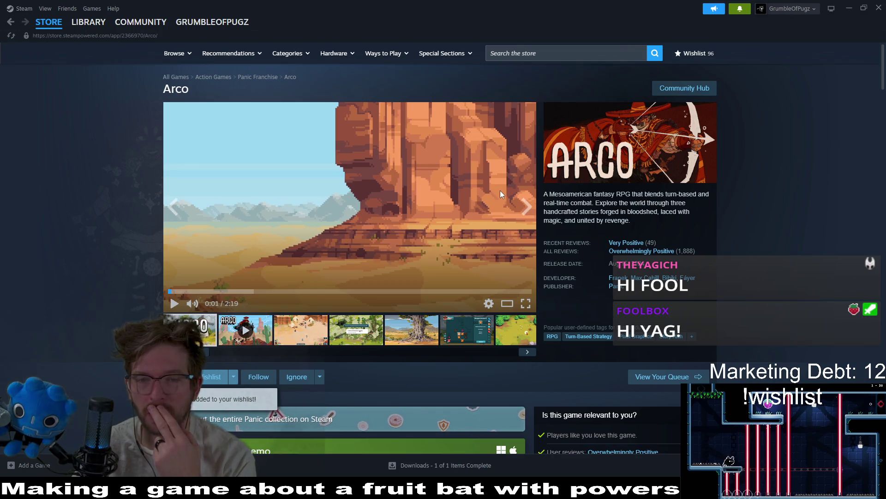
{"action": "mouse_move", "coordinate": [601, 226]}
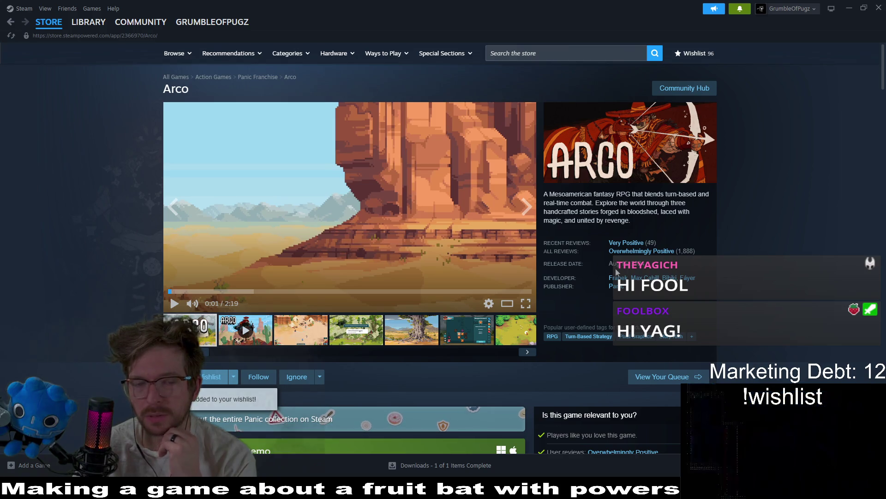
{"action": "left_click", "coordinate": [370, 338]}
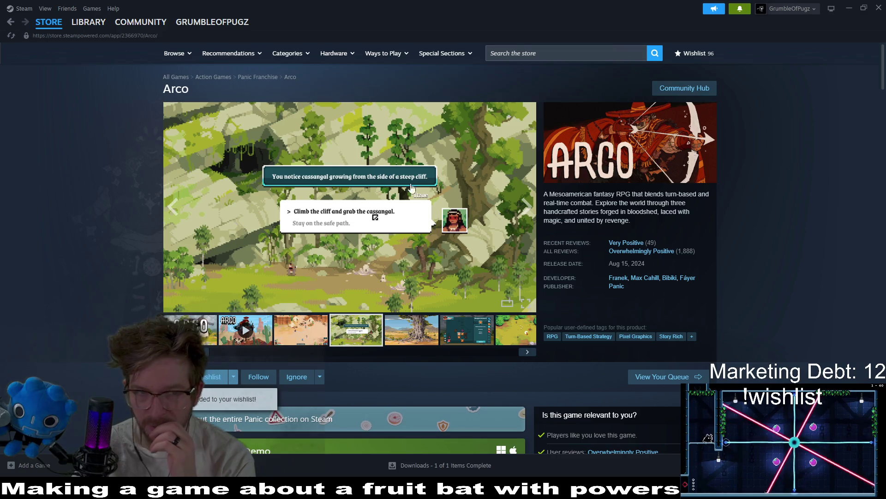
{"action": "left_click", "coordinate": [88, 22]}
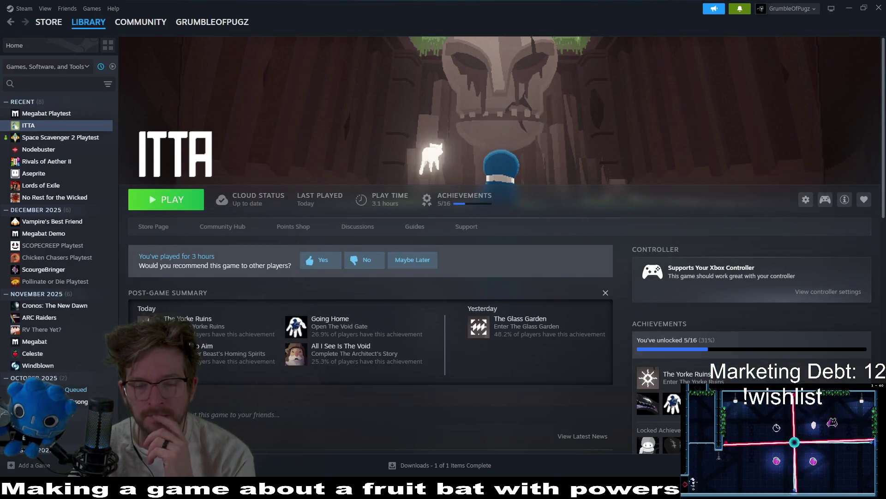
Back in Godot, flip through the Level_2_13, Level_2_14 and Level_2_15 scene tabs
{"action": "key", "text": "alt+Tab"}
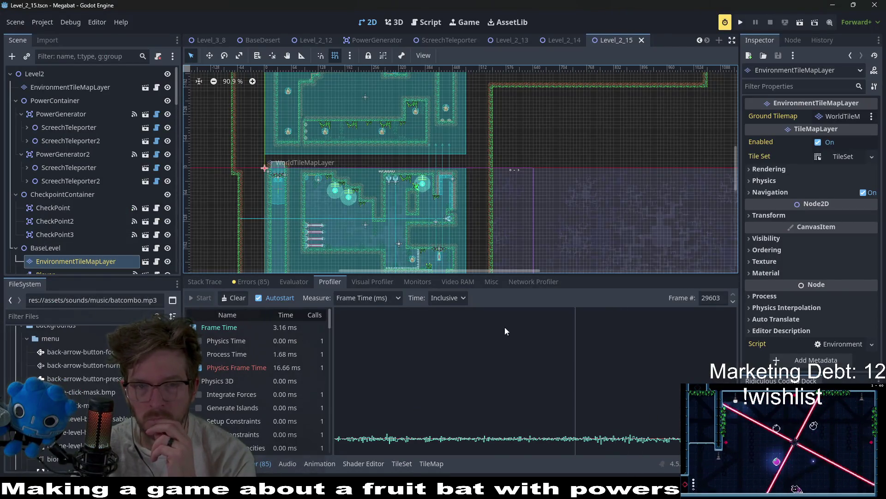
{"action": "scroll", "coordinate": [561, 141], "scroll_direction": "down", "scroll_amount": 3}
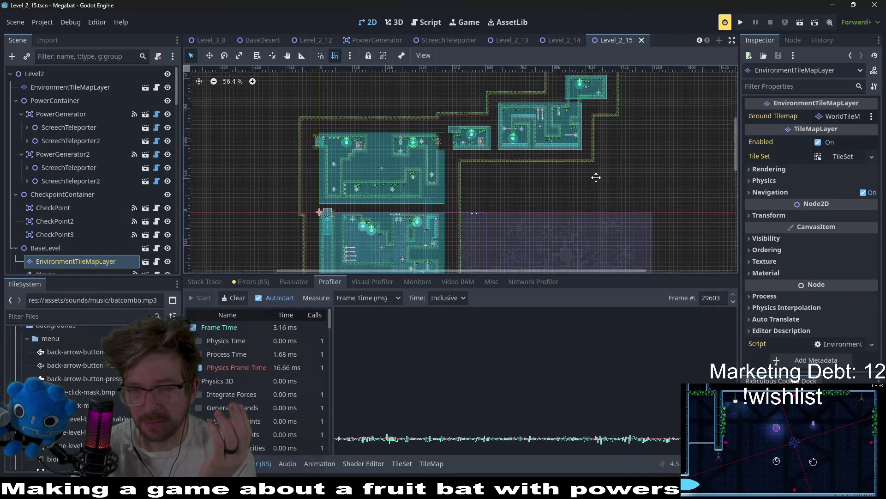
{"action": "left_click", "coordinate": [564, 40]}
{"action": "left_click", "coordinate": [500, 42]}
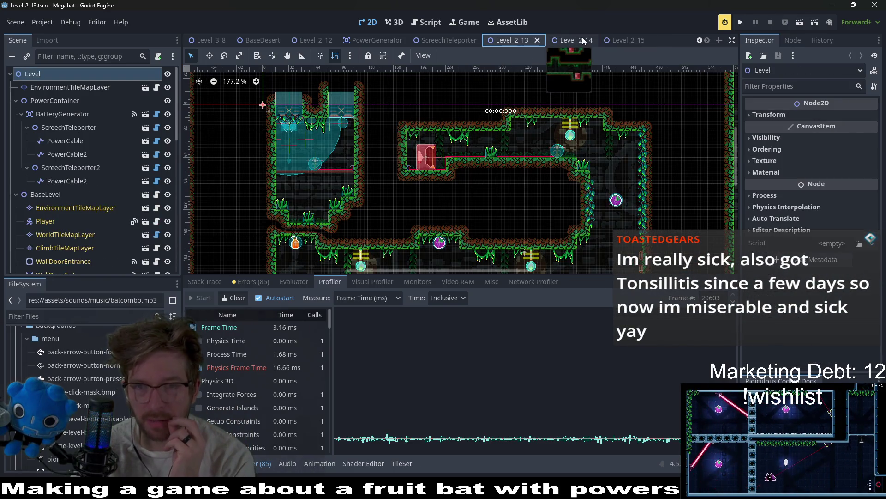
{"action": "left_click", "coordinate": [570, 40]}
{"action": "left_click", "coordinate": [623, 40]}
{"action": "left_click", "coordinate": [515, 40]}
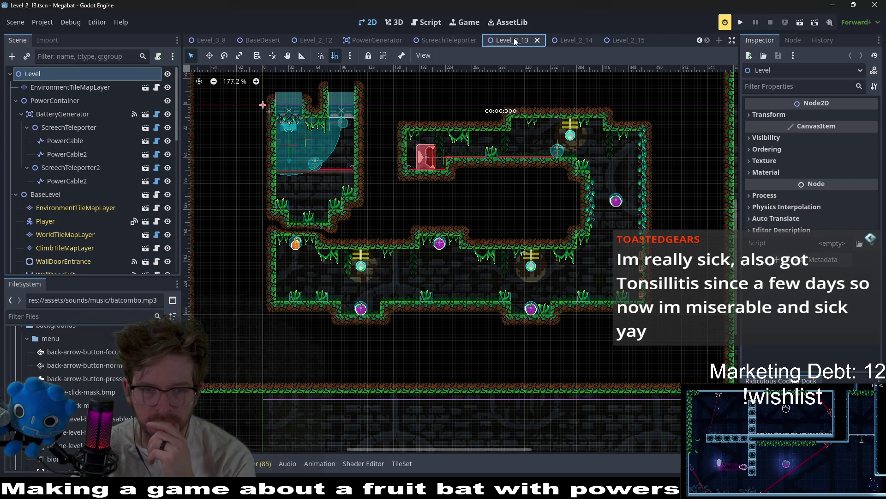
Close the Level_2_13, ScreechTeleporter, PowerGenerator and Level_2_12 scenes, leaving BaseDesert showing
{"action": "left_click", "coordinate": [538, 41]}
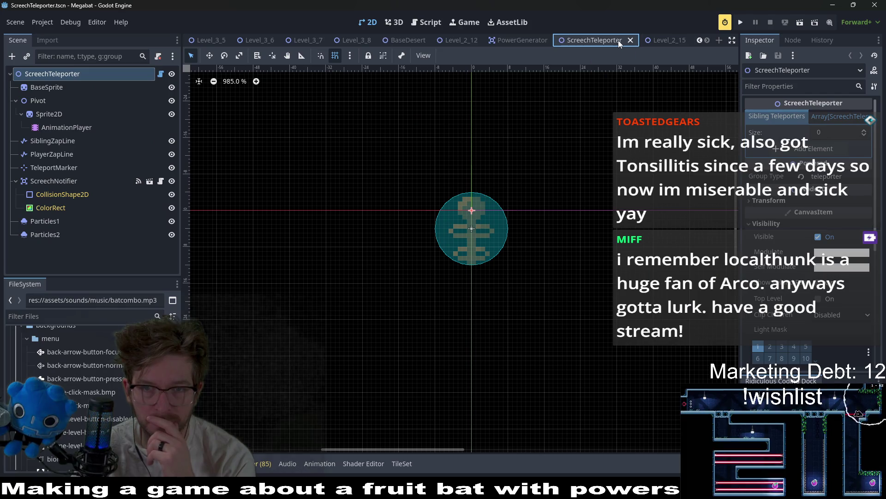
{"action": "middle_click", "coordinate": [597, 40]}
{"action": "middle_click", "coordinate": [578, 41]}
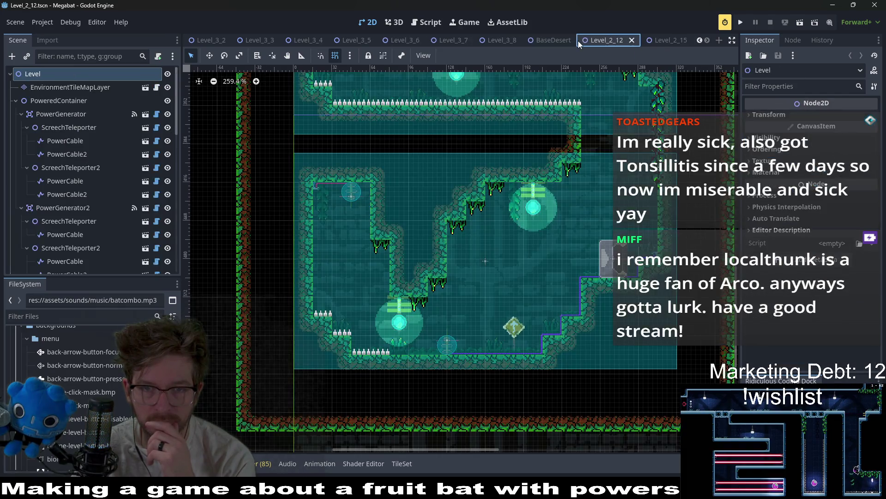
{"action": "middle_click", "coordinate": [594, 41]}
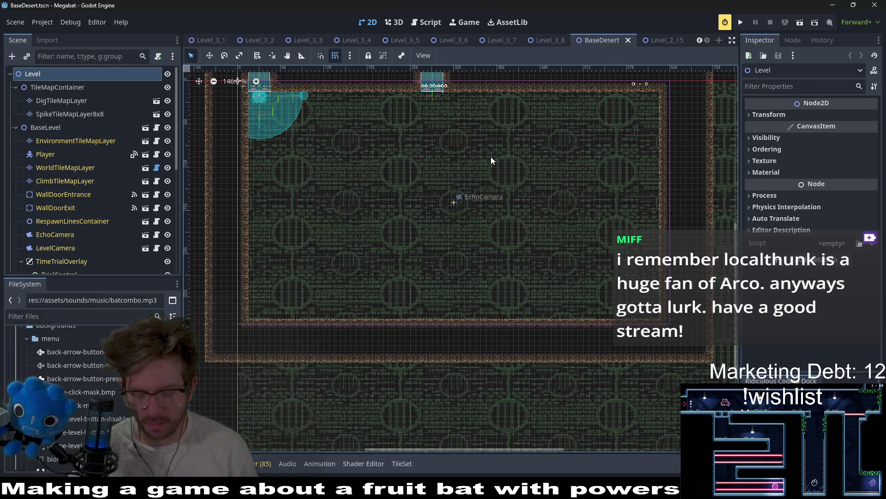
Quick-open MadeWithGodot.tscn by searching 'madewith' and select its Sprite2D node
{"action": "key", "text": "ctrl+shift+o"}
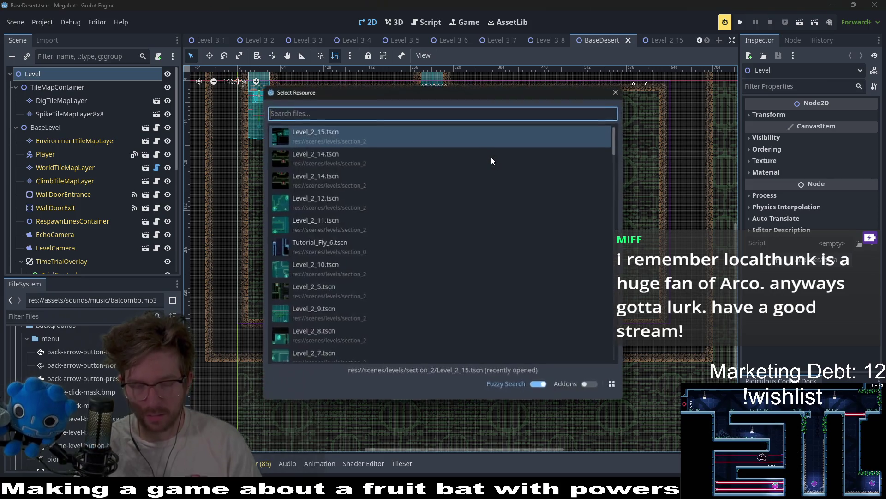
{"action": "type", "text": "madewith"}
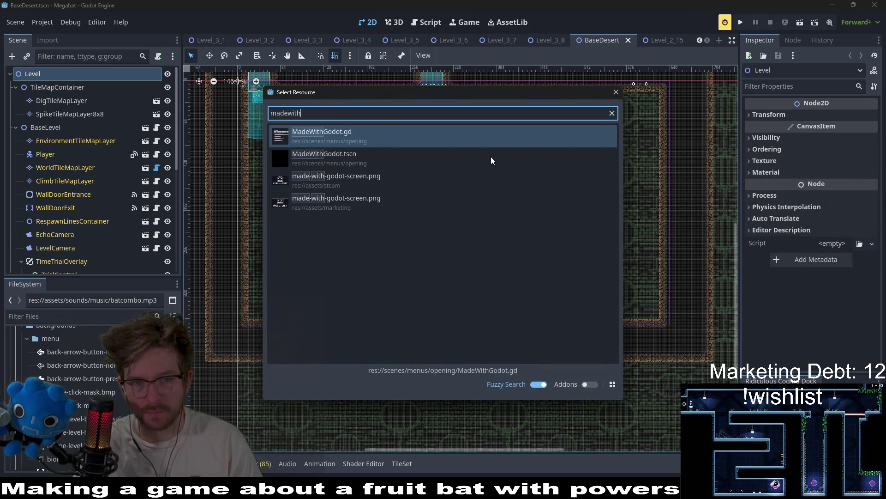
{"action": "left_click", "coordinate": [491, 157]}
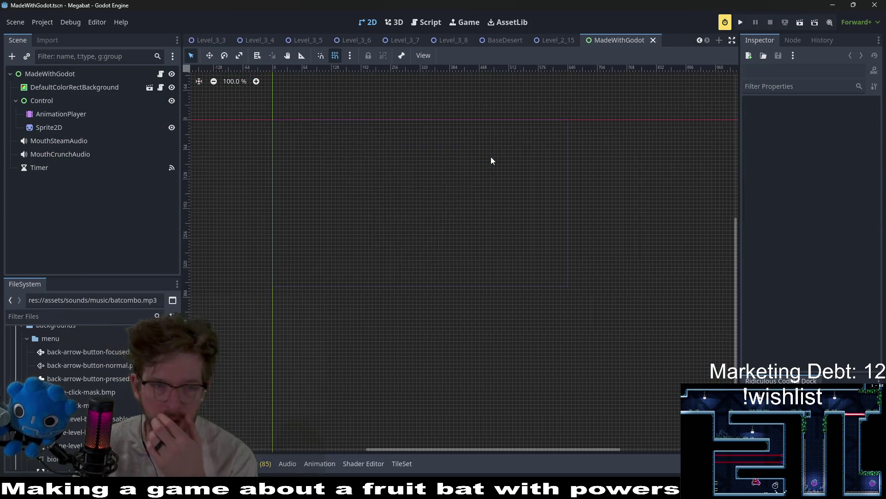
{"action": "left_click", "coordinate": [69, 126]}
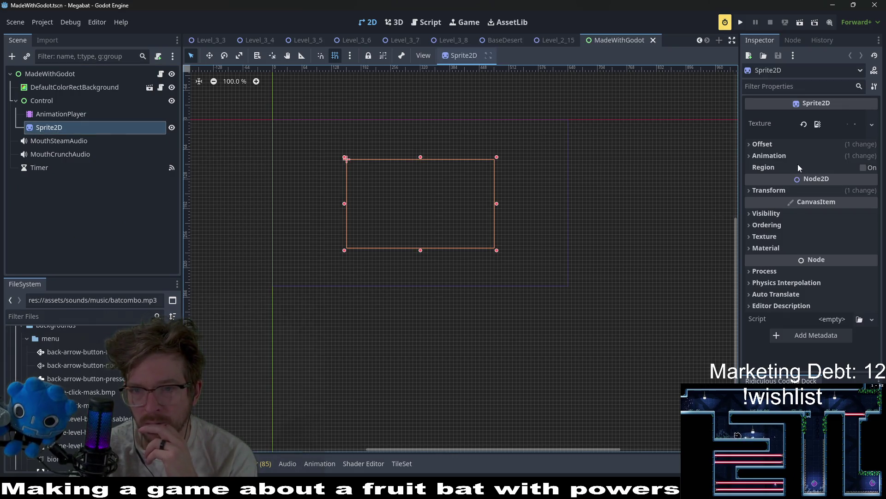
Inspect the Sprite2D's properties to find its 7040×192 sprite-sheet texture
{"action": "mouse_move", "coordinate": [798, 164]}
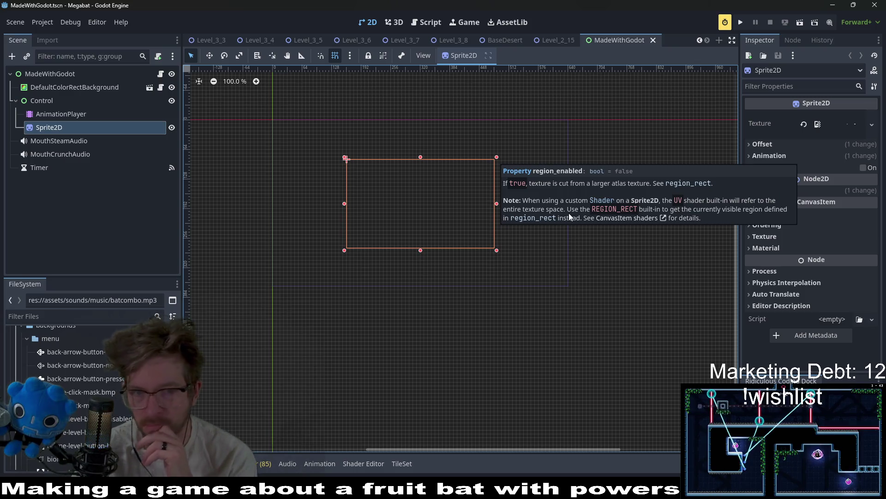
{"action": "scroll", "coordinate": [433, 182], "scroll_direction": "up", "scroll_amount": 4}
{"action": "left_click", "coordinate": [799, 189]}
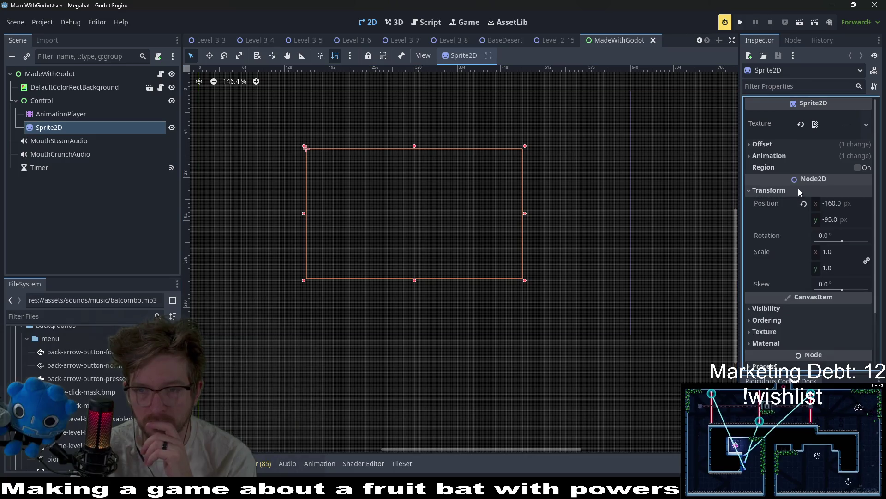
{"action": "left_click", "coordinate": [799, 189]}
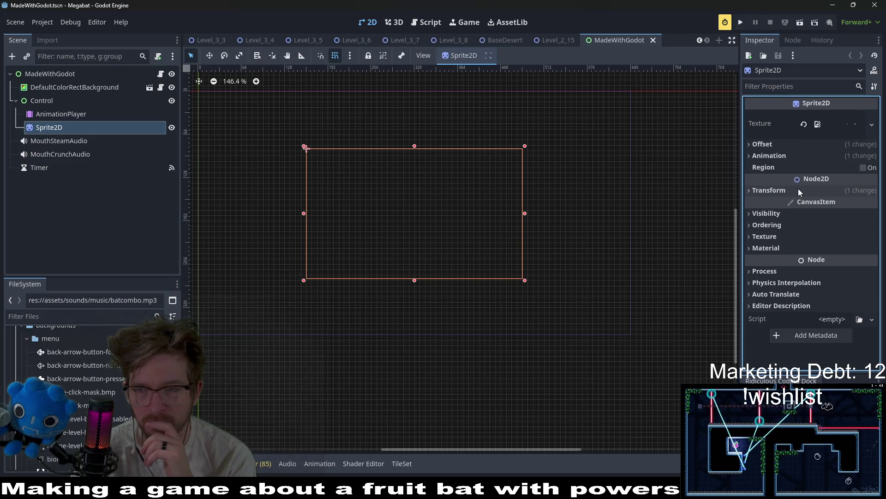
{"action": "left_click", "coordinate": [765, 161]}
{"action": "left_click", "coordinate": [765, 161]}
{"action": "left_click", "coordinate": [837, 134]}
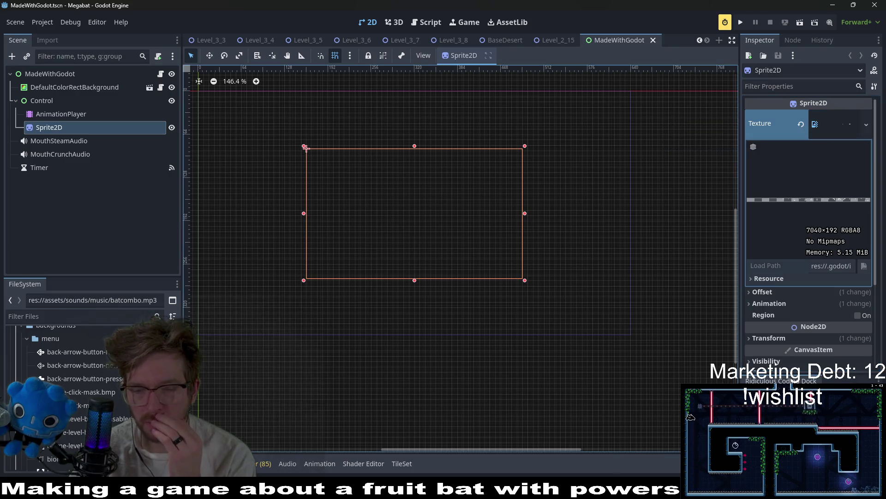
{"action": "key", "text": "alt+Tab"}
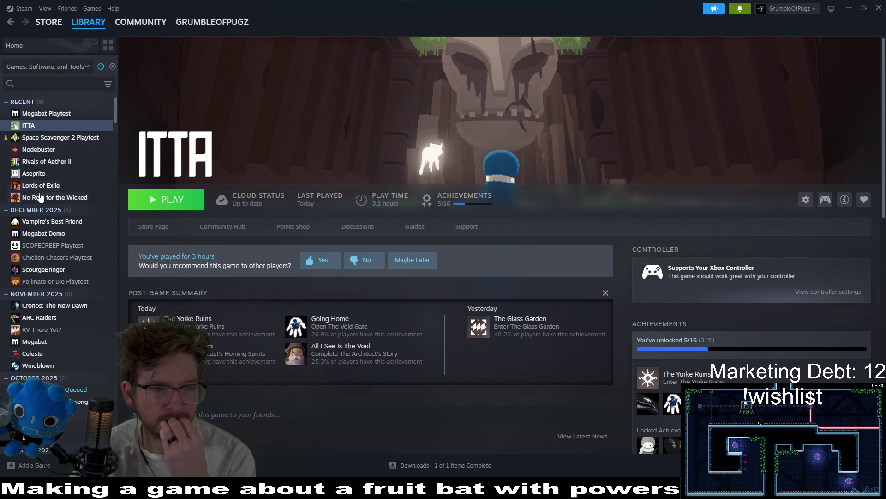
Launch Aseprite from Steam and browse the Open File window to Megabat/assets/ui
{"action": "left_click", "coordinate": [33, 173]}
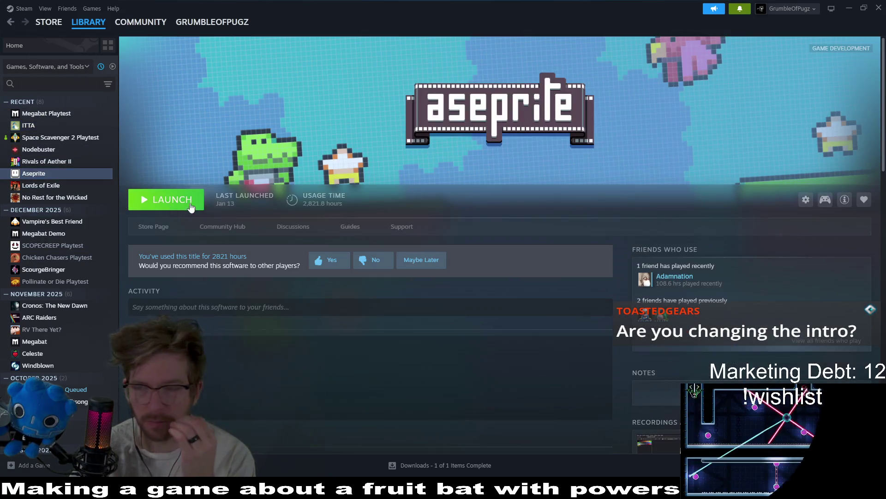
{"action": "left_click", "coordinate": [166, 200]}
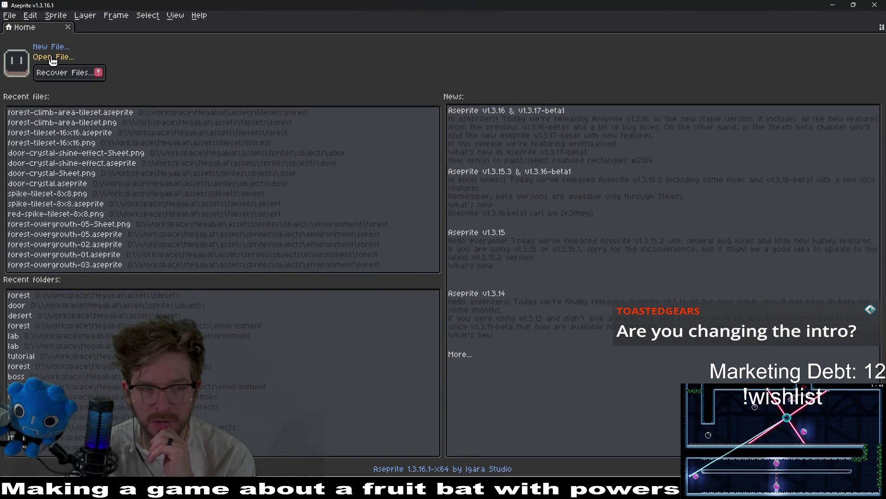
{"action": "left_click", "coordinate": [52, 58]}
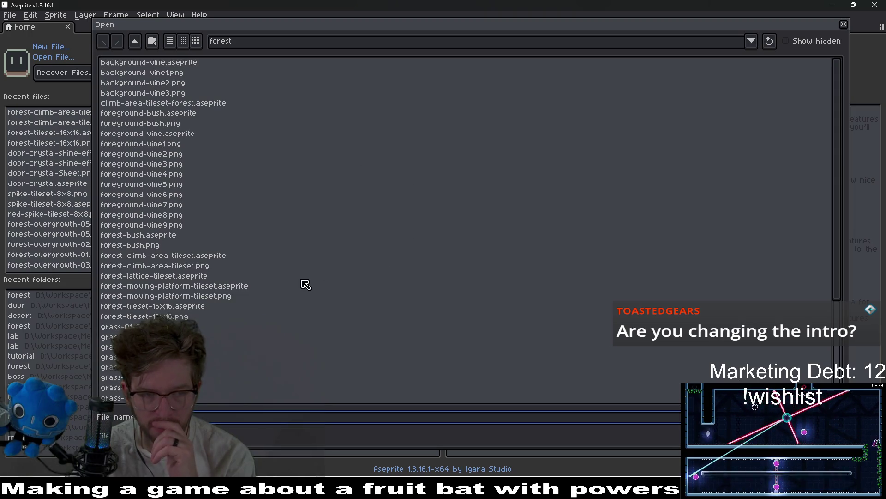
{"action": "left_click", "coordinate": [135, 42]}
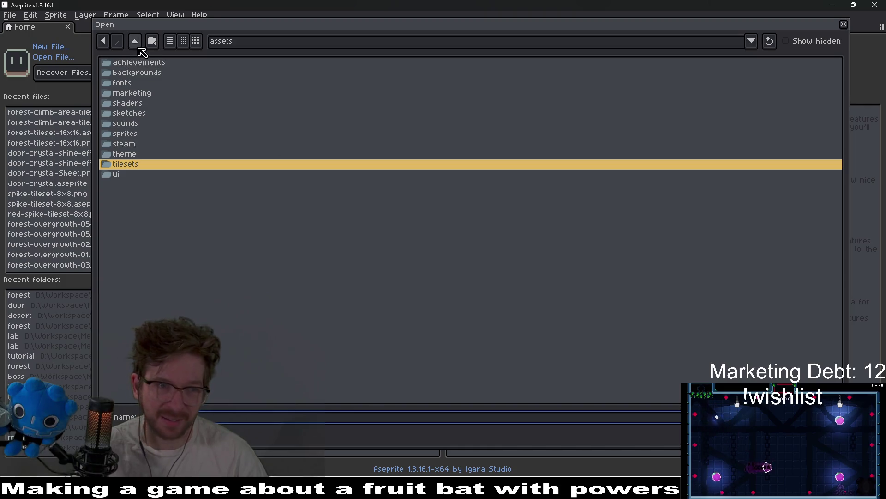
{"action": "left_click", "coordinate": [136, 43]}
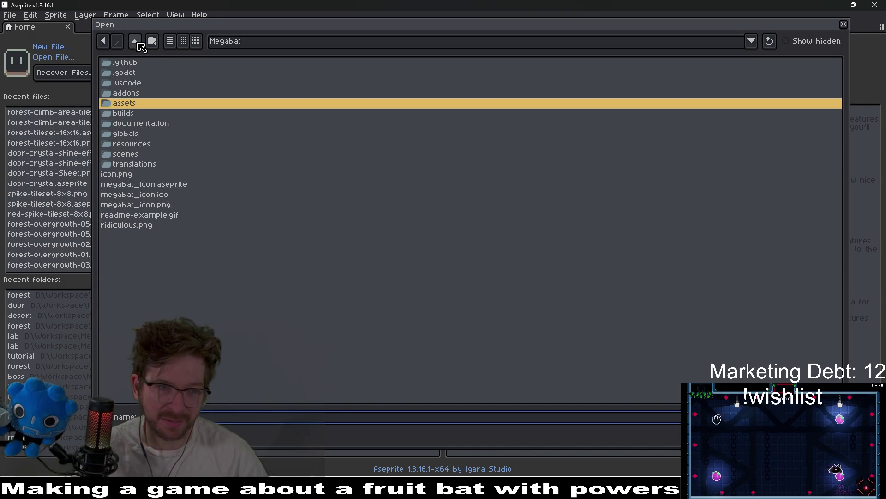
{"action": "double_click", "coordinate": [130, 106]}
{"action": "double_click", "coordinate": [129, 175]}
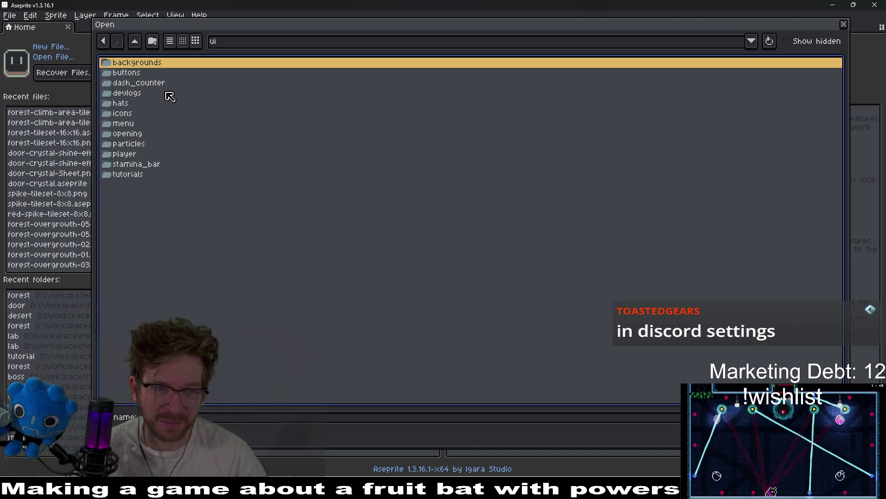
{"action": "key", "text": "alt+Tab"}
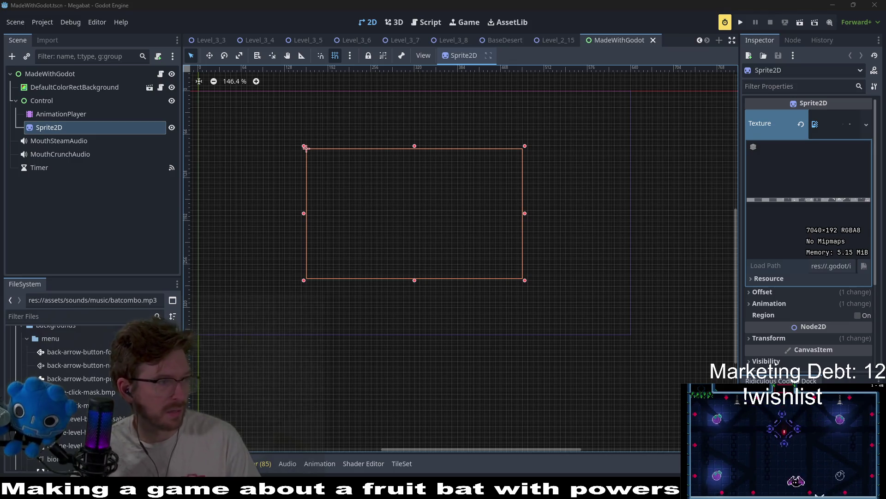
Fill the background layer with black across all 22 frames
{"action": "key", "text": "alt+Tab"}
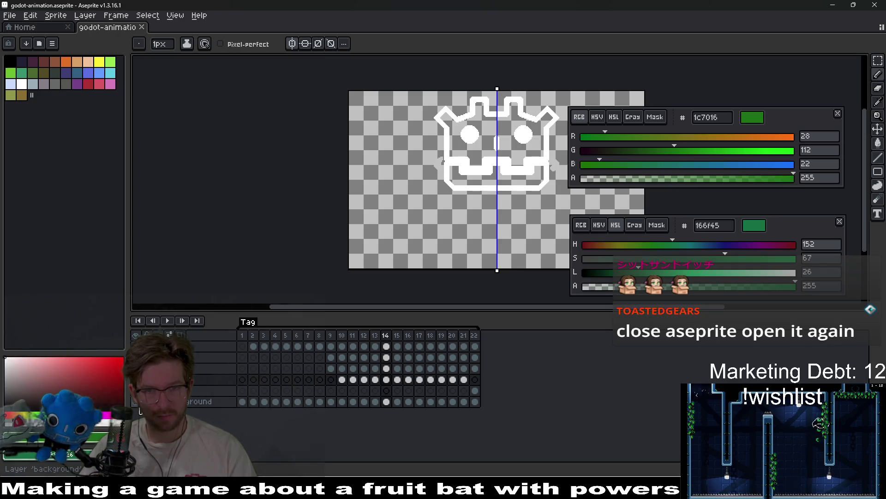
{"action": "left_click_drag", "start_coordinate": [242, 401], "coordinate": [476, 402]}
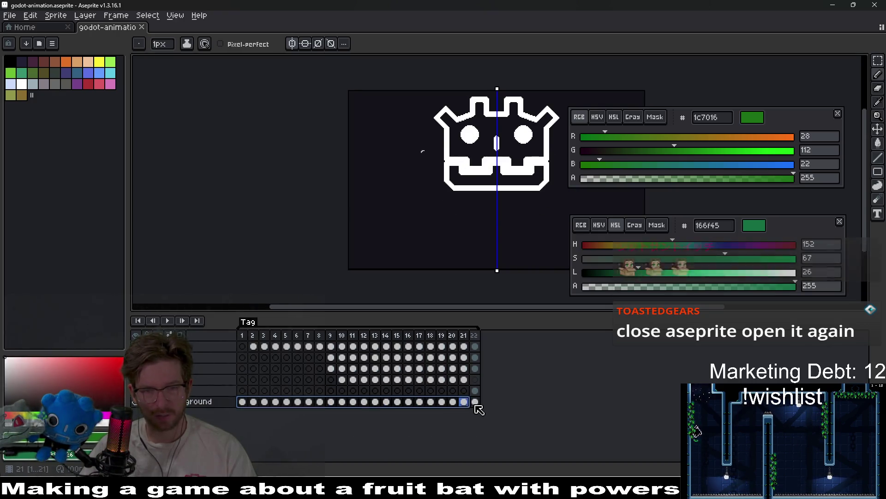
{"action": "left_click", "coordinate": [10, 61]}
{"action": "key", "text": "g"}
{"action": "left_click", "coordinate": [373, 240]}
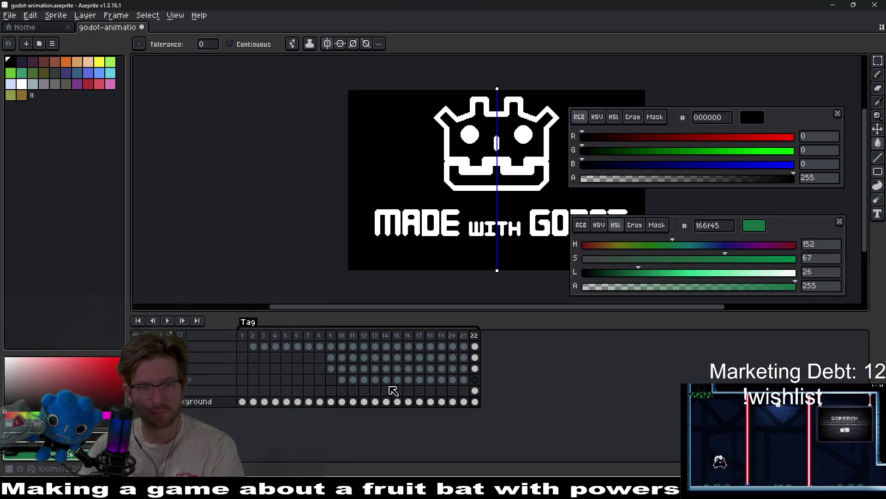
Step back through the frames from 20 to the first and undo the black fill
{"action": "left_click", "coordinate": [452, 368]}
{"action": "key", "text": "comma"}
{"action": "key", "text": "comma"}
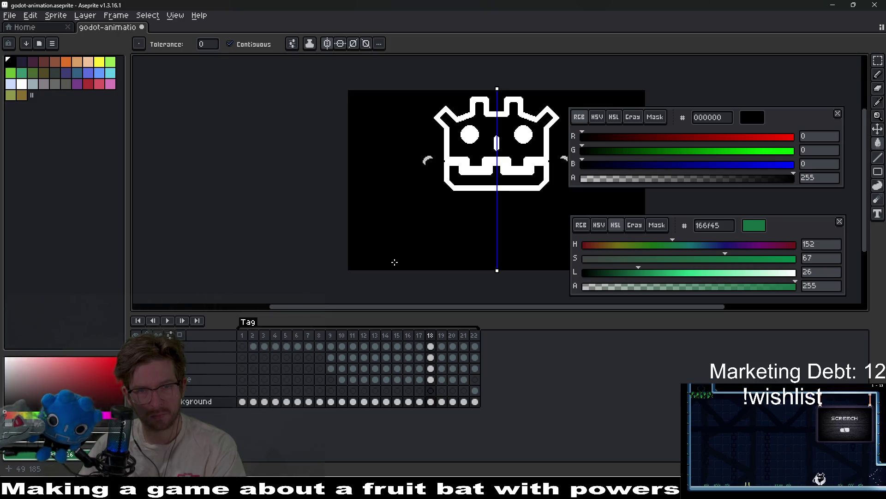
{"action": "key", "text": "comma"}
{"action": "key", "text": "comma"}
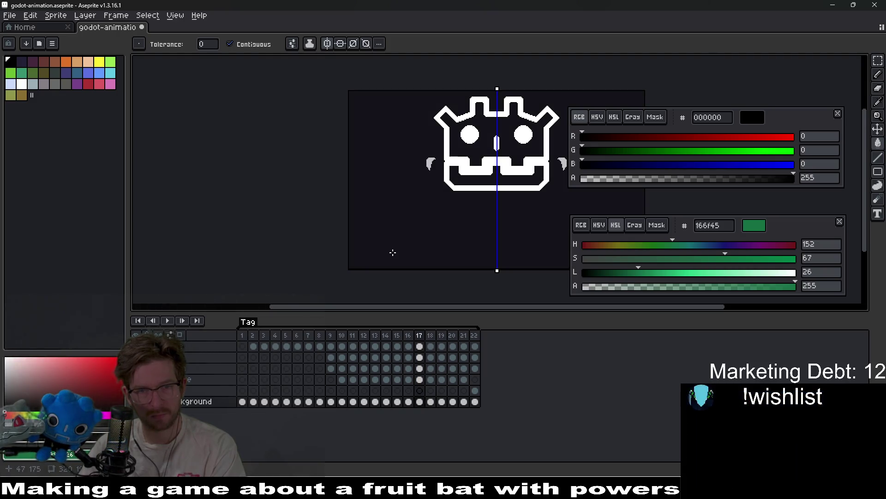
{"action": "key", "text": "comma"}
{"action": "key", "text": "comma"}
{"action": "key", "text": "comma"}
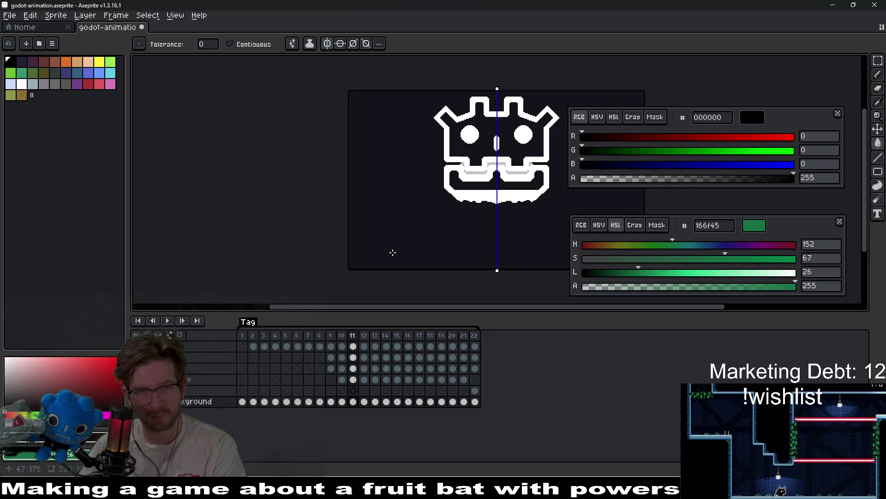
{"action": "key", "text": "comma"}
{"action": "key", "text": "comma"}
{"action": "key", "text": "comma"}
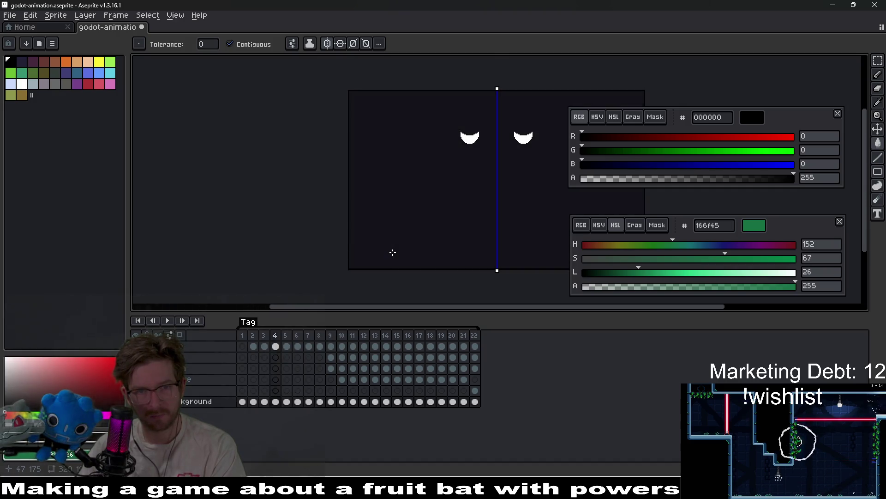
{"action": "key", "text": "comma"}
{"action": "key", "text": "comma"}
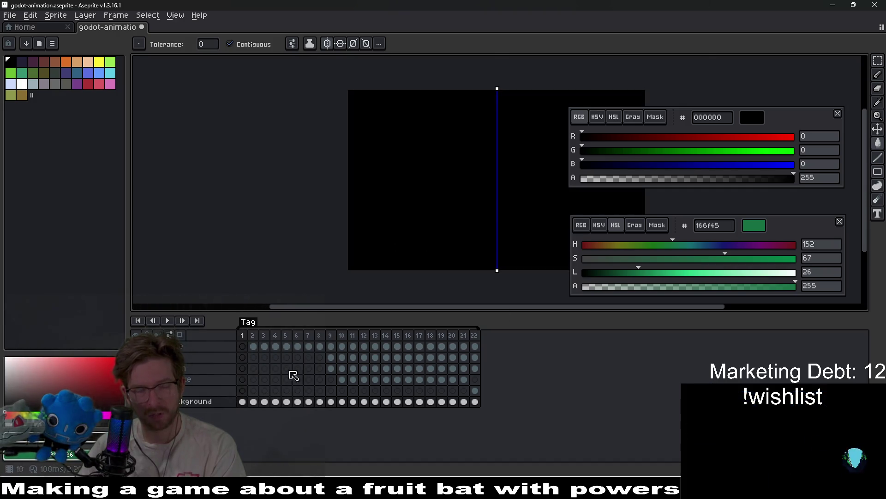
{"action": "key", "text": "comma"}
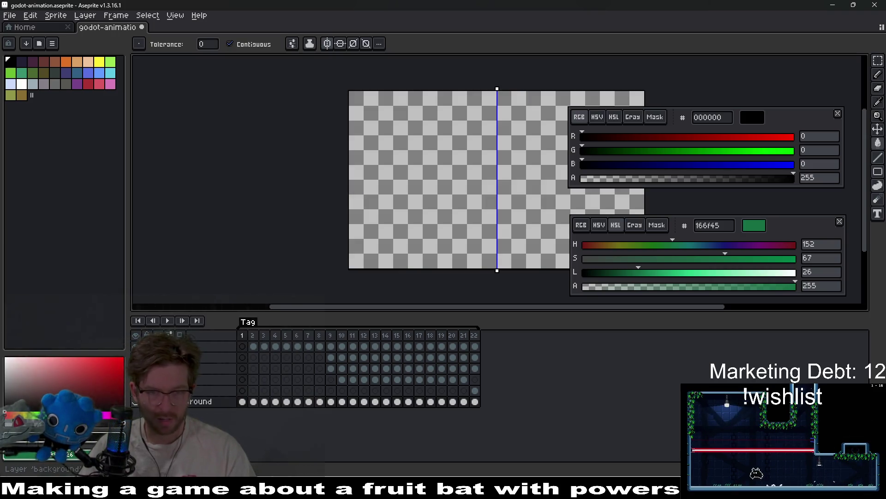
Sample the MADE text's white as both colours and select frames 2–22 on the logo layers
{"action": "left_click", "coordinate": [478, 390]}
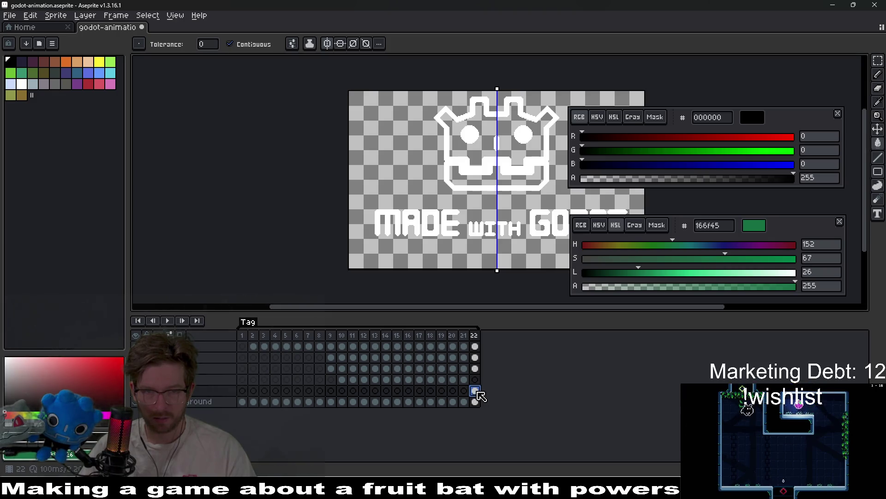
{"action": "key", "text": "i"}
{"action": "left_click", "coordinate": [447, 219]}
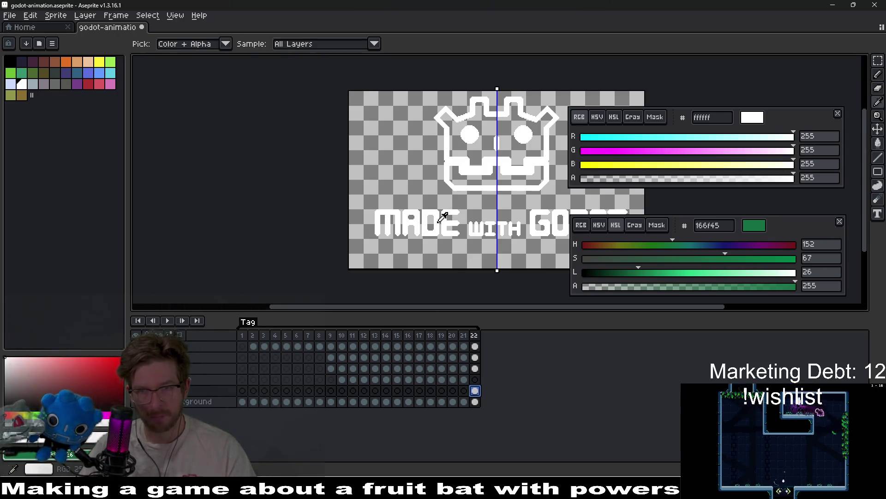
{"action": "right_click", "coordinate": [447, 219]}
{"action": "left_click_drag", "start_coordinate": [477, 392], "coordinate": [260, 348]}
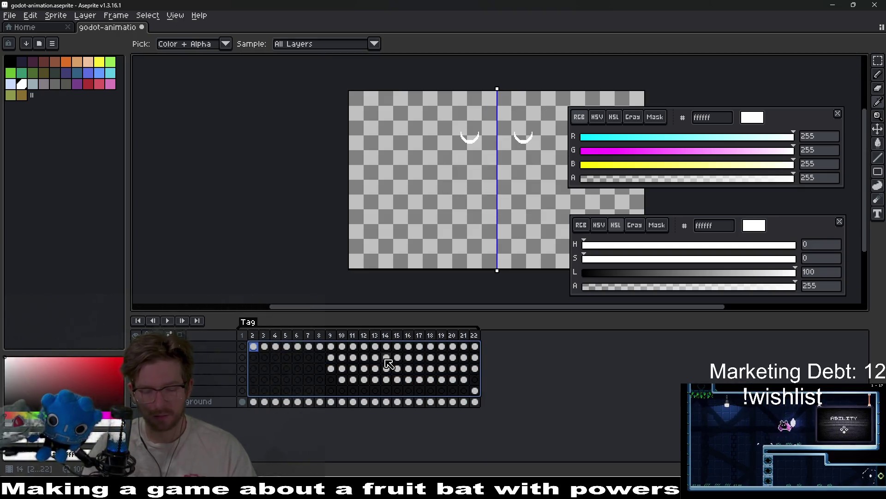
{"action": "key", "text": "shift+r"}
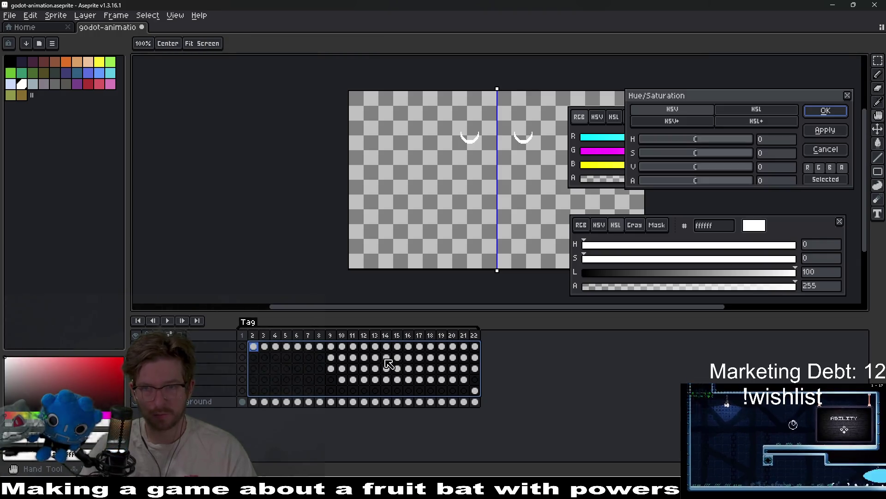
Replace white in frames 2–22 with an 88% lightness grey
{"action": "key", "text": "Escape"}
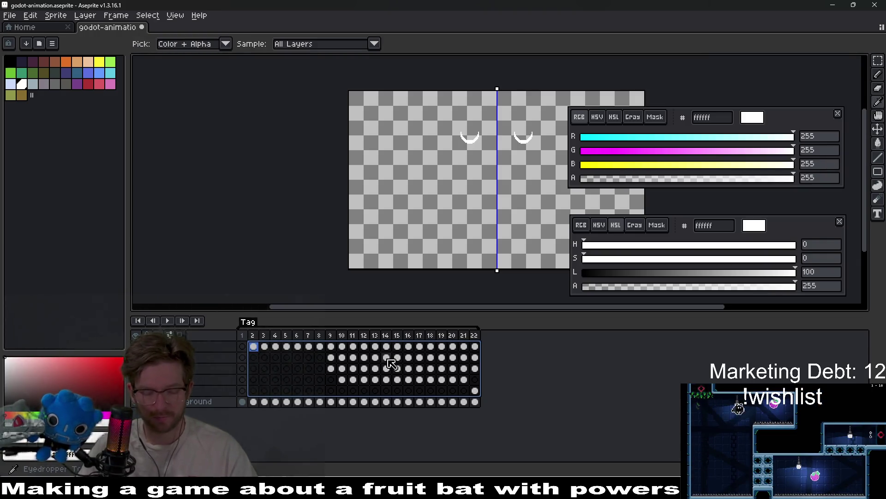
{"action": "key", "text": "shift+r"}
{"action": "left_click", "coordinate": [801, 185]}
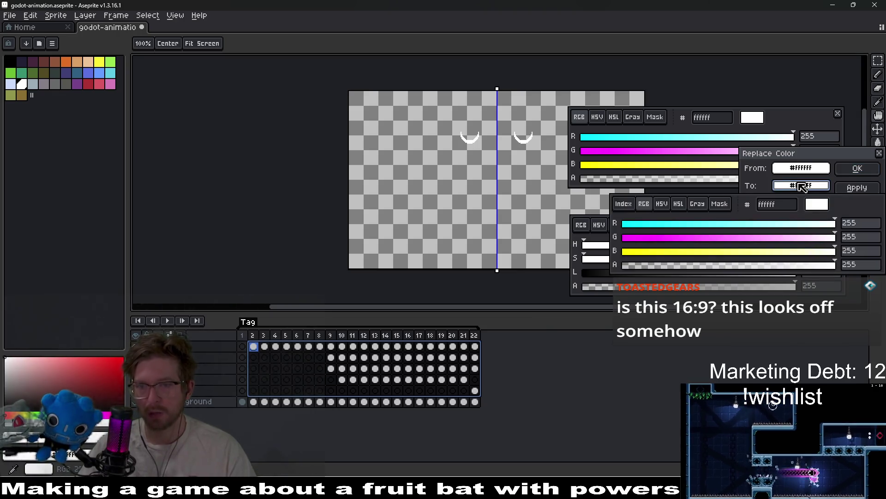
{"action": "left_click", "coordinate": [830, 237]}
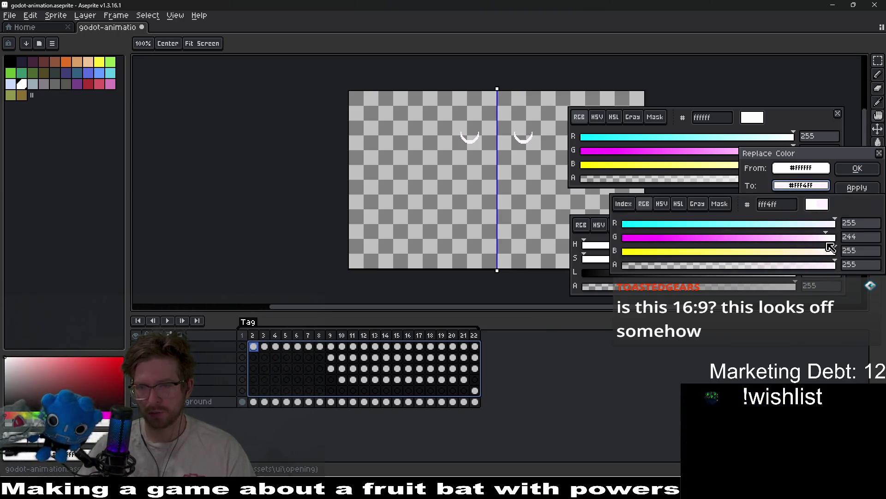
{"action": "key", "text": "Return"}
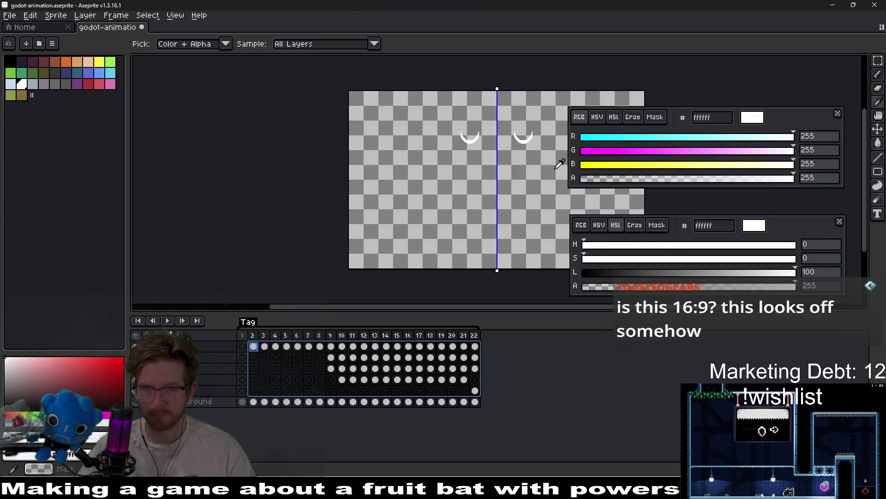
{"action": "left_click", "coordinate": [770, 273]}
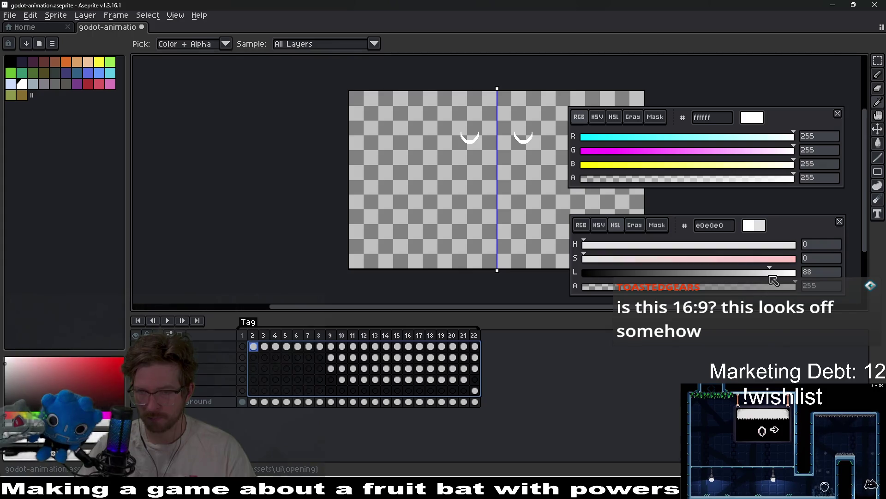
{"action": "key", "text": "shift+r"}
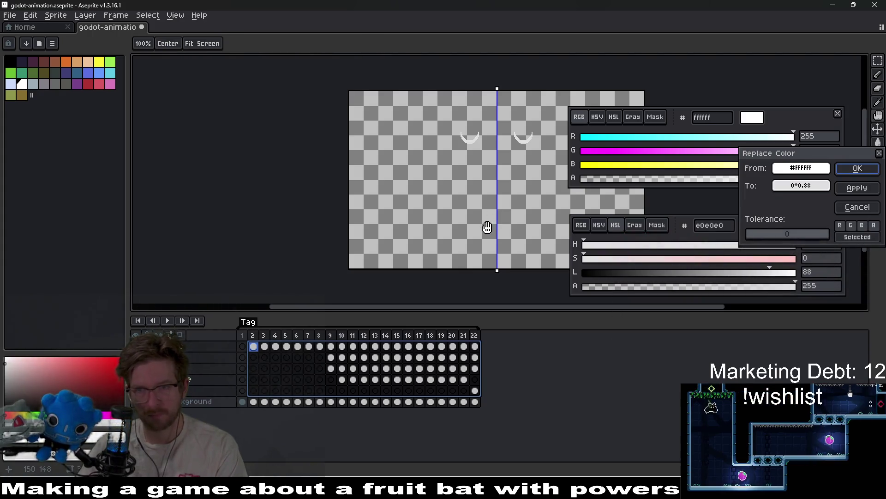
{"action": "key", "text": "Return"}
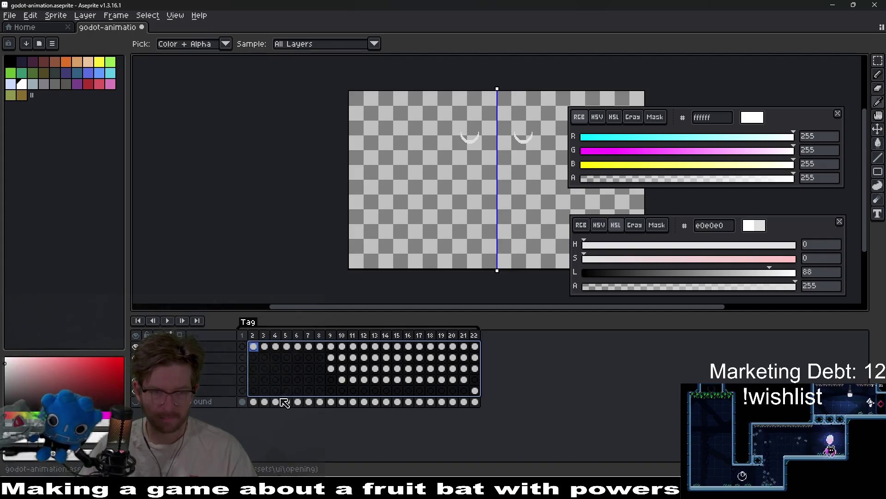
Play the animation to preview the recolour, then return to frame 2
{"action": "left_click", "coordinate": [167, 320]}
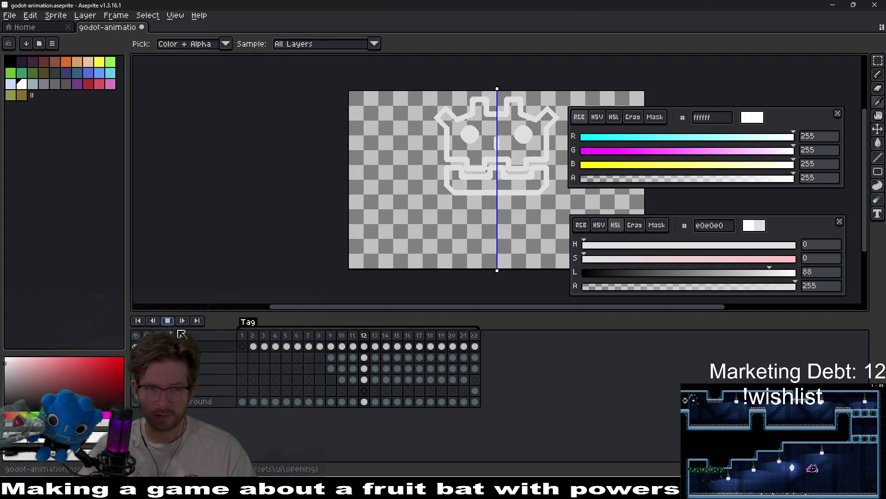
{"action": "key", "text": "Return"}
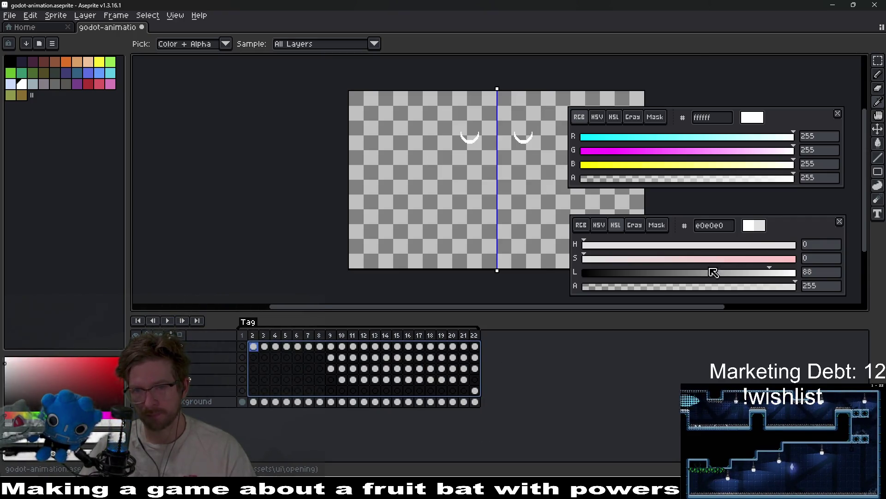
{"action": "key", "text": "Return"}
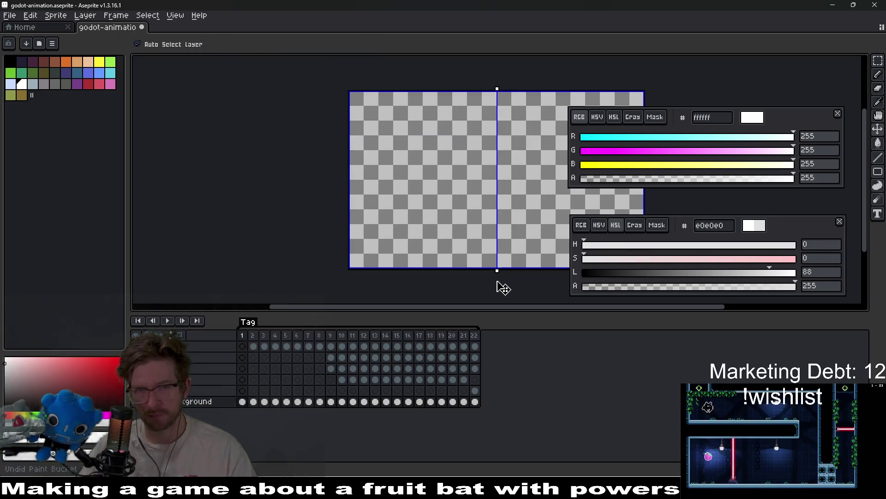
{"action": "left_click", "coordinate": [253, 347]}
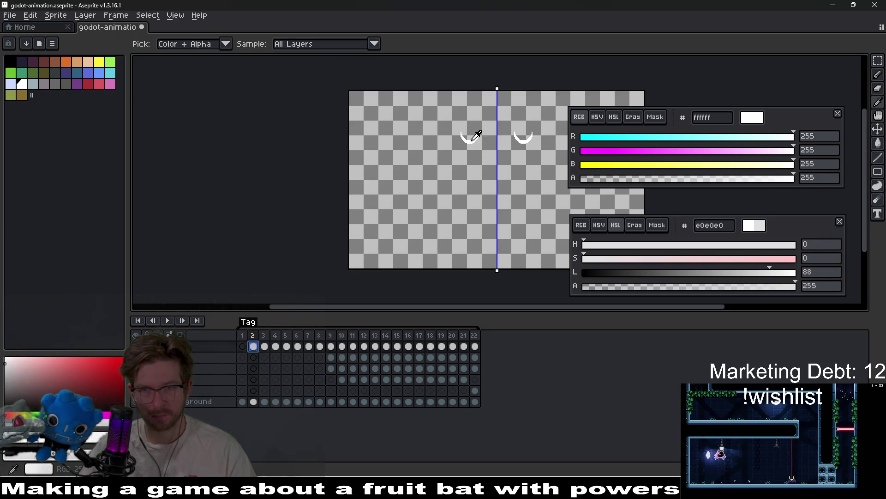
Reselect frames 2–22 and replace #FFFFFF with a 91% lightness grey (e0e0e0)
{"action": "left_click_drag", "start_coordinate": [475, 391], "coordinate": [254, 347]}
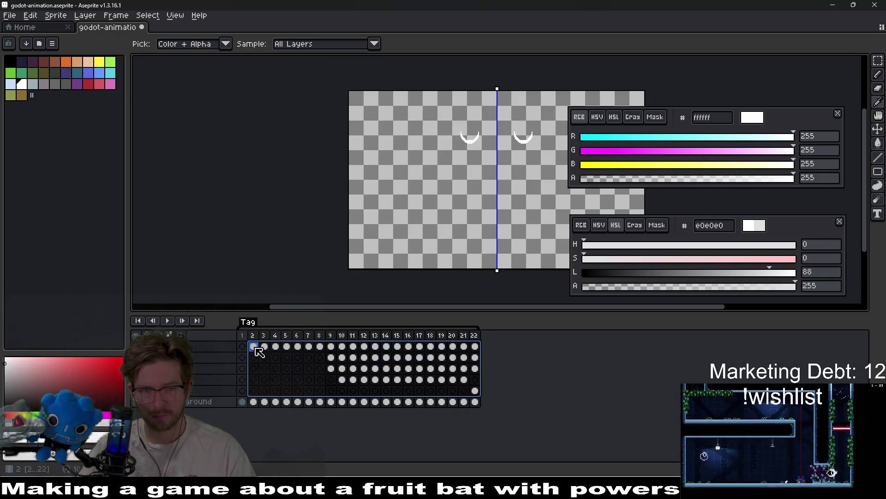
{"action": "key", "text": "shift+r"}
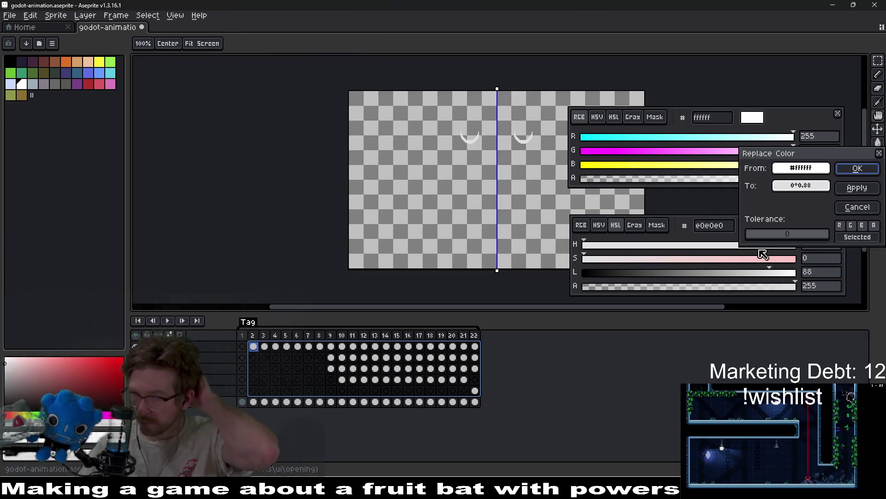
{"action": "left_click", "coordinate": [791, 186]}
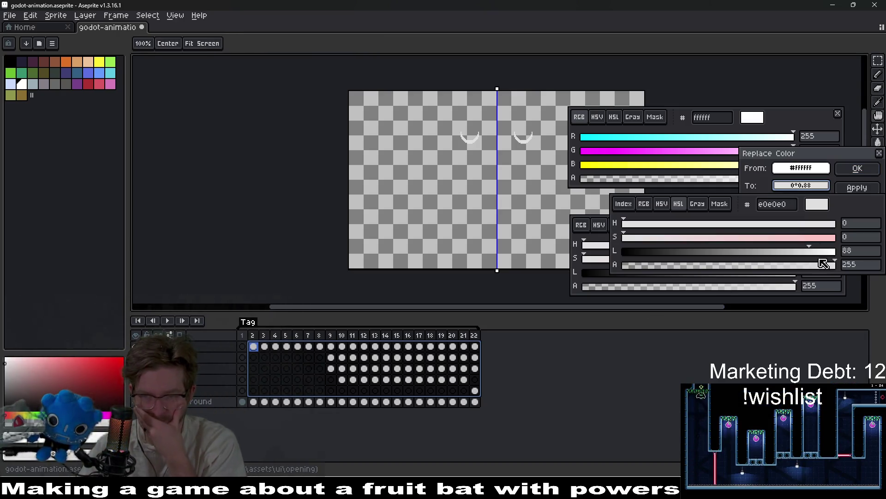
{"action": "mouse_move", "coordinate": [810, 251]}
{"action": "left_mouse_down"}
{"action": "mouse_move", "coordinate": [674, 260]}
{"action": "mouse_move", "coordinate": [819, 259]}
{"action": "left_mouse_up"}
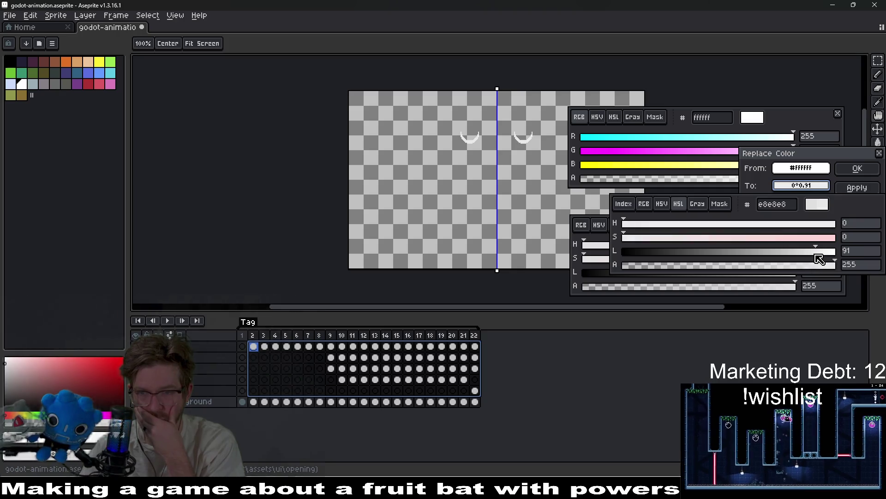
{"action": "left_click", "coordinate": [856, 188]}
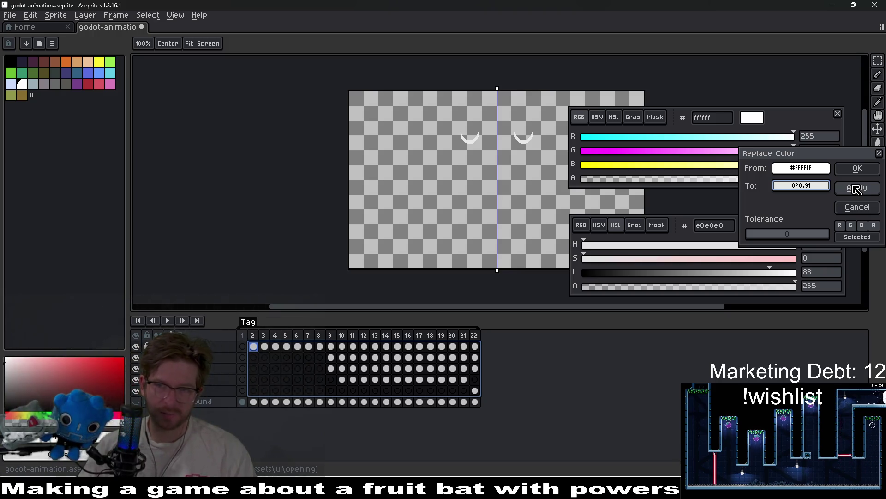
{"action": "left_click", "coordinate": [862, 173]}
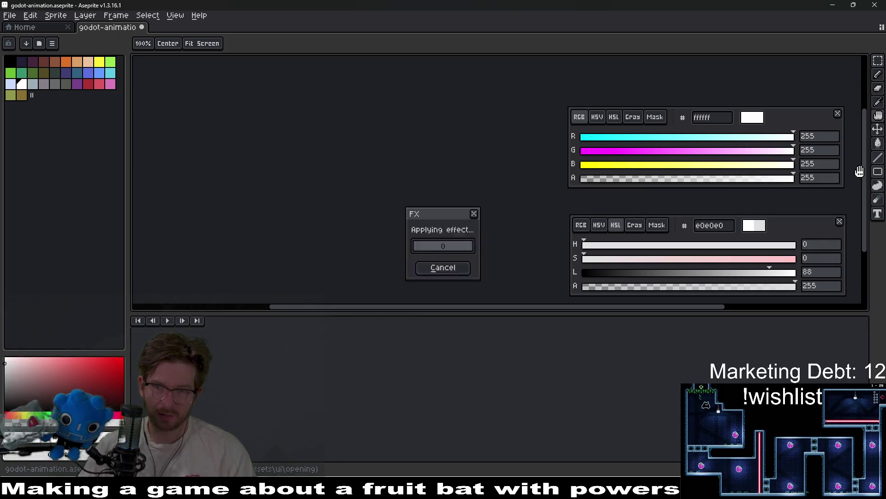
{"action": "key", "text": "alt+Tab"}
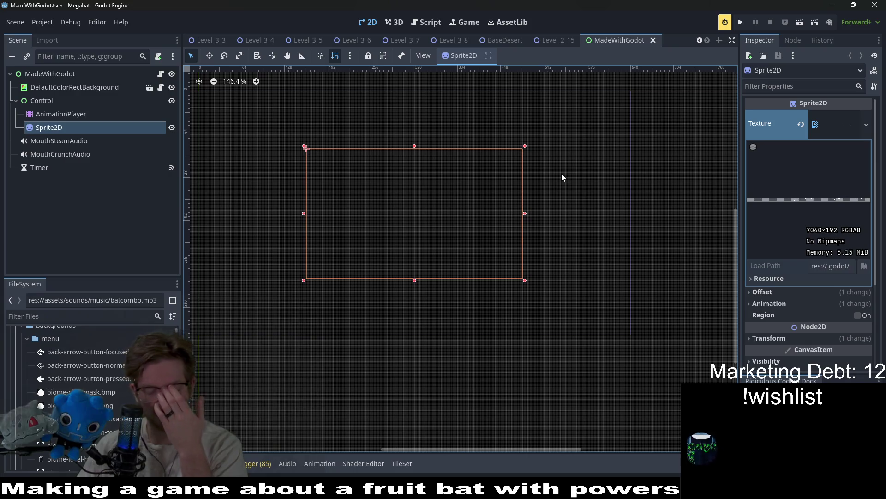
{"action": "key", "text": "alt+Tab"}
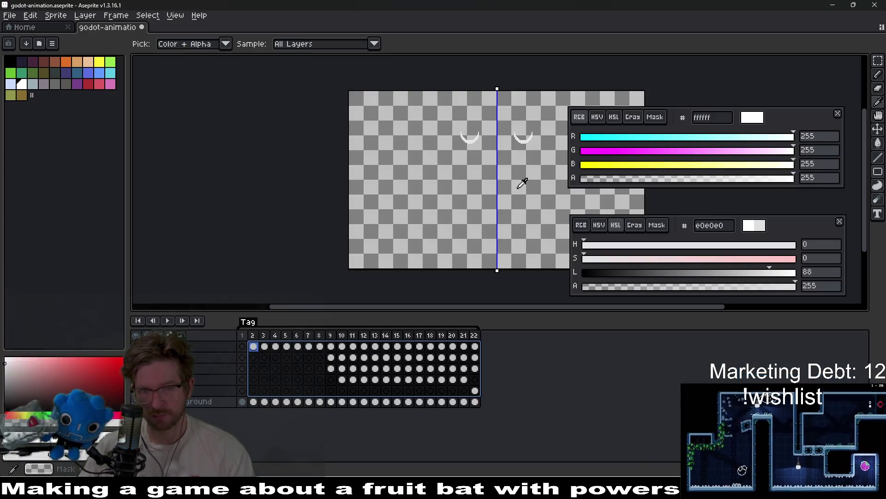
Save the animation and play it with the background layer visible
{"action": "left_click_drag", "start_coordinate": [524, 181], "coordinate": [498, 212]}
{"action": "key", "text": "ctrl+s"}
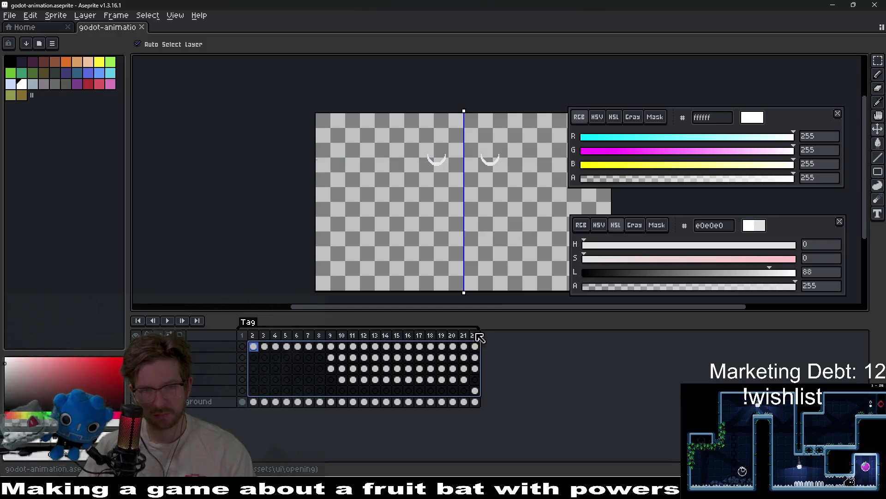
{"action": "left_click", "coordinate": [136, 402]}
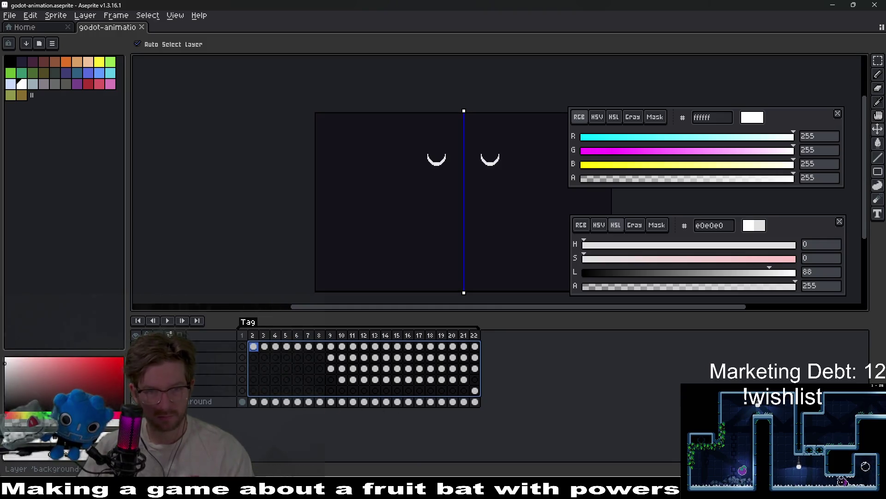
{"action": "left_click", "coordinate": [167, 321]}
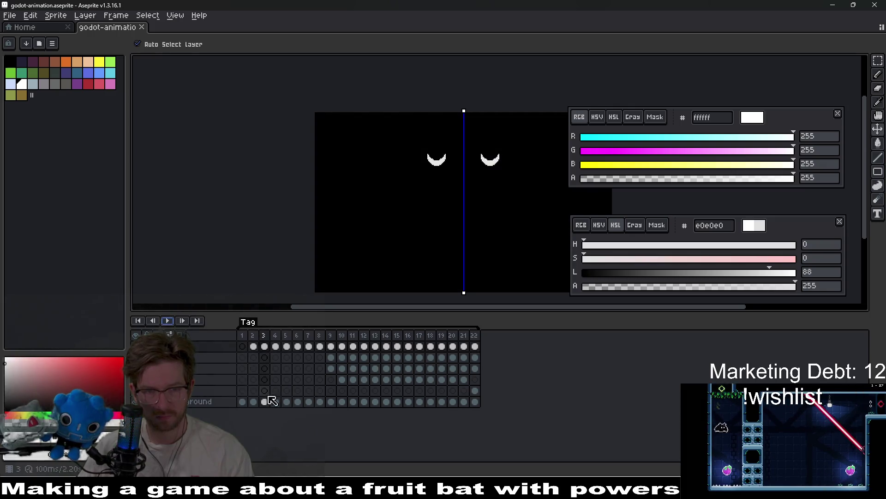
Fill frame 1's background with black, check frame 3, and save again
{"action": "left_click", "coordinate": [242, 401]}
{"action": "key", "text": "i"}
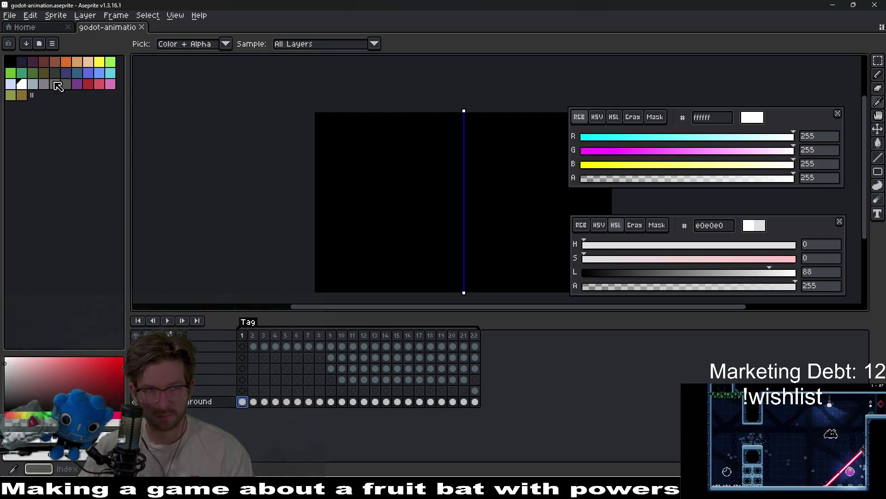
{"action": "left_click", "coordinate": [10, 61]}
{"action": "key", "text": "g"}
{"action": "left_click", "coordinate": [367, 275]}
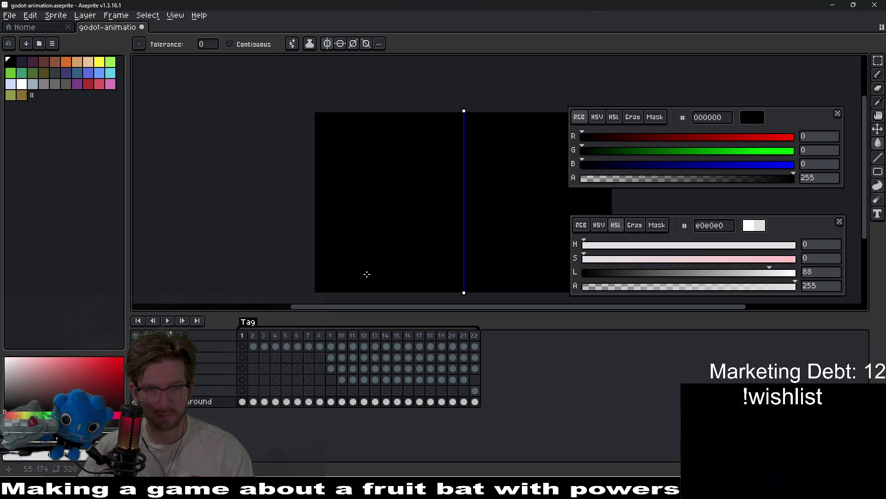
{"action": "key", "text": "Right"}
{"action": "key", "text": "Right"}
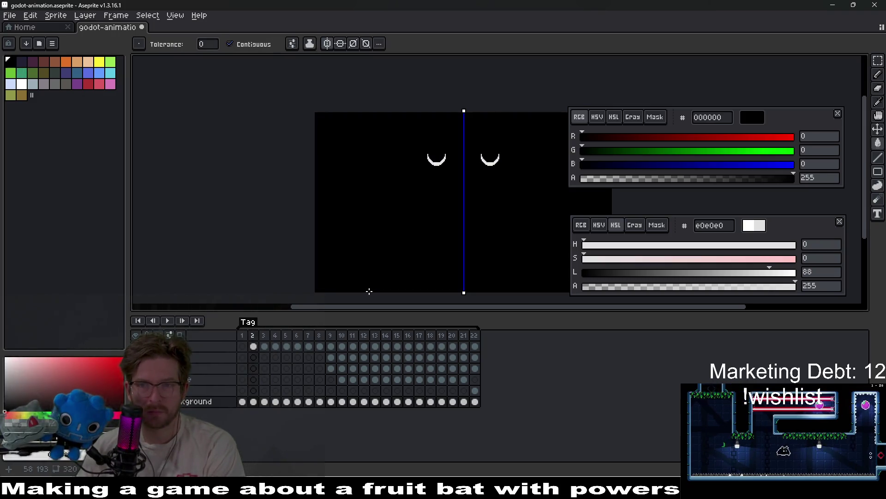
{"action": "key", "text": "Left"}
{"action": "key", "text": "Left"}
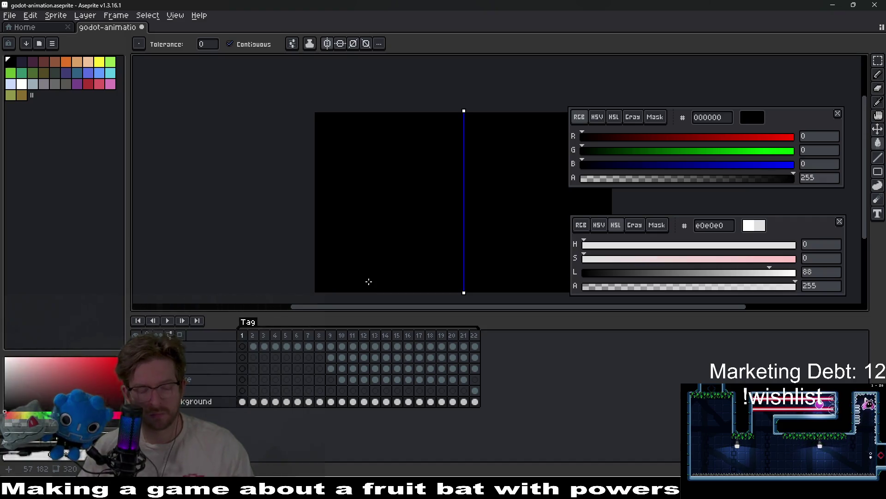
{"action": "key", "text": "ctrl+s"}
Step forward through the opening frames of the logo animation from frame 1
{"action": "left_click", "coordinate": [244, 336]}
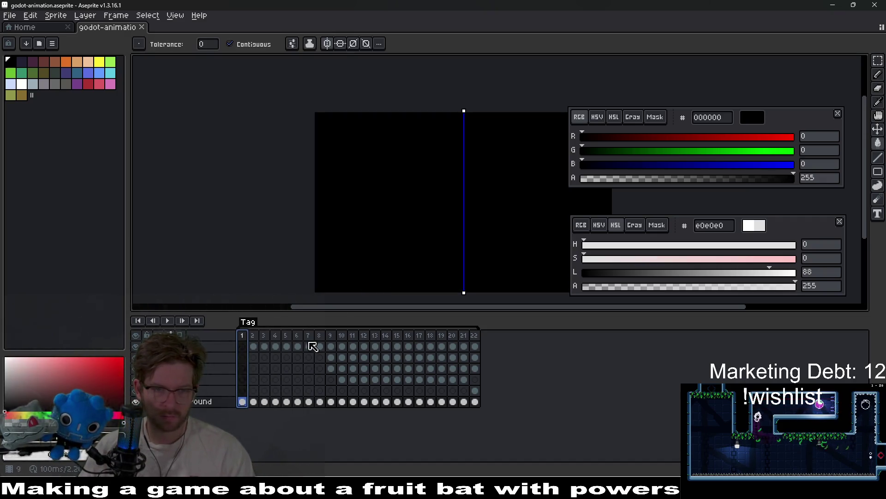
{"action": "key", "text": "Right"}
{"action": "key", "text": "Right"}
{"action": "key", "text": "Right"}
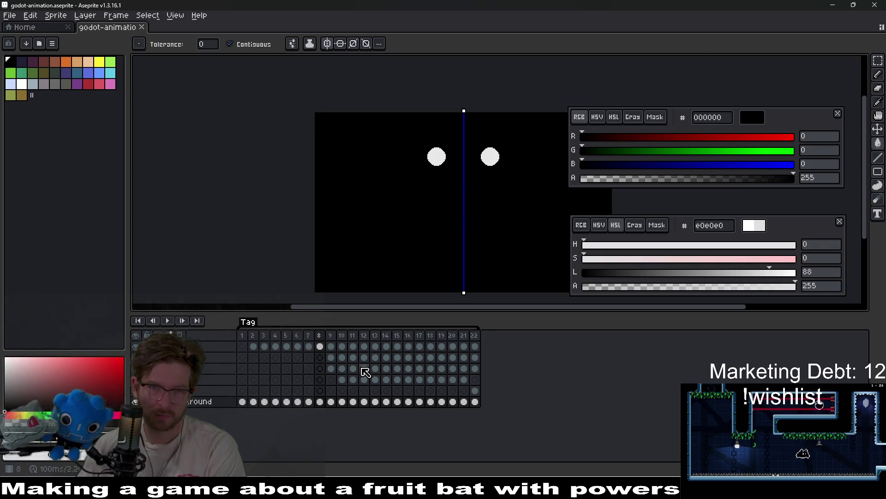
{"action": "key", "text": "Right"}
{"action": "key", "text": "Right"}
{"action": "key", "text": "Right"}
{"action": "key", "text": "Right"}
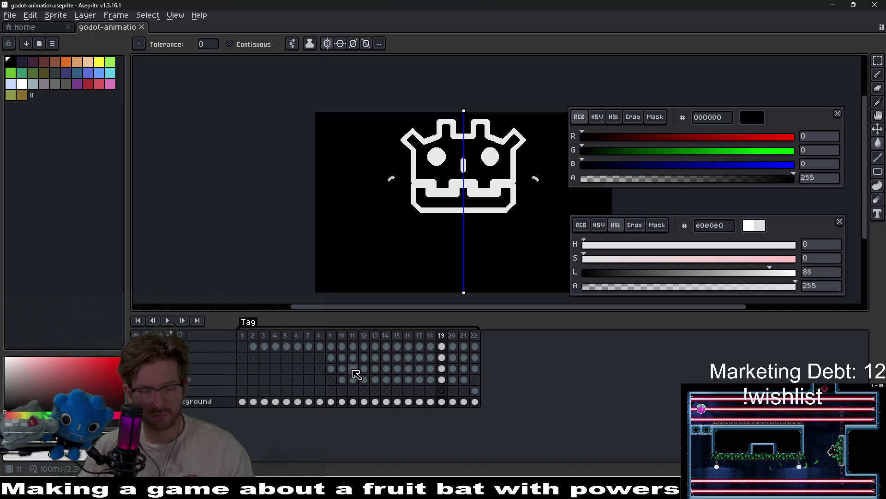
{"action": "key", "text": "ctrl+e"}
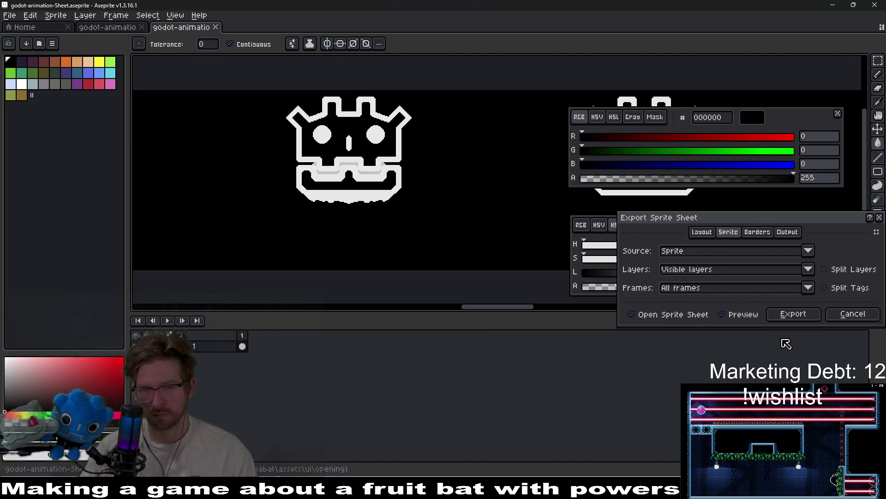
Export the sprite sheet with layers merged and Split Tags ticked, confirming the file
{"action": "key", "text": "Escape"}
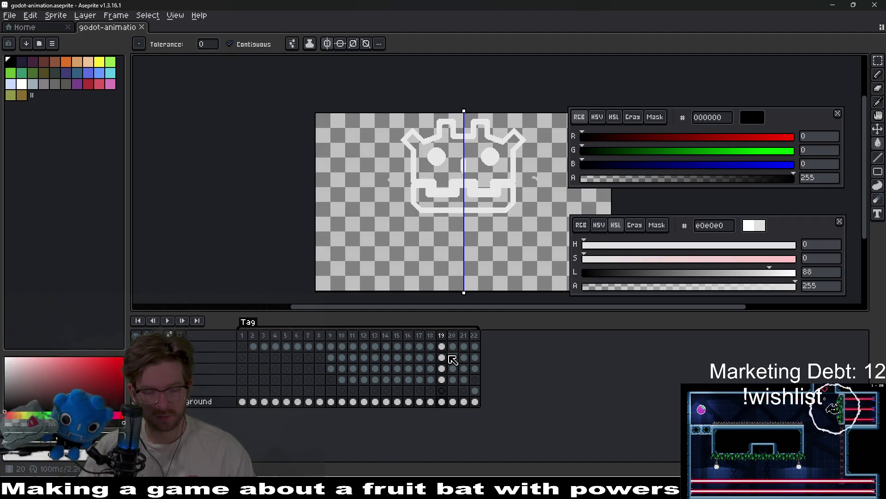
{"action": "key", "text": "ctrl+e"}
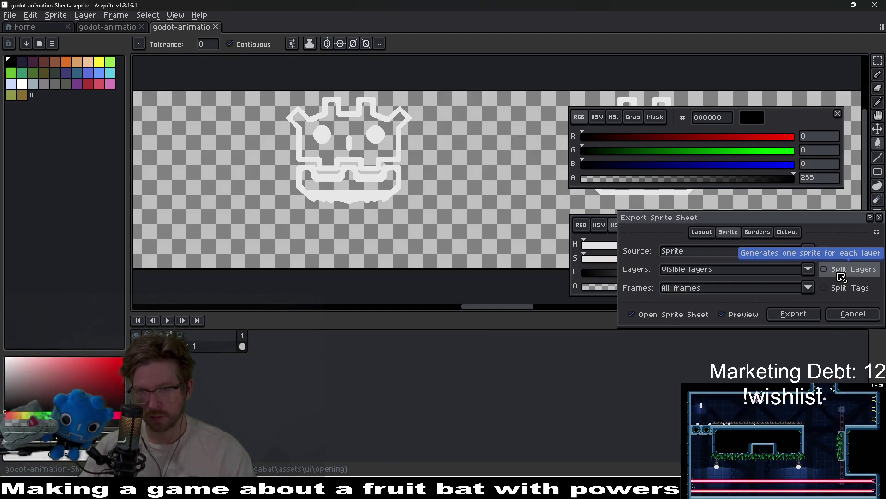
{"action": "left_click", "coordinate": [839, 273]}
{"action": "left_click", "coordinate": [840, 273]}
{"action": "left_click", "coordinate": [852, 288]}
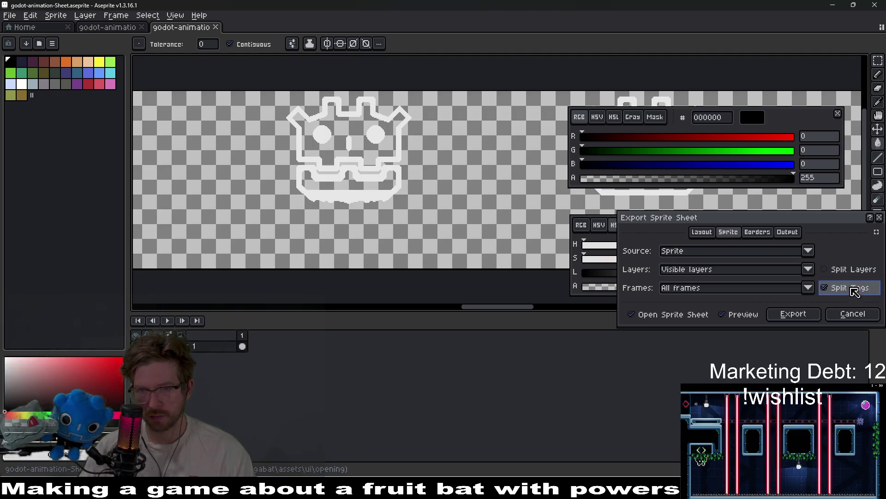
{"action": "left_click", "coordinate": [806, 315]}
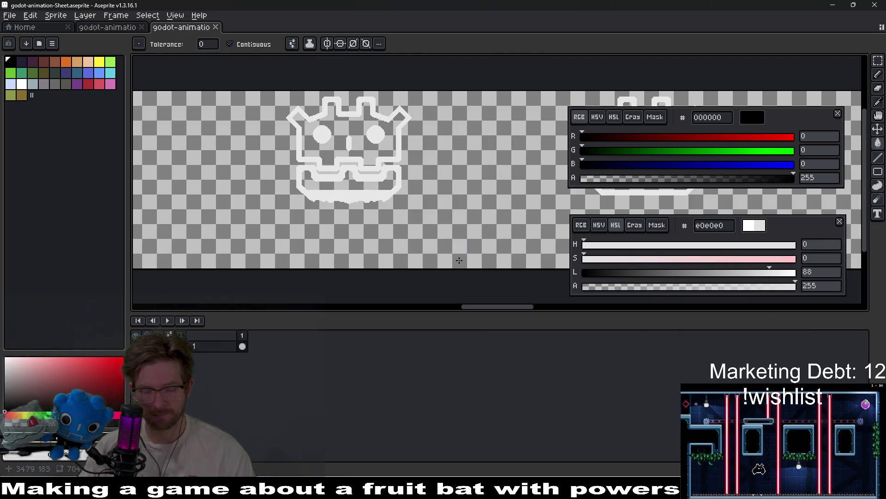
{"action": "key", "text": "ctrl+alt+shift+s"}
{"action": "key", "text": "Return"}
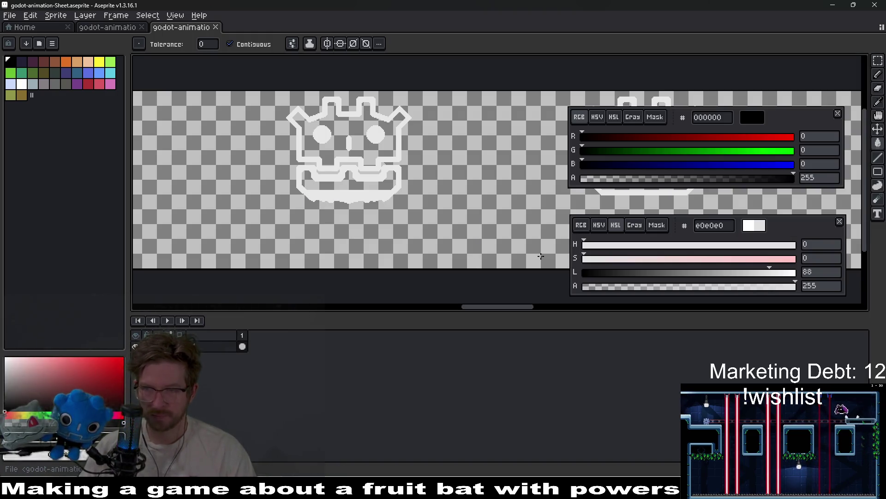
{"action": "key", "text": "alt+Tab"}
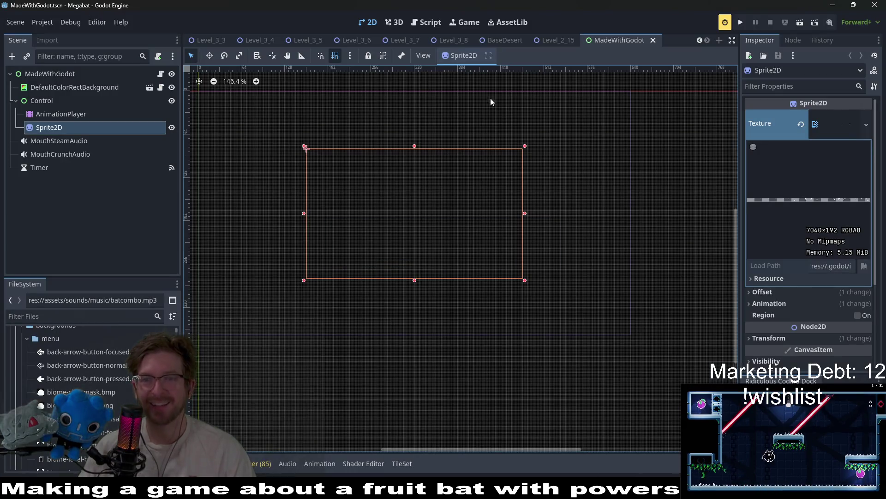
Uncheck Autostart in the Debugger's Profiler tab, then run the Megabat project
{"action": "left_click_drag", "start_coordinate": [452, 110], "coordinate": [545, 146]}
{"action": "scroll", "coordinate": [596, 148], "scroll_direction": "right", "scroll_amount": 5}
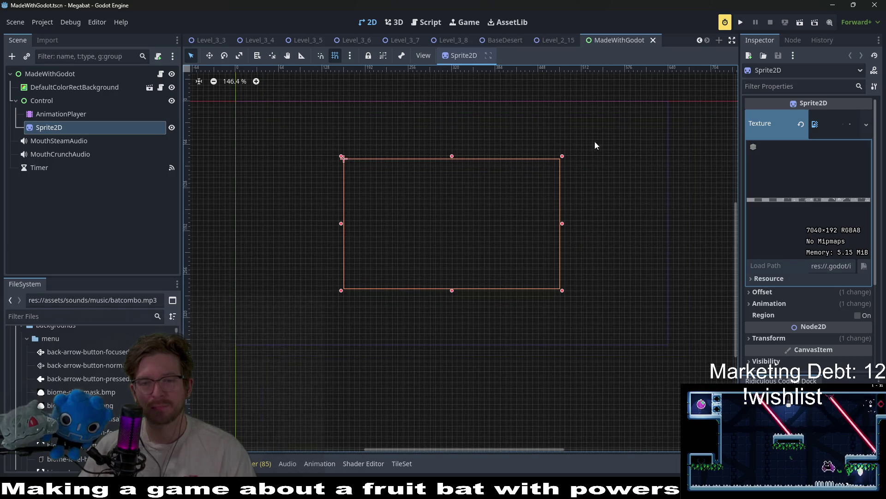
{"action": "left_click_drag", "start_coordinate": [520, 207], "coordinate": [560, 158]}
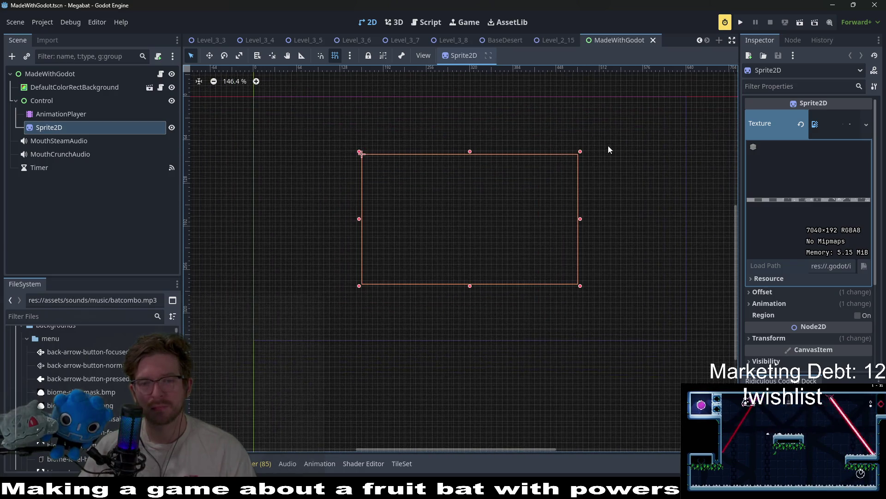
{"action": "left_click_drag", "start_coordinate": [665, 119], "coordinate": [630, 180]}
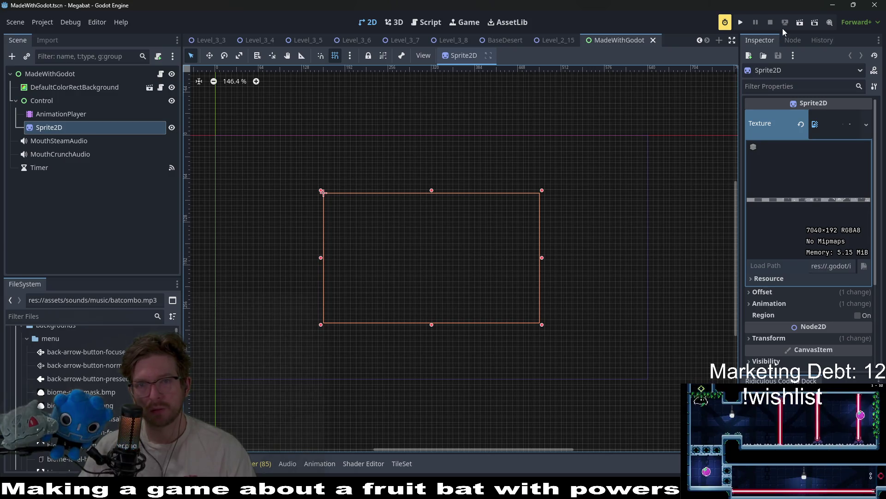
{"action": "left_click", "coordinate": [725, 25]}
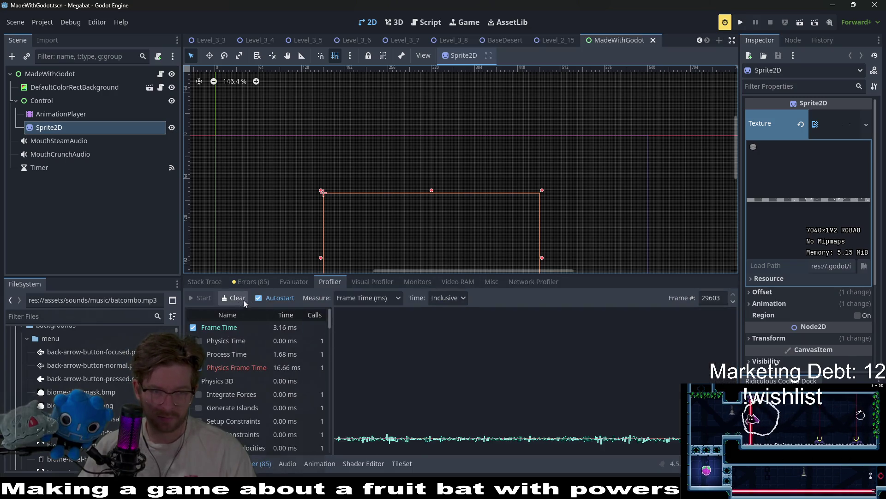
{"action": "left_click", "coordinate": [262, 302]}
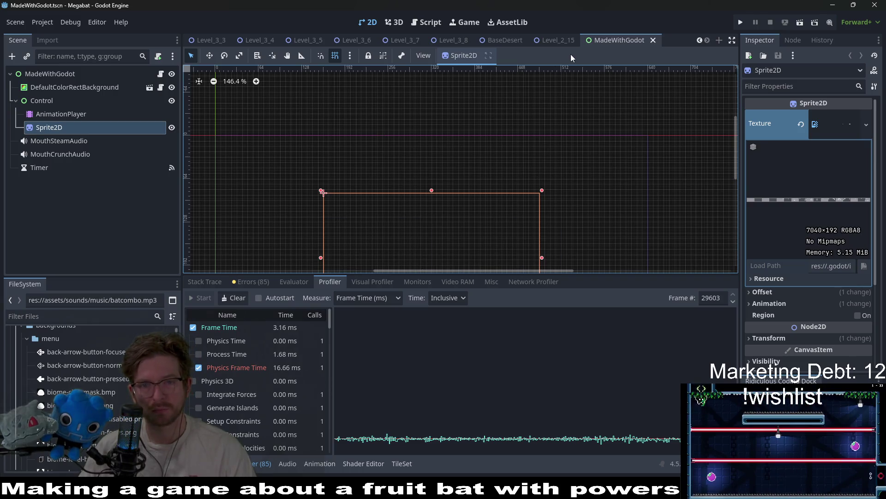
{"action": "left_click_drag", "start_coordinate": [516, 177], "coordinate": [542, 122]}
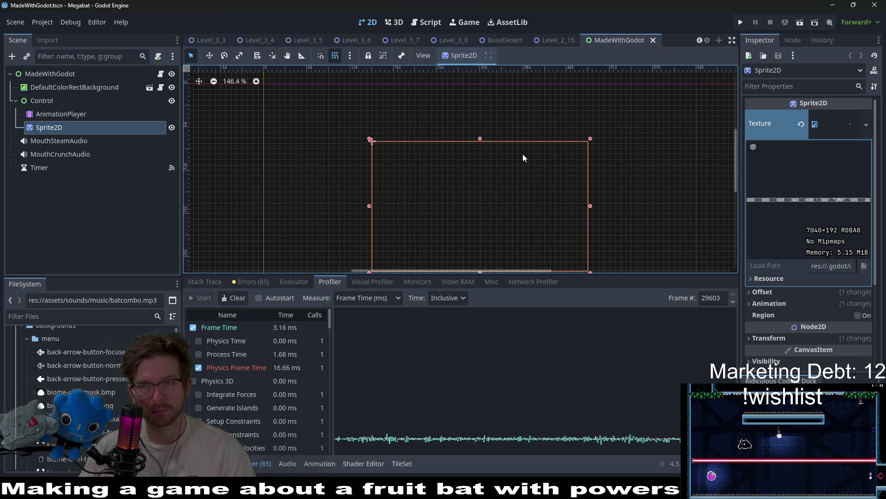
{"action": "left_click", "coordinate": [741, 22]}
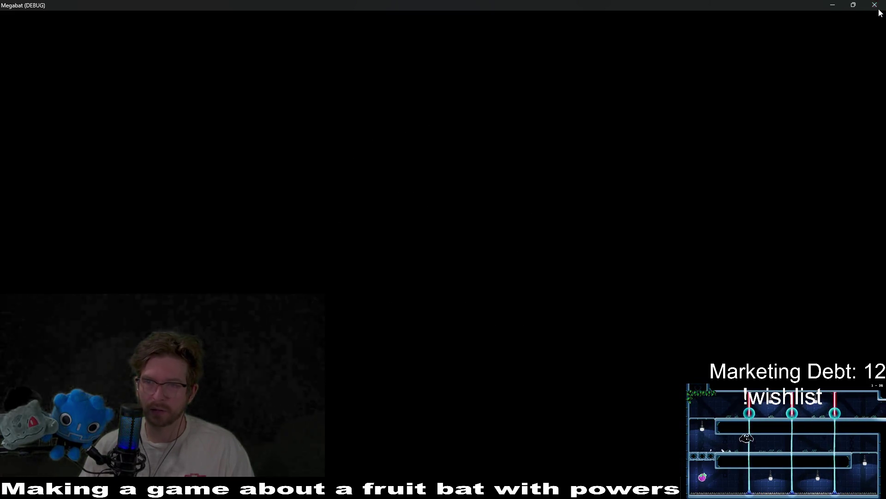
Eyedrop the logo's e8e8e8 off-white as both the main and background colours
{"action": "key", "text": "alt+Tab"}
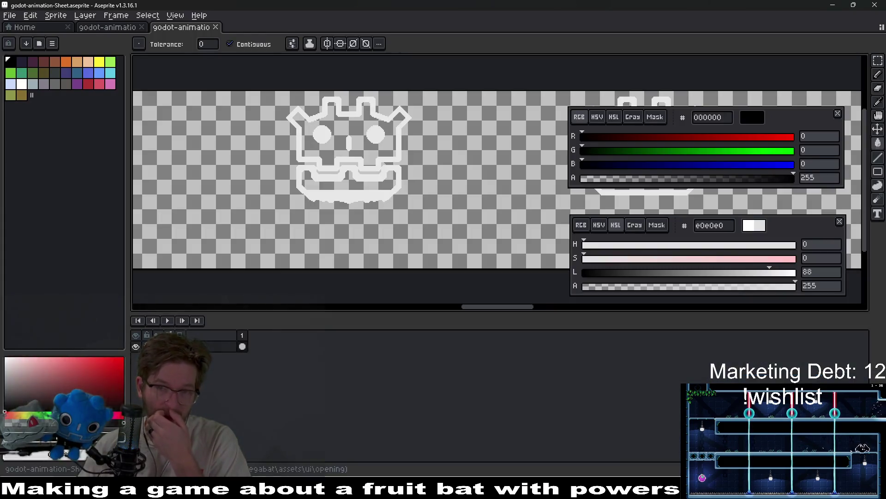
{"action": "key", "text": "i"}
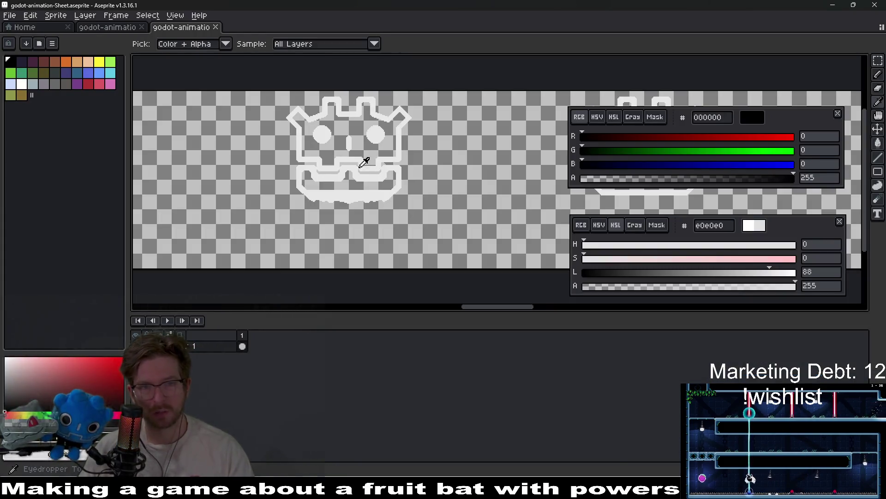
{"action": "left_click", "coordinate": [366, 157]}
{"action": "right_click", "coordinate": [366, 153]}
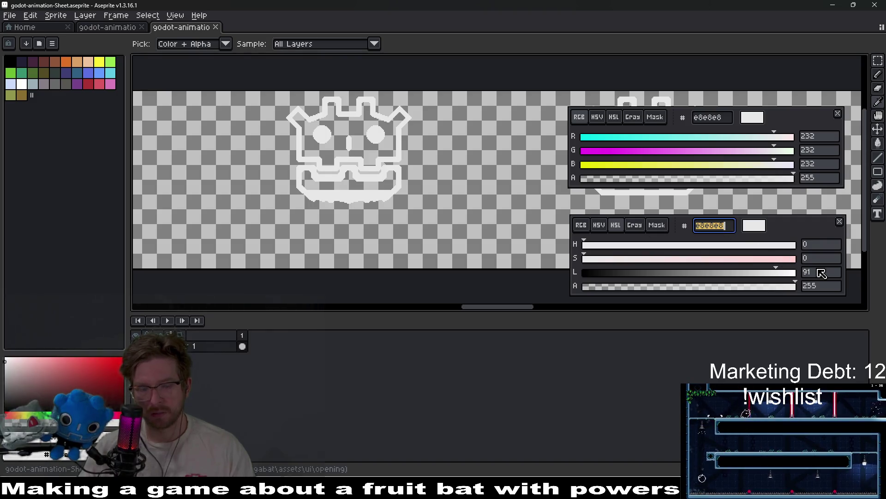
Browse the File > Open dialog into the ui 'opening' folder
{"action": "left_click", "coordinate": [11, 16]}
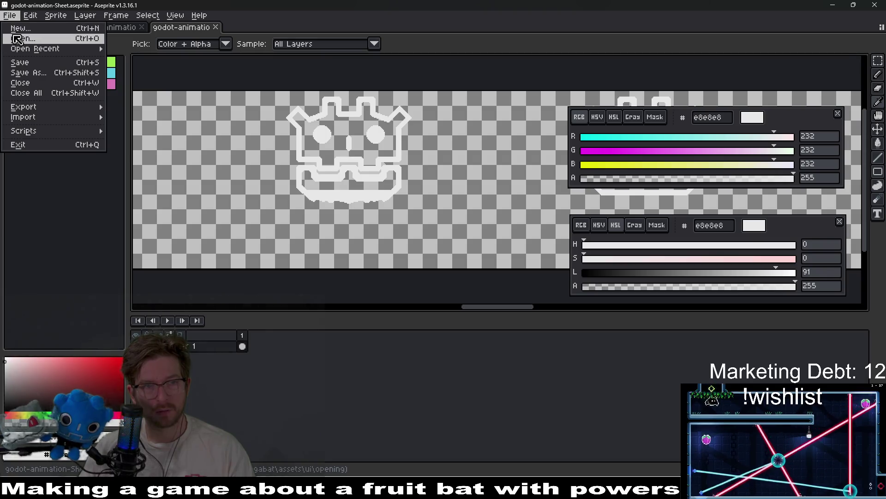
{"action": "left_click", "coordinate": [23, 39]}
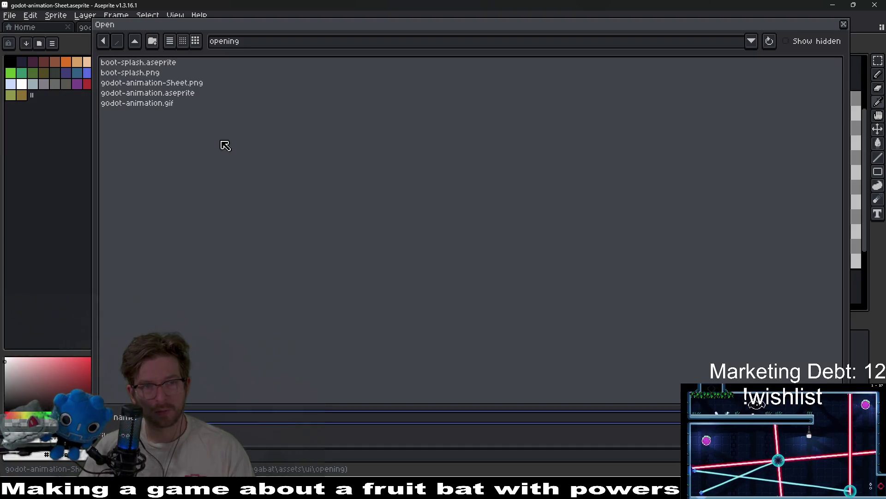
{"action": "left_click", "coordinate": [136, 45]}
{"action": "double_click", "coordinate": [127, 137]}
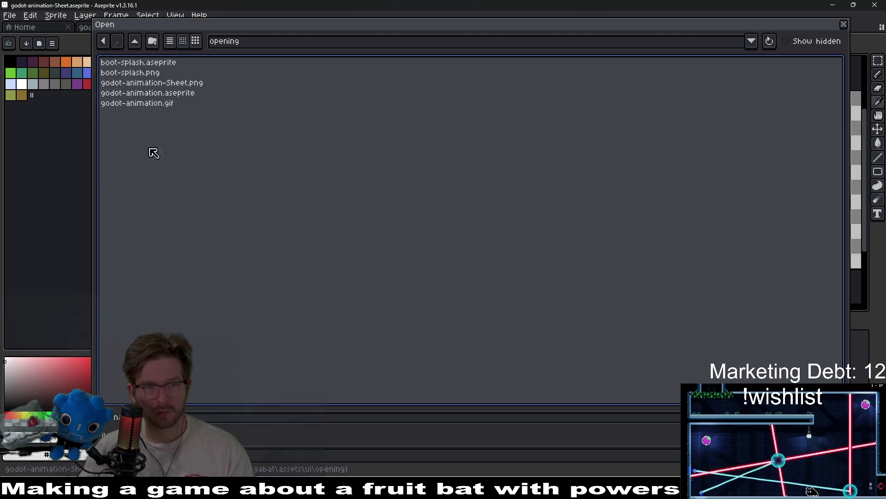
{"action": "left_click", "coordinate": [152, 65]}
{"action": "left_click", "coordinate": [136, 45]}
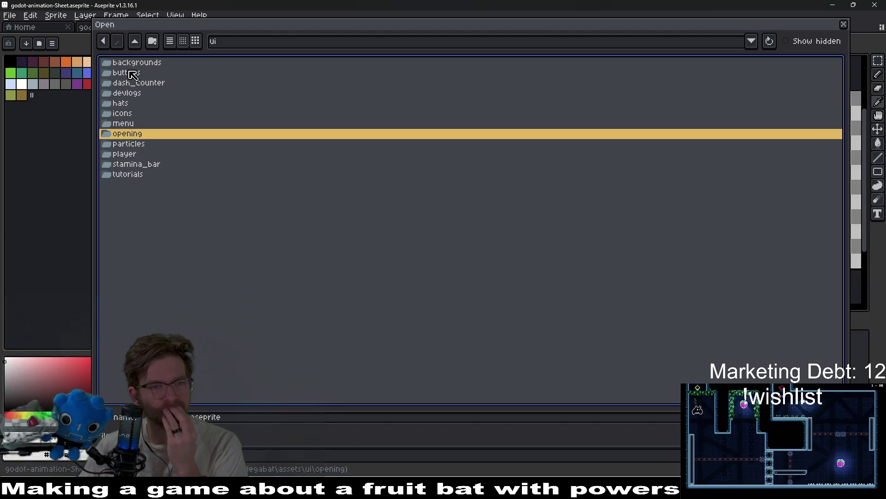
{"action": "left_click", "coordinate": [135, 105]}
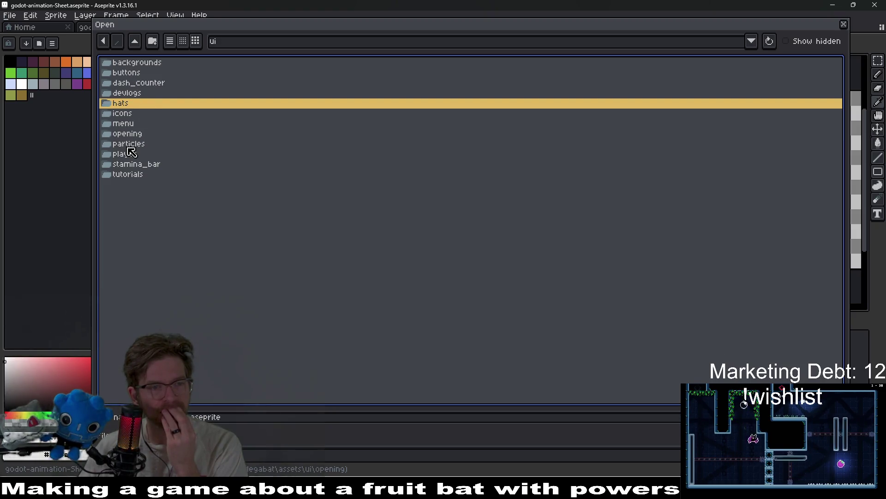
{"action": "double_click", "coordinate": [135, 134]}
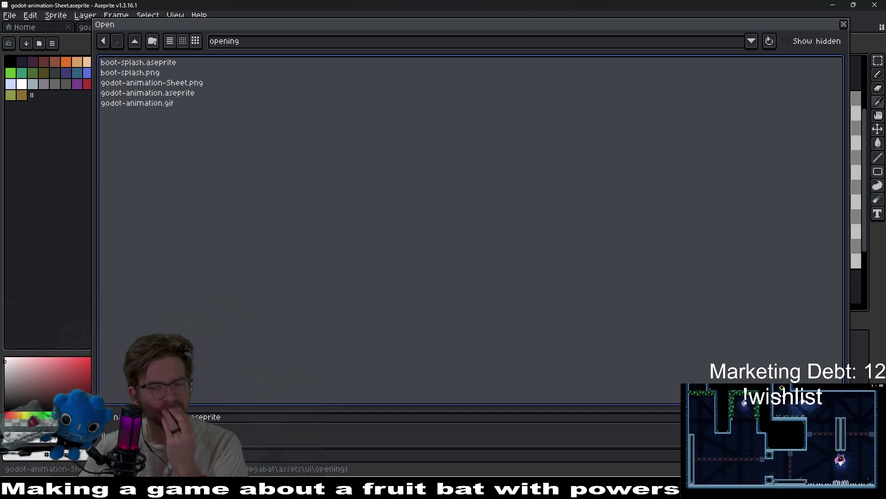
{"action": "key", "text": "alt+Tab"}
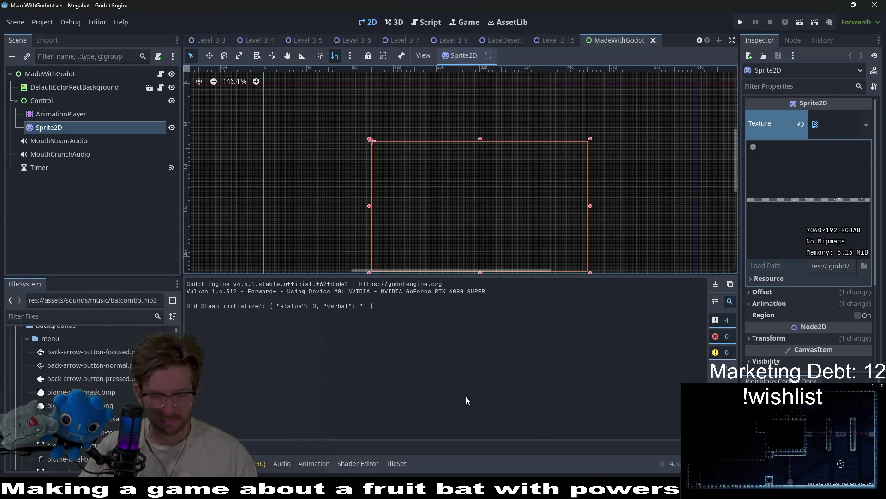
Search Godot's Quick Open for 'arff' resources, then return to Aseprite
{"action": "key", "text": "alt+shift+o"}
{"action": "type", "text": "arff"}
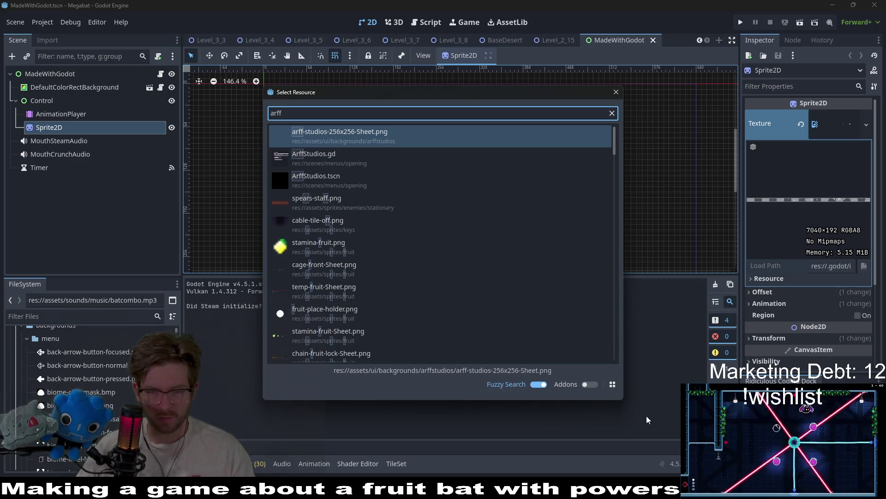
{"action": "key", "text": "alt+Tab"}
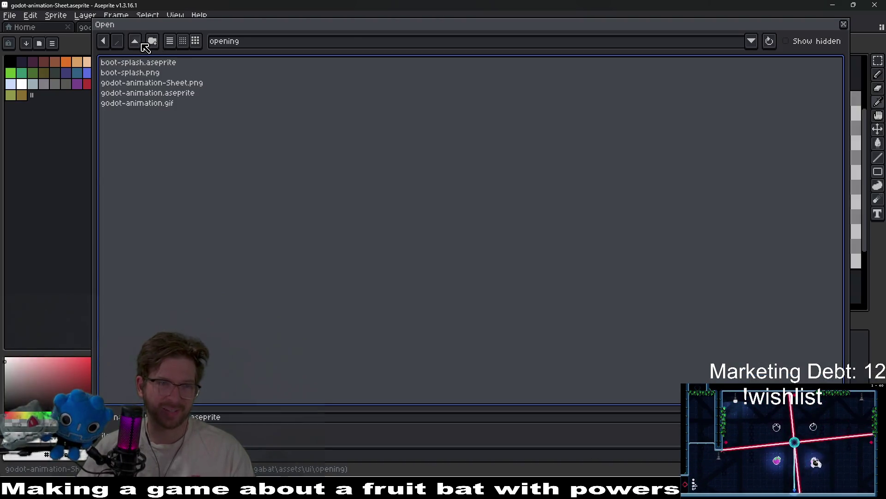
Open arff-studios-256x256.aseprite from the ui/backgrounds/arffstudios folder
{"action": "left_click", "coordinate": [135, 42]}
{"action": "double_click", "coordinate": [142, 64]}
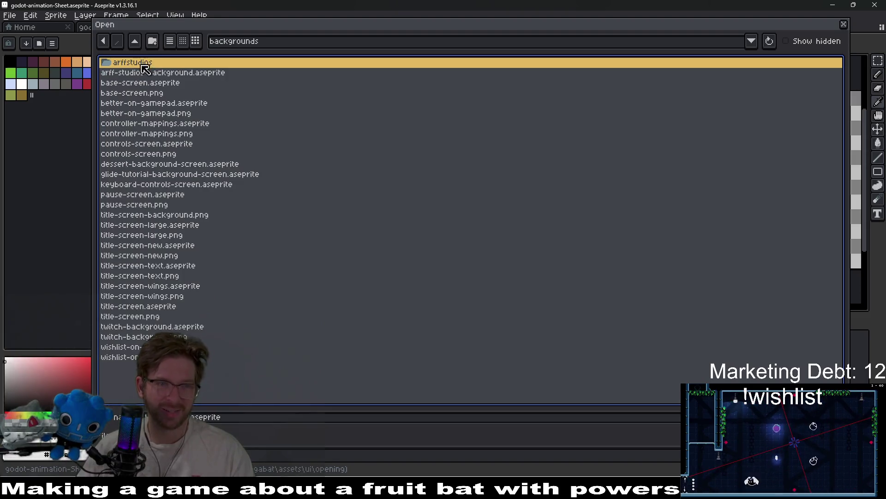
{"action": "double_click", "coordinate": [144, 63]}
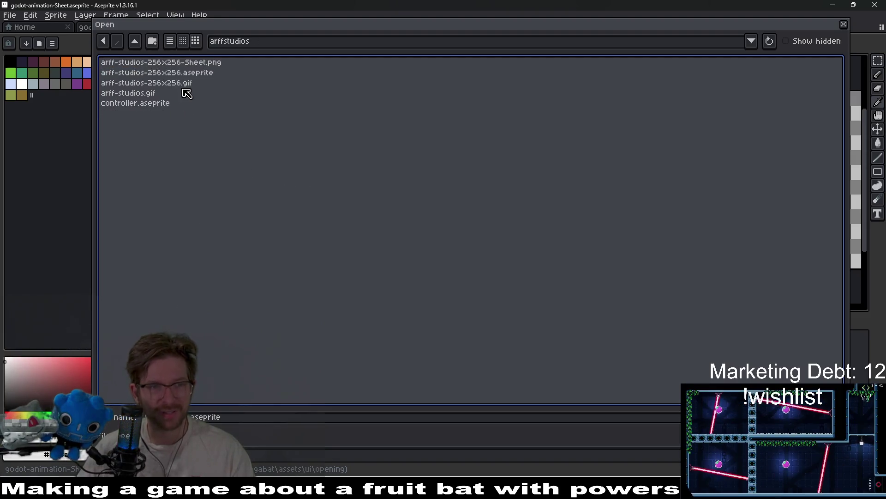
{"action": "left_click", "coordinate": [204, 74]}
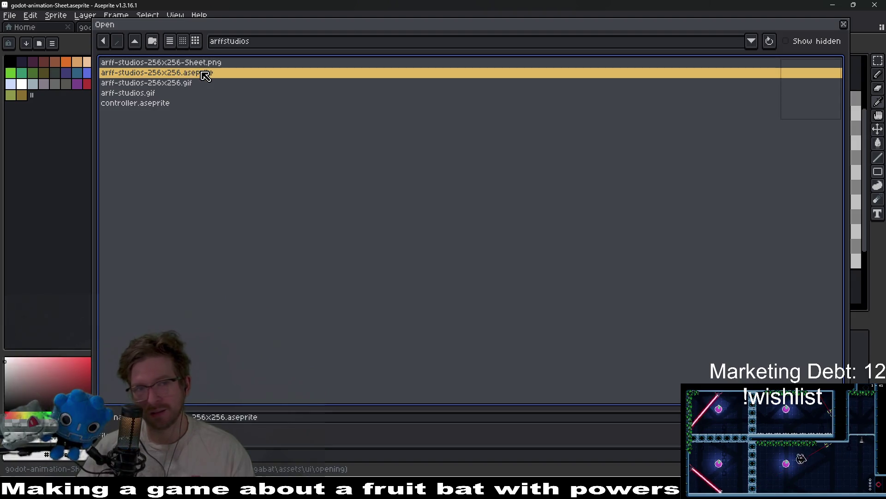
{"action": "key", "text": "Return"}
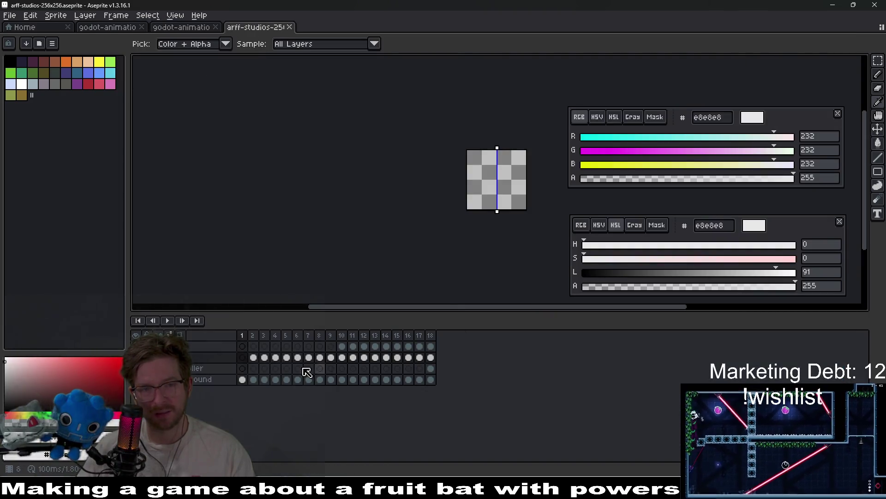
Replace #FFFFFF with #e8e8e8 across all 18 logo frames and save the file
{"action": "left_click", "coordinate": [432, 346]}
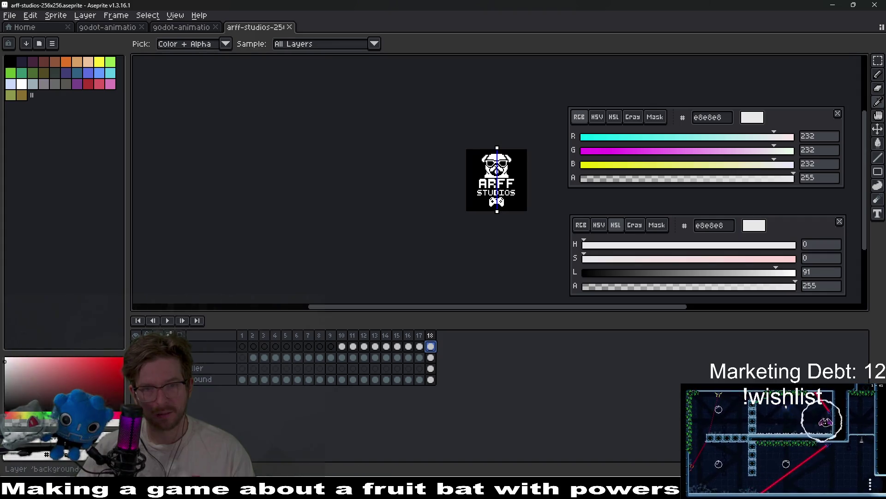
{"action": "left_click", "coordinate": [135, 379]}
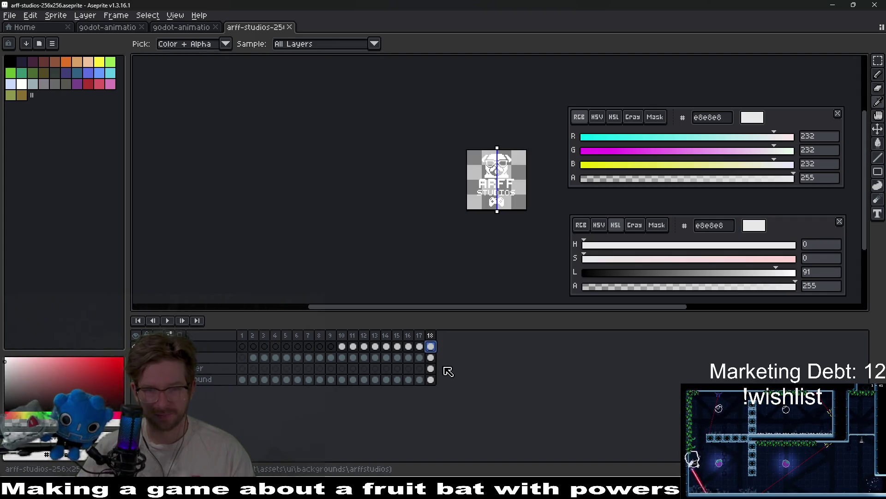
{"action": "left_click_drag", "start_coordinate": [245, 350], "coordinate": [429, 370]}
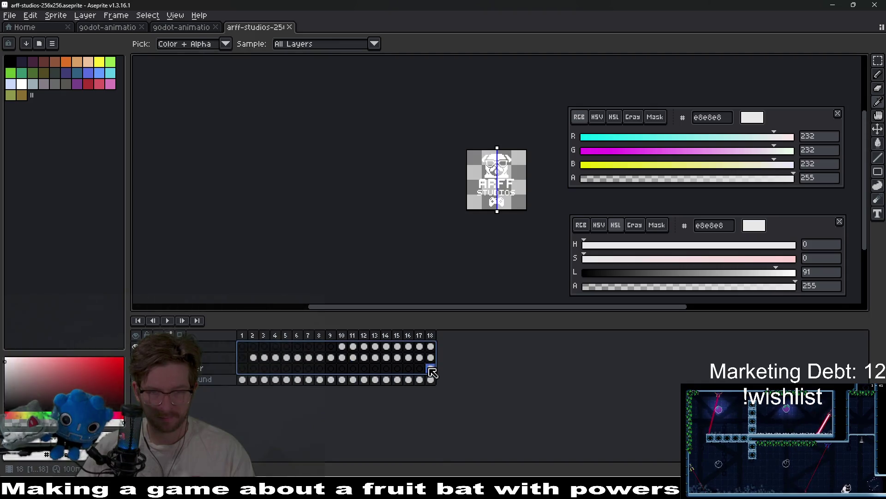
{"action": "scroll", "coordinate": [508, 171], "scroll_direction": "up", "scroll_amount": 4}
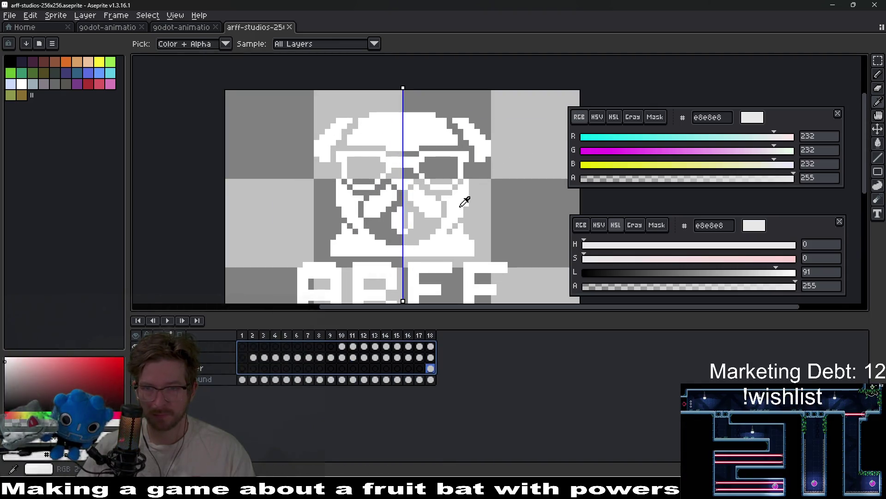
{"action": "left_click", "coordinate": [461, 206]}
{"action": "scroll", "coordinate": [499, 250], "scroll_direction": "down", "scroll_amount": 2}
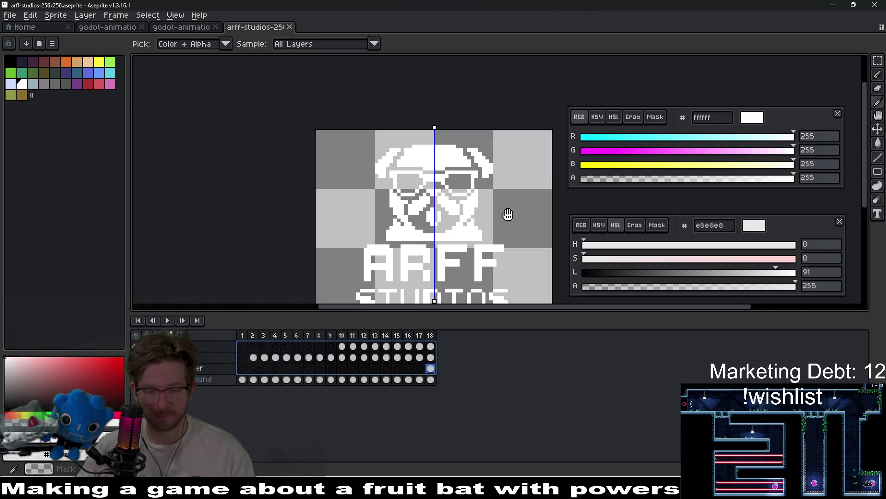
{"action": "key", "text": "shift+r"}
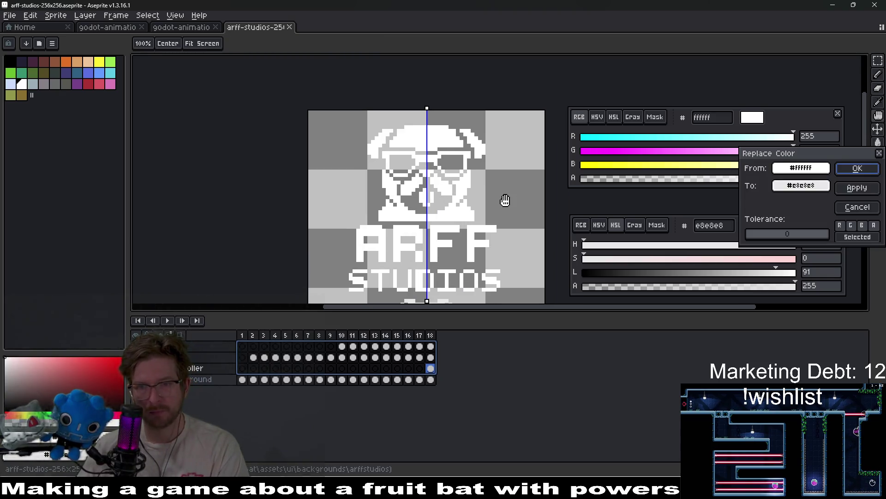
{"action": "key", "text": "Return"}
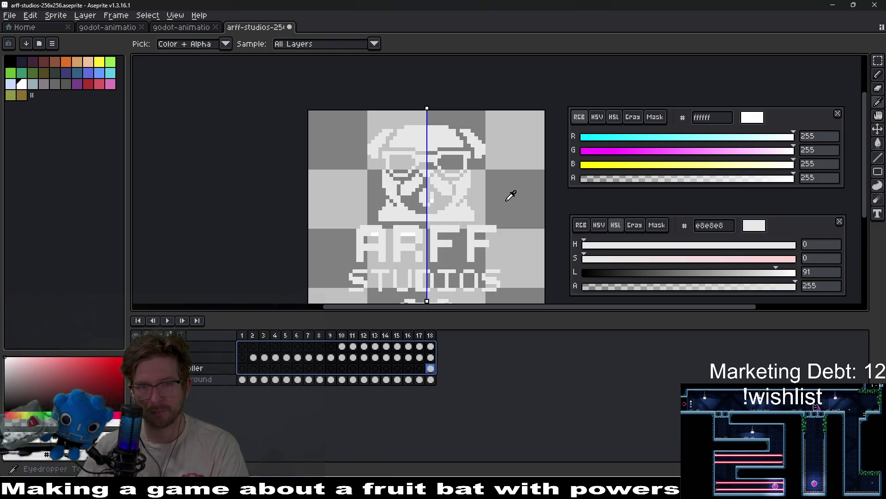
{"action": "scroll", "coordinate": [497, 246], "scroll_direction": "down", "scroll_amount": 1}
{"action": "key", "text": "v"}
{"action": "key", "text": "ctrl+s"}
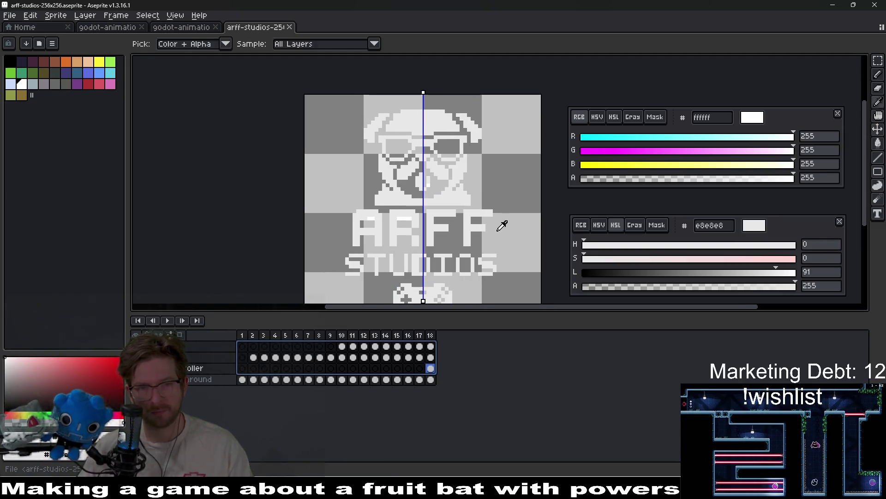
Export the animation as a sprite sheet with Split Tags enabled
{"action": "key", "text": "ctrl+e"}
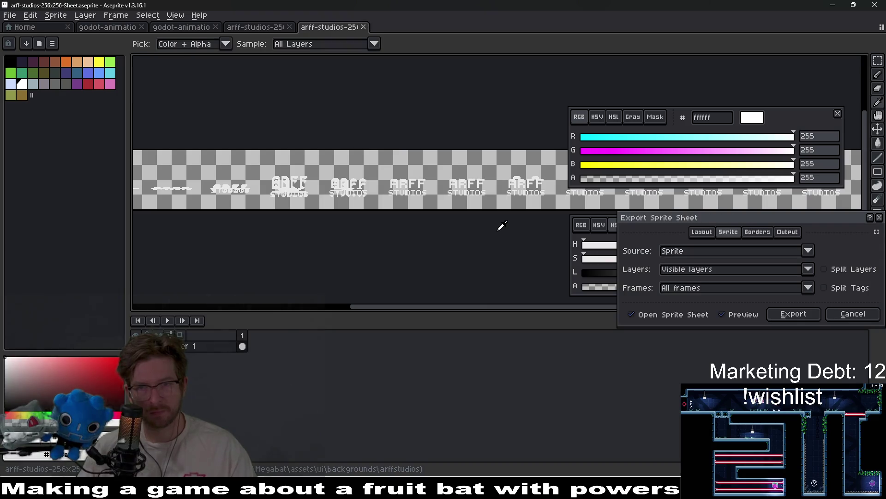
{"action": "left_click", "coordinate": [827, 287]}
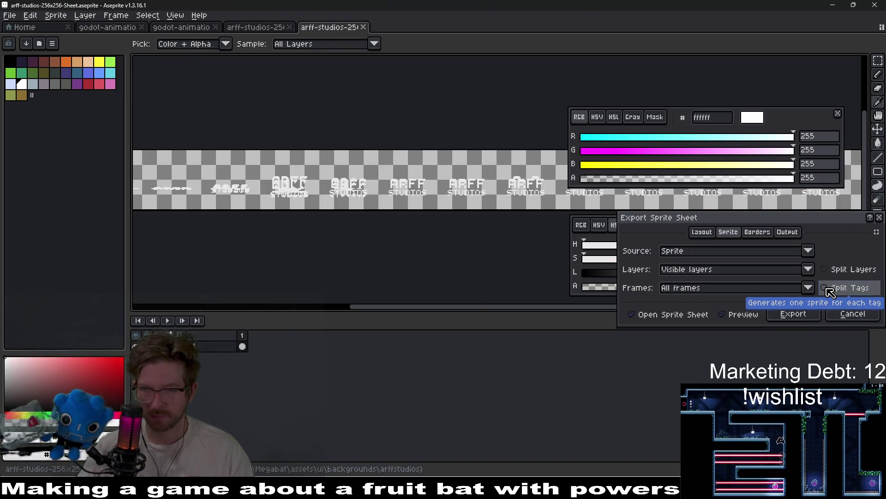
{"action": "left_click", "coordinate": [793, 314]}
{"action": "key", "text": "ctrl+alt+shift+s"}
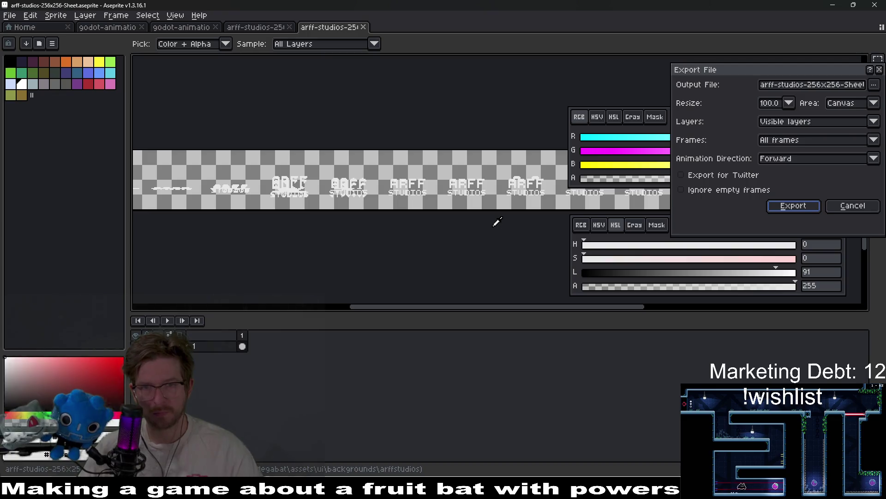
{"action": "key", "text": "Return"}
{"action": "left_click", "coordinate": [646, 489]}
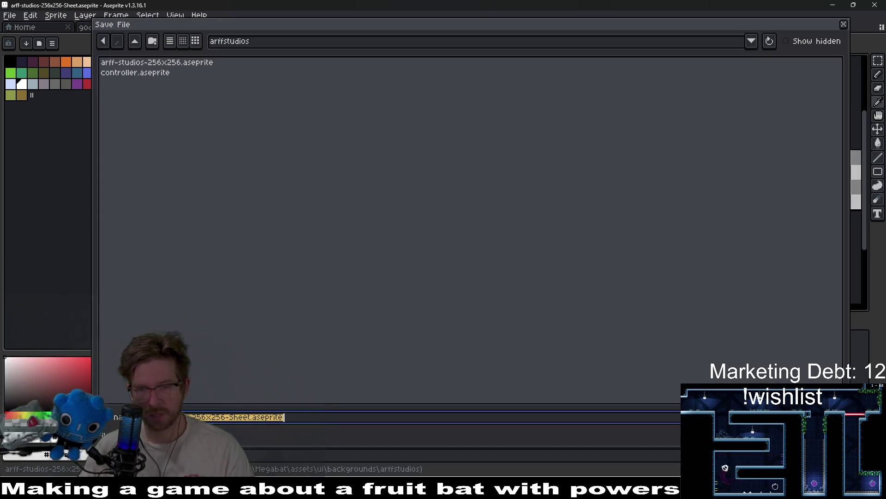
{"action": "left_click", "coordinate": [647, 490]}
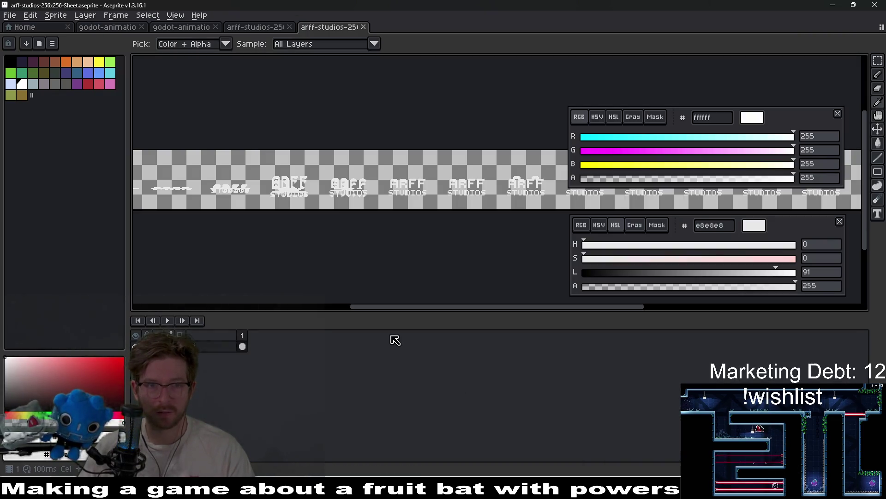
Save the generated sprite sheet file and close its tab
{"action": "key", "text": "ctrl+shift+s"}
{"action": "key", "text": "Return"}
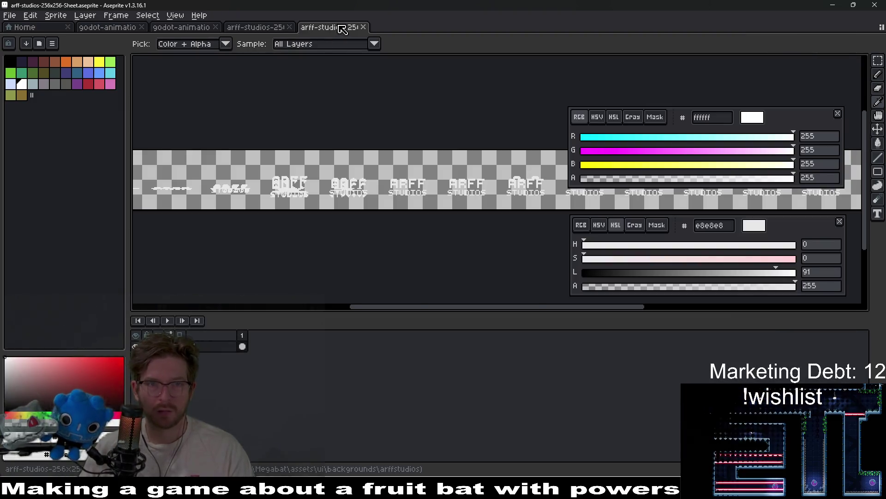
{"action": "middle_click", "coordinate": [340, 26]}
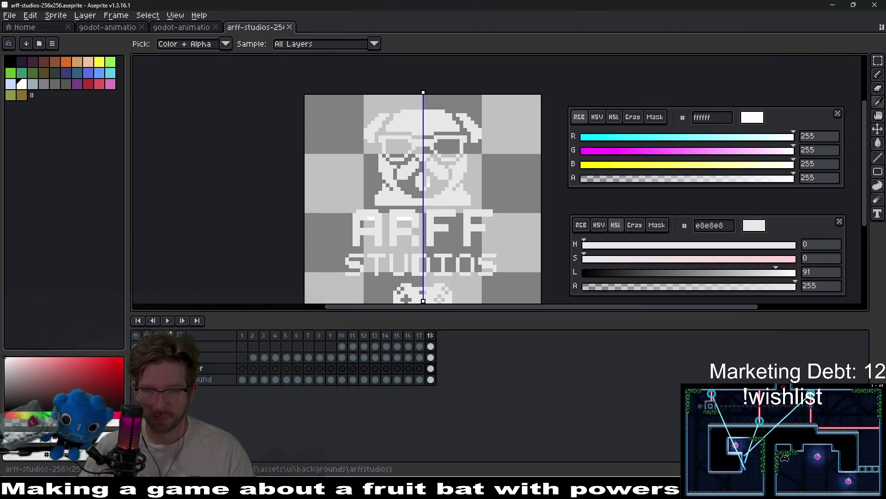
{"action": "key", "text": "alt+Tab"}
Assign the refreshed sheet as the Sprite2D texture and run Megabat
{"action": "key", "text": "Return"}
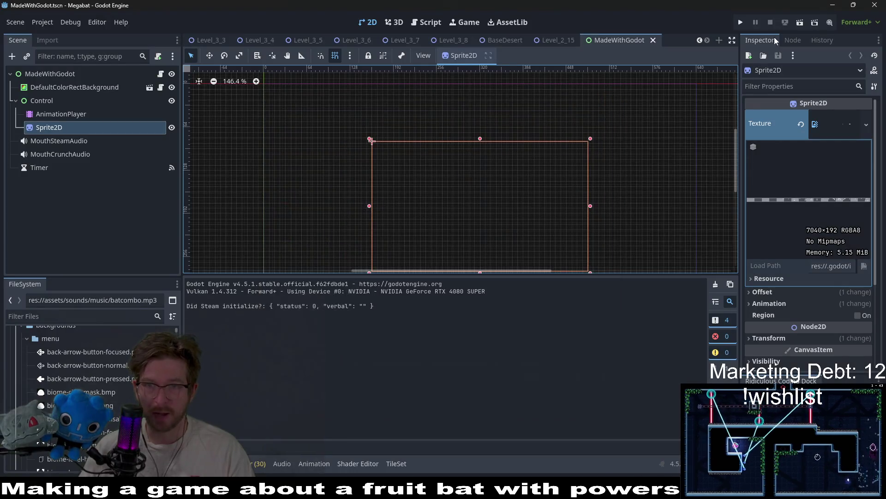
{"action": "left_click", "coordinate": [739, 23]}
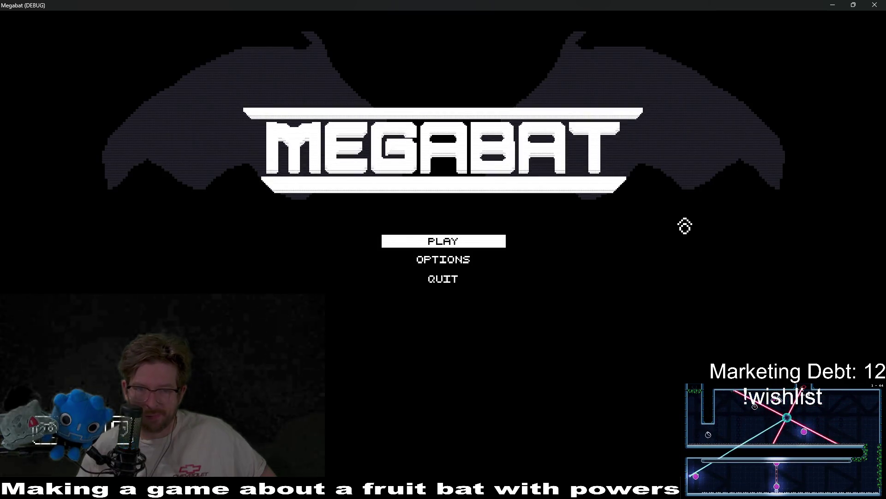
Set SCAN LINE INTENSITY to off in the game's Options
{"action": "left_click", "coordinate": [455, 264]}
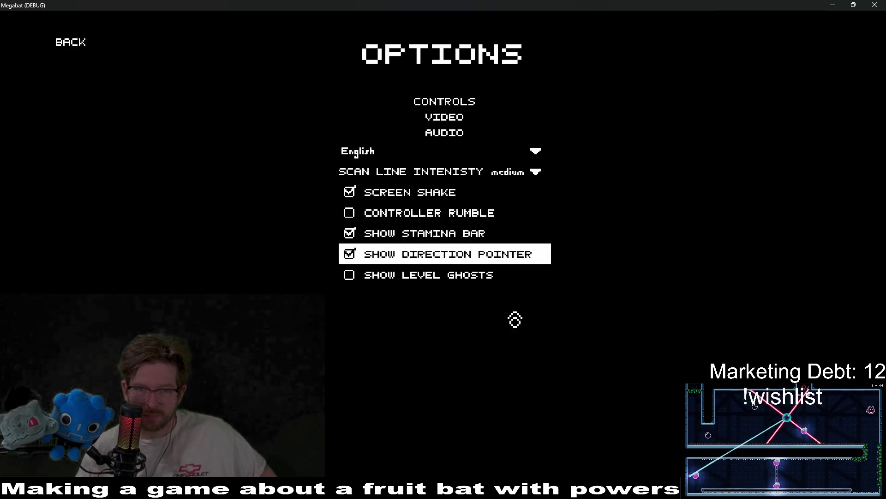
{"action": "left_click", "coordinate": [508, 180]}
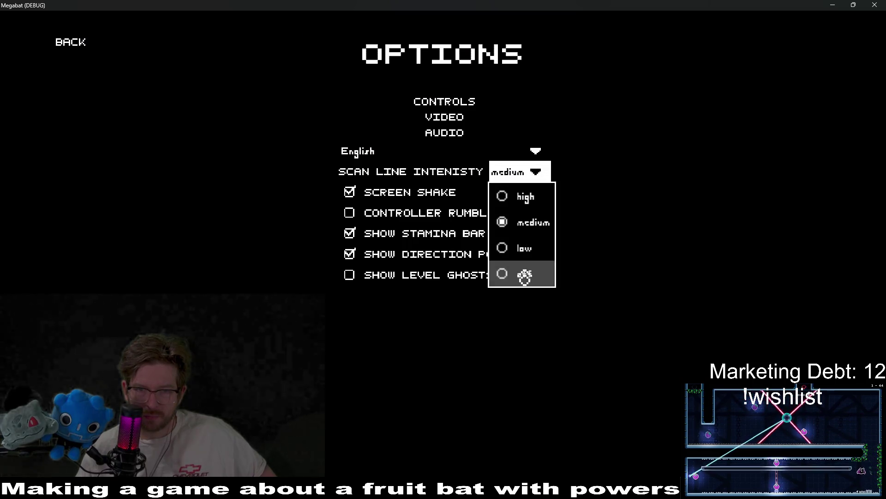
{"action": "left_click", "coordinate": [525, 276]}
{"action": "left_click", "coordinate": [531, 173]}
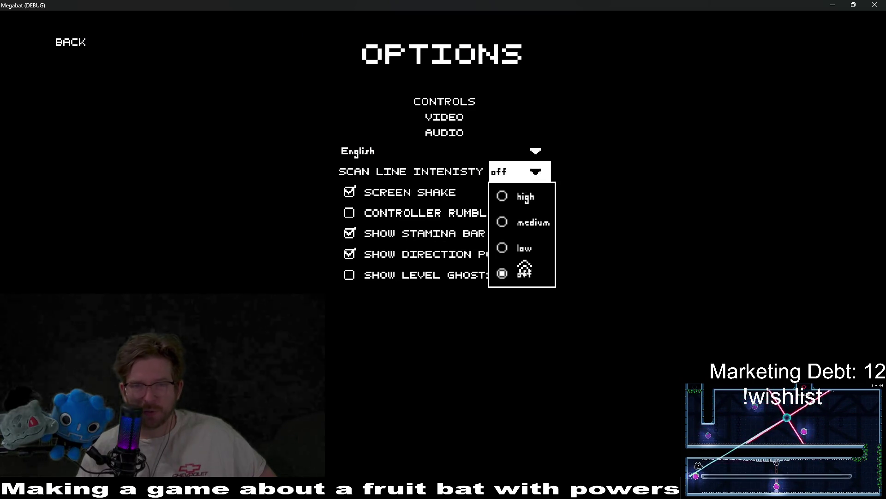
{"action": "left_click", "coordinate": [537, 152]}
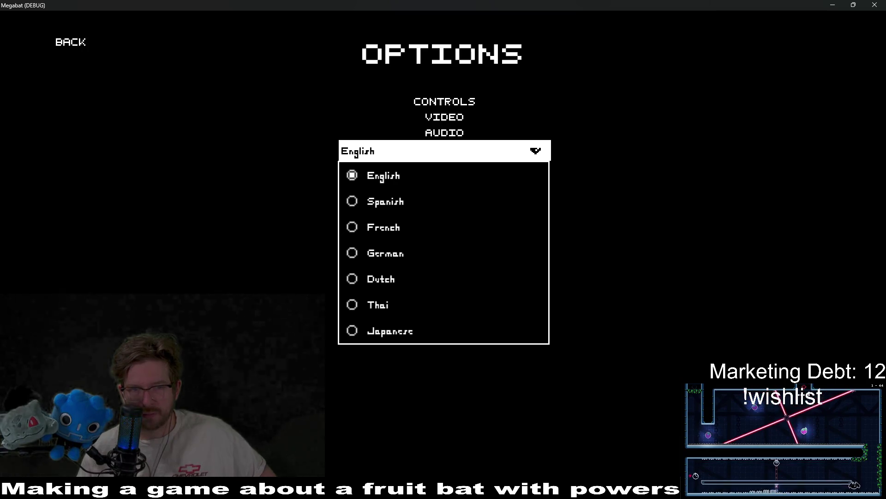
{"action": "left_click", "coordinate": [536, 151]}
{"action": "left_click", "coordinate": [544, 178]}
{"action": "left_click", "coordinate": [698, 174]}
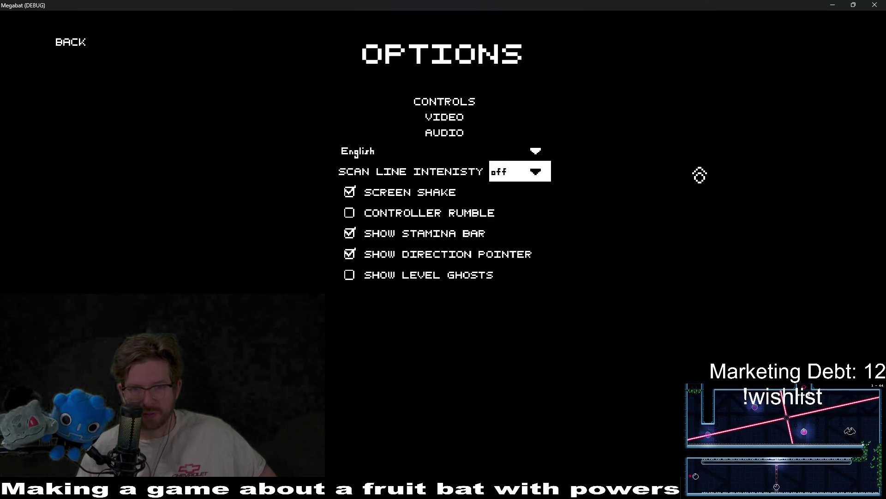
Return to the main menu, quit, and relaunch the game with F5
{"action": "left_click", "coordinate": [79, 53]}
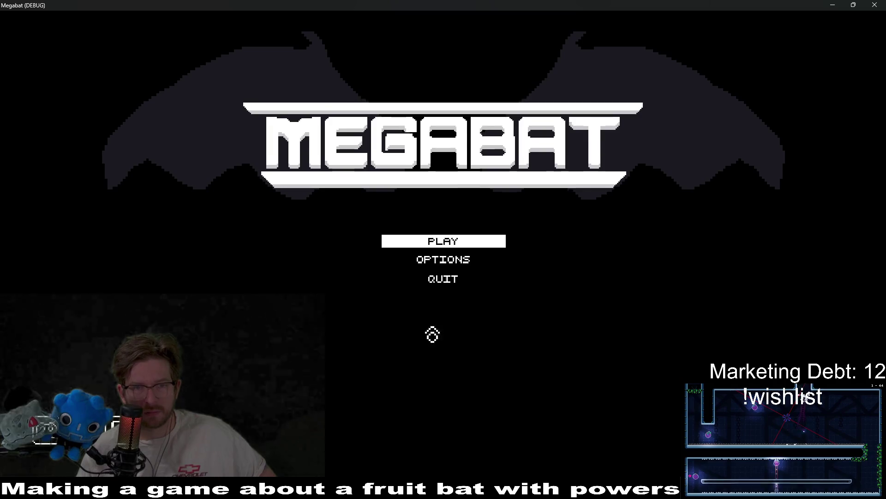
{"action": "left_click", "coordinate": [481, 280]}
{"action": "key", "text": "F5"}
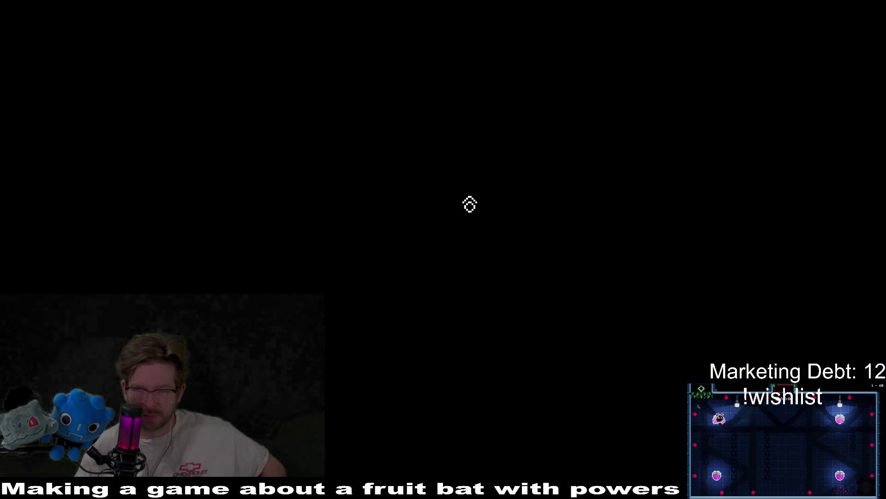
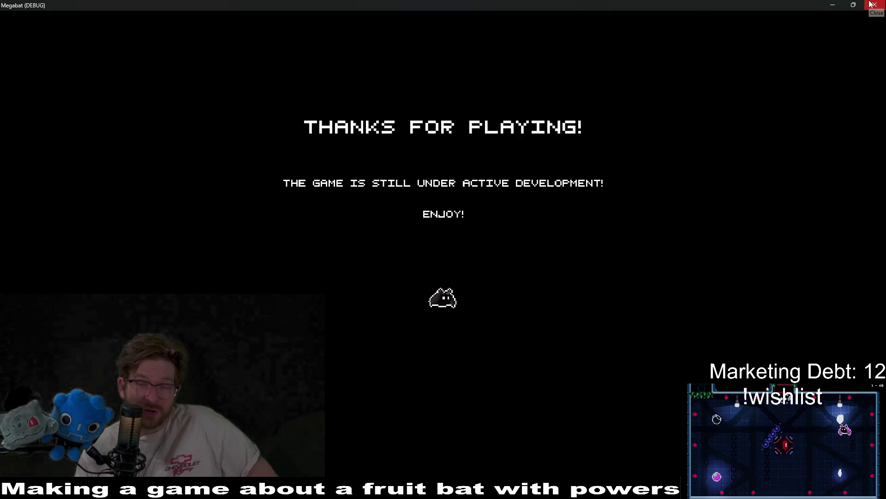
Close the Megabat debug window and switch to the arff-studios-256x256 sprite in Aseprite
{"action": "left_click", "coordinate": [873, 5]}
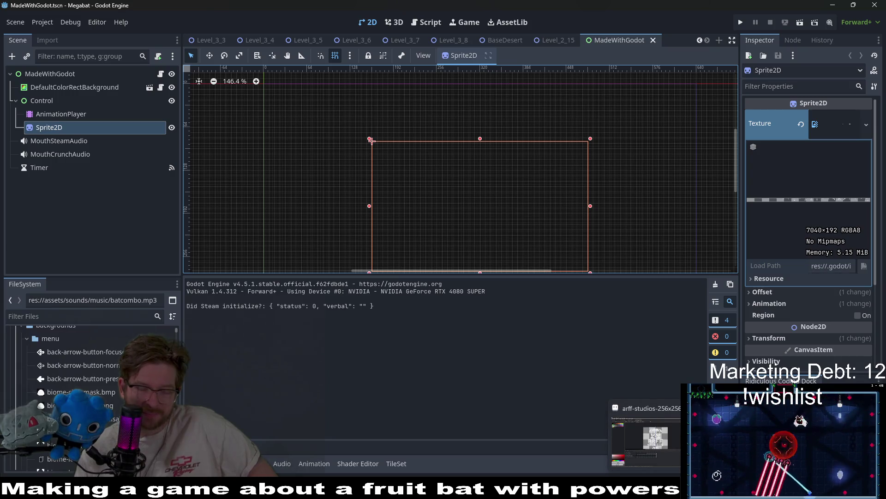
{"action": "left_click", "coordinate": [645, 489]}
{"action": "scroll", "coordinate": [392, 229], "scroll_direction": "up", "scroll_amount": 2}
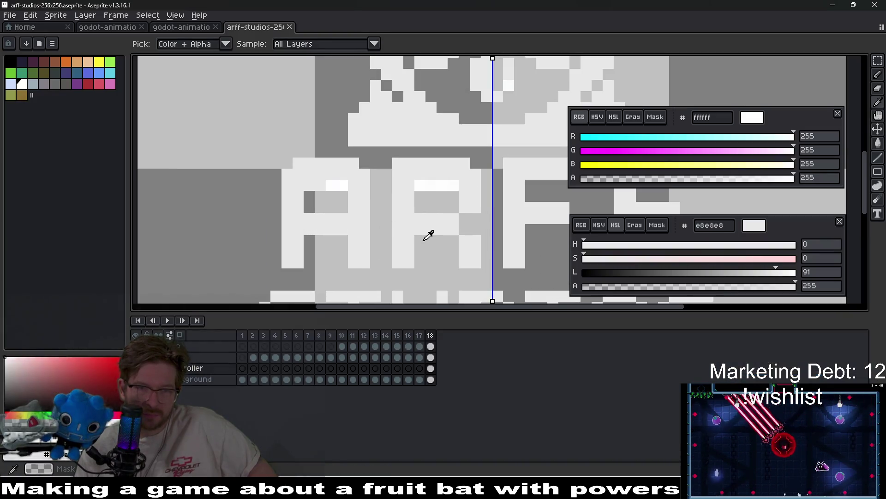
Sample the logo's near-white fffefe as second colour and light grey e8e8e8 as drawing colour
{"action": "right_click", "coordinate": [440, 183]}
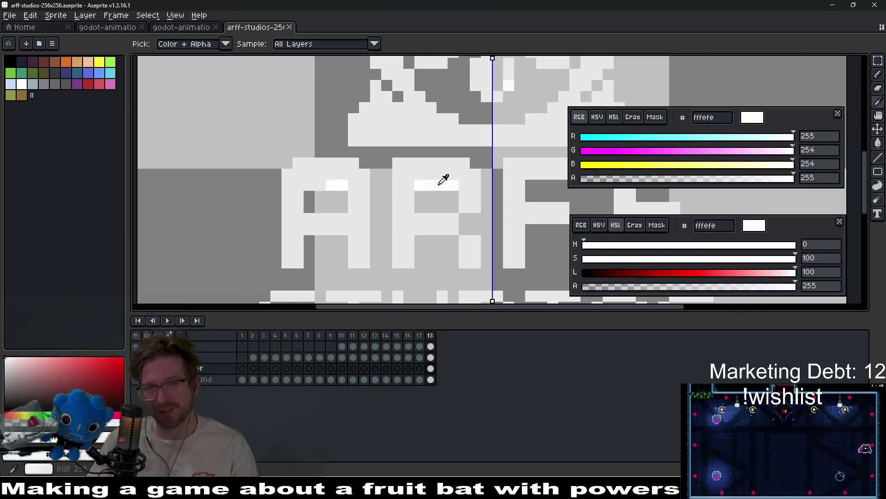
{"action": "scroll", "coordinate": [440, 183], "scroll_direction": "down", "scroll_amount": 2}
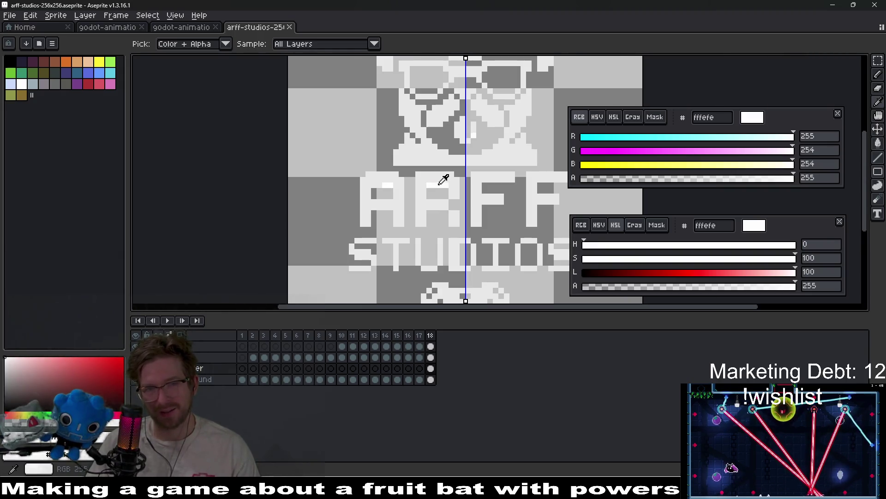
{"action": "scroll", "coordinate": [443, 180], "scroll_direction": "up", "scroll_amount": 3}
{"action": "left_click", "coordinate": [483, 181]}
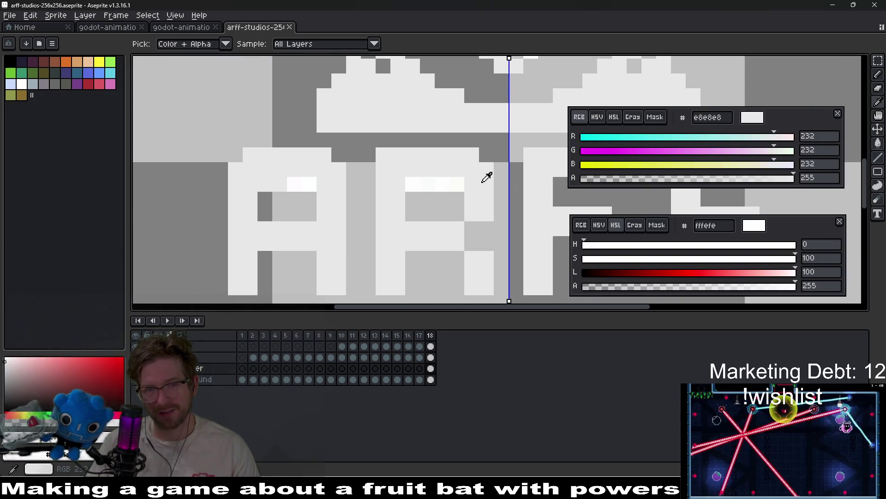
{"action": "scroll", "coordinate": [487, 177], "scroll_direction": "down", "scroll_amount": 2}
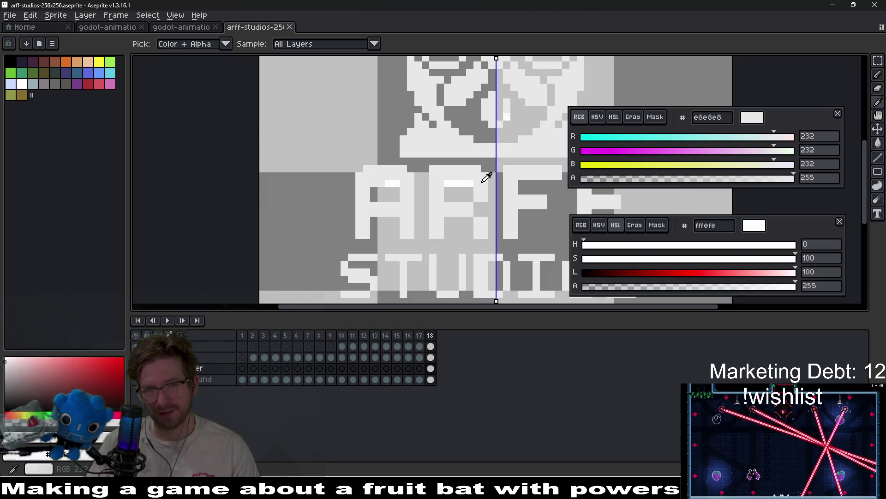
{"action": "left_click_drag", "start_coordinate": [491, 177], "coordinate": [468, 183]}
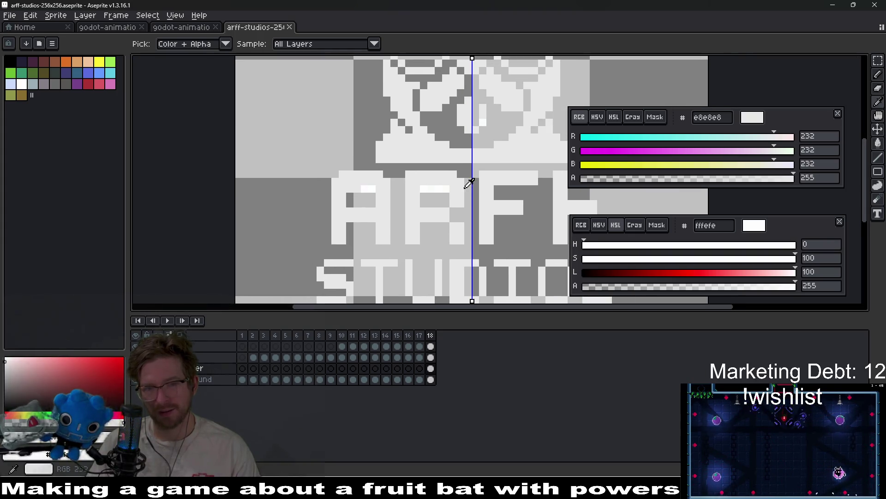
Undo and redo the colour replacement, then re-sample the near-white and e8e8e8 grey and pick Paint Bucket
{"action": "key", "text": "ctrl+z"}
{"action": "key", "text": "ctrl+y"}
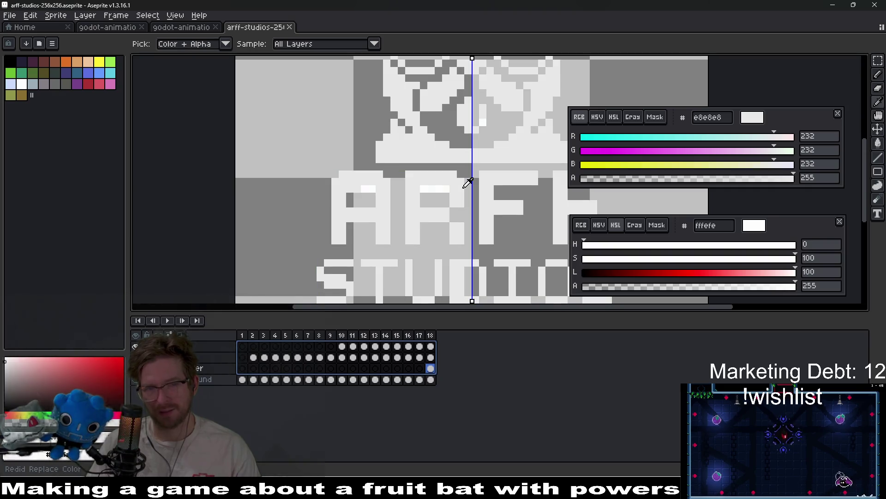
{"action": "left_click", "coordinate": [450, 181]}
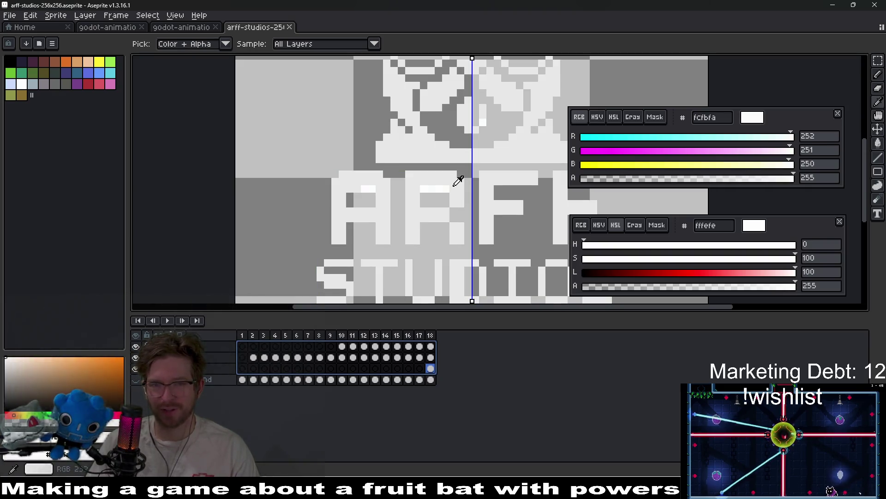
{"action": "left_click", "coordinate": [454, 184]}
{"action": "scroll", "coordinate": [454, 186], "scroll_direction": "up", "scroll_amount": 3}
{"action": "key", "text": "g"}
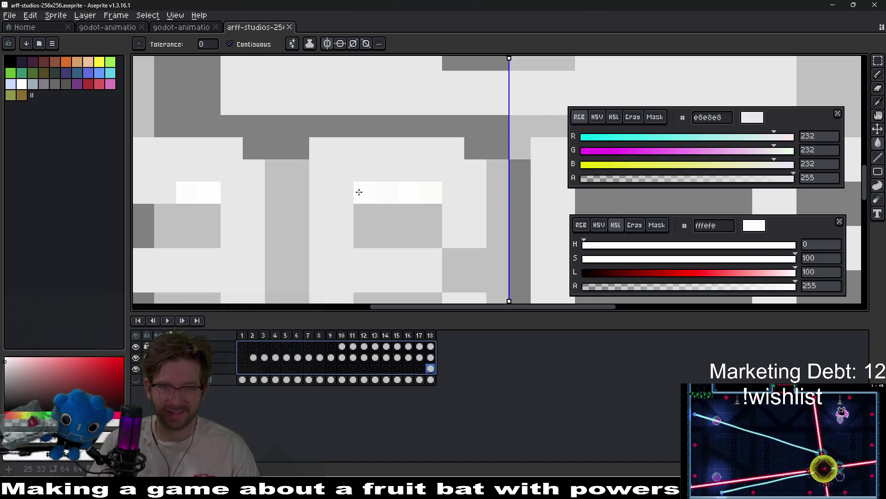
{"action": "left_click", "coordinate": [431, 358]}
{"action": "left_click", "coordinate": [419, 193]}
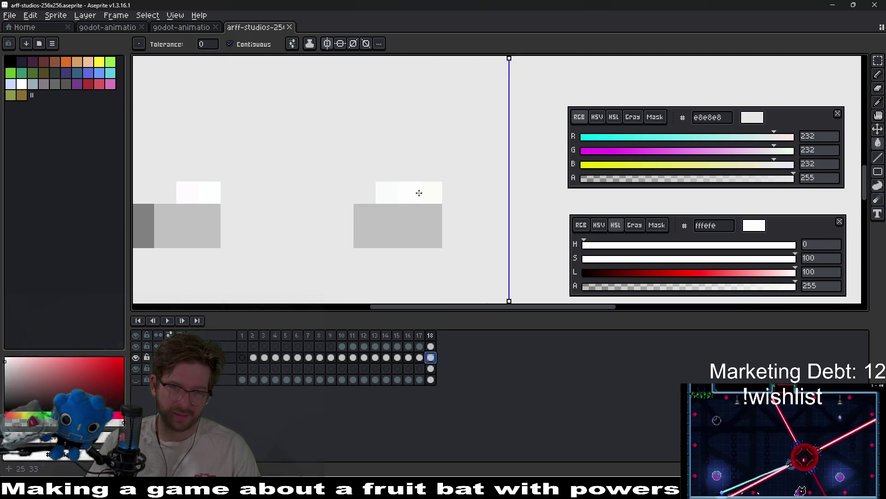
{"action": "key", "text": "ctrl+z"}
{"action": "key", "text": "ctrl+z"}
{"action": "key", "text": "ctrl+y"}
{"action": "key", "text": "ctrl+z"}
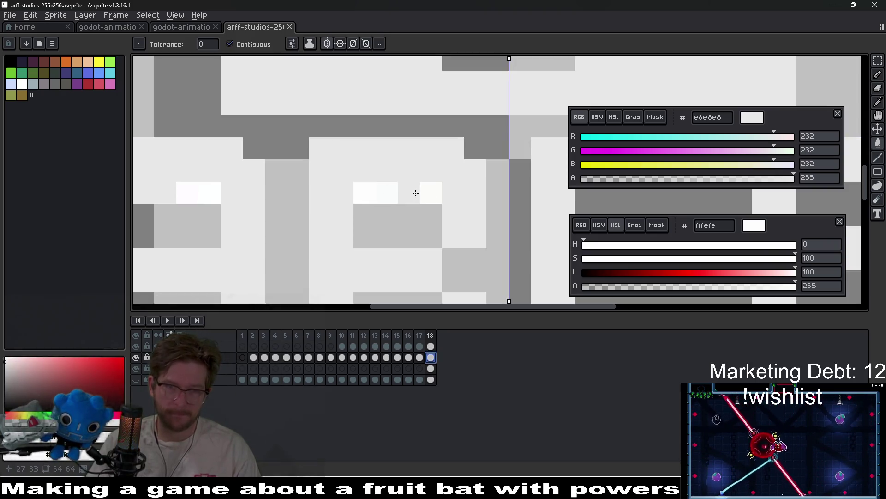
{"action": "key", "text": "b"}
{"action": "left_click_drag", "start_coordinate": [429, 192], "coordinate": [369, 192]}
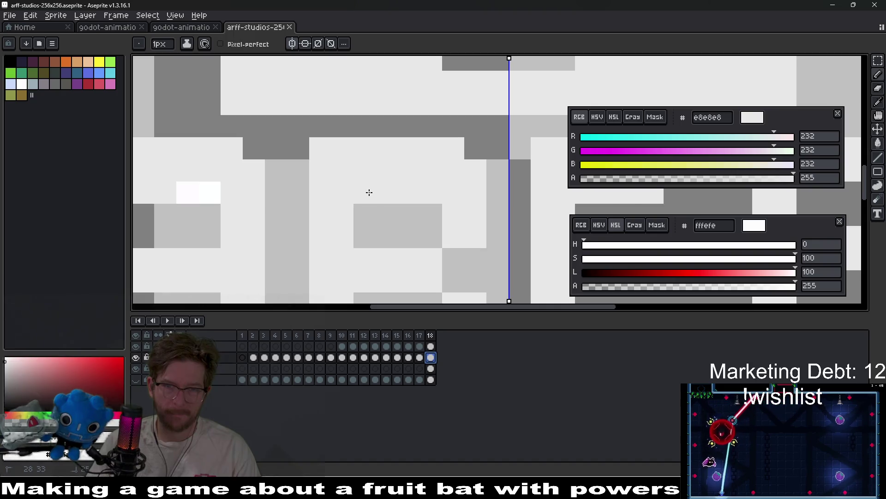
{"action": "scroll", "coordinate": [370, 192], "scroll_direction": "down", "scroll_amount": 6}
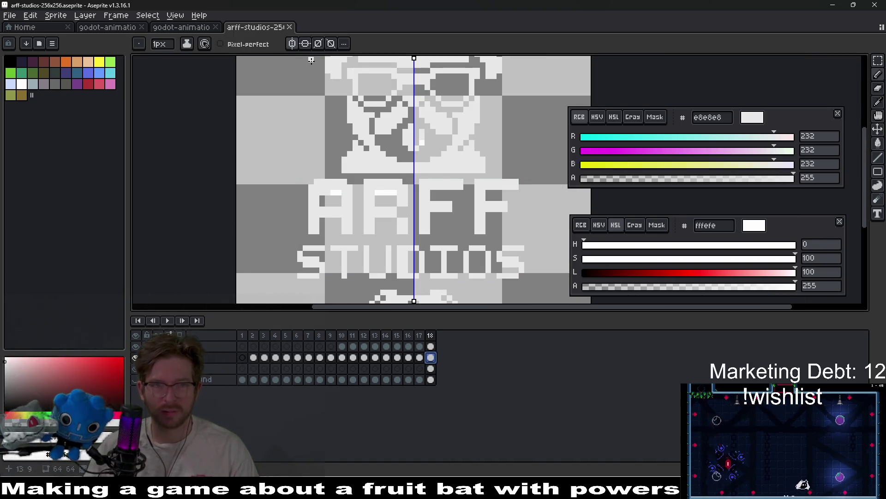
{"action": "left_click", "coordinate": [292, 44]}
{"action": "scroll", "coordinate": [390, 192], "scroll_direction": "up", "scroll_amount": 5}
{"action": "left_click_drag", "start_coordinate": [386, 192], "coordinate": [341, 188]}
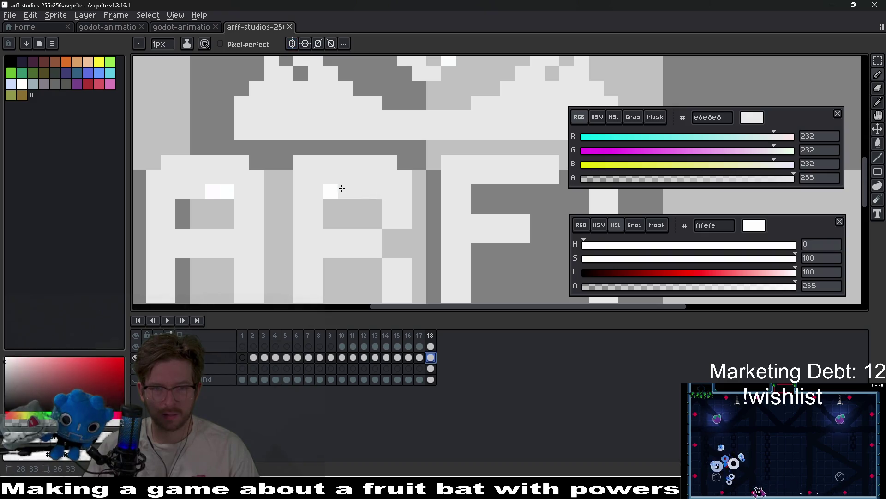
{"action": "scroll", "coordinate": [253, 194], "scroll_direction": "down", "scroll_amount": 3}
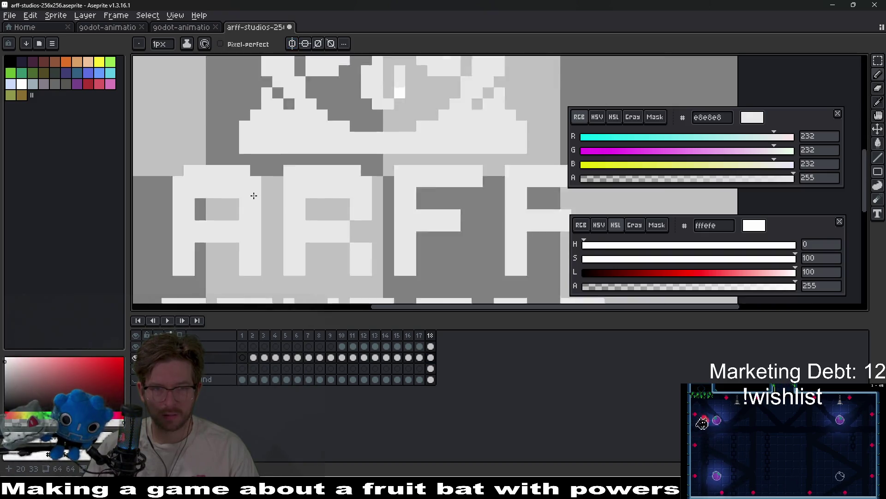
{"action": "key", "text": "Left"}
{"action": "scroll", "coordinate": [301, 198], "scroll_direction": "up", "scroll_amount": 3}
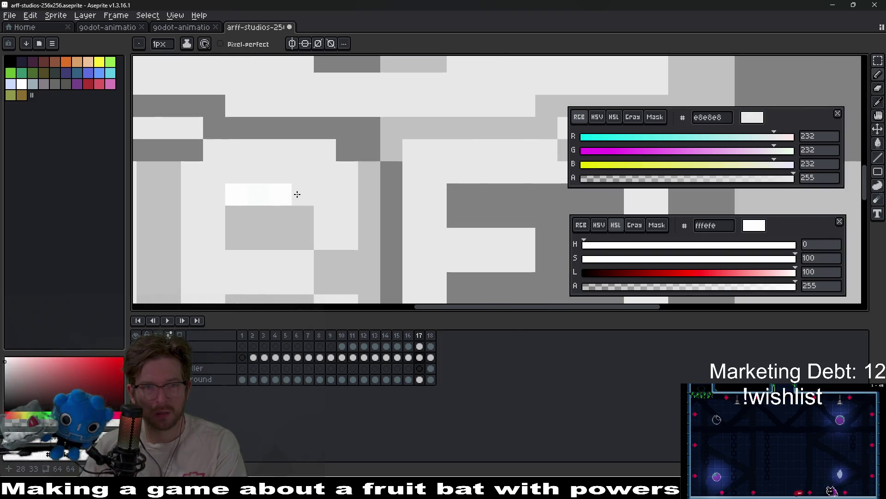
{"action": "left_click_drag", "start_coordinate": [297, 192], "coordinate": [230, 194]}
{"action": "left_click", "coordinate": [231, 198]}
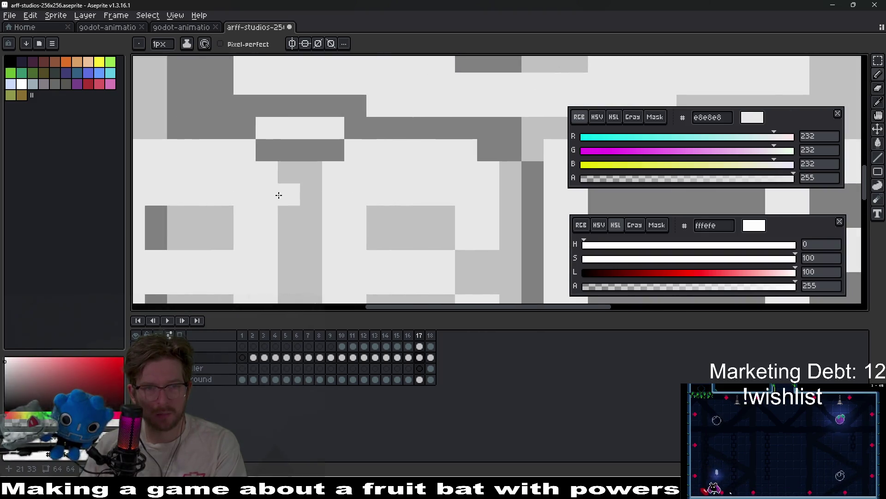
{"action": "scroll", "coordinate": [279, 195], "scroll_direction": "down", "scroll_amount": 3}
{"action": "key", "text": "Left"}
{"action": "scroll", "coordinate": [344, 211], "scroll_direction": "up", "scroll_amount": 3}
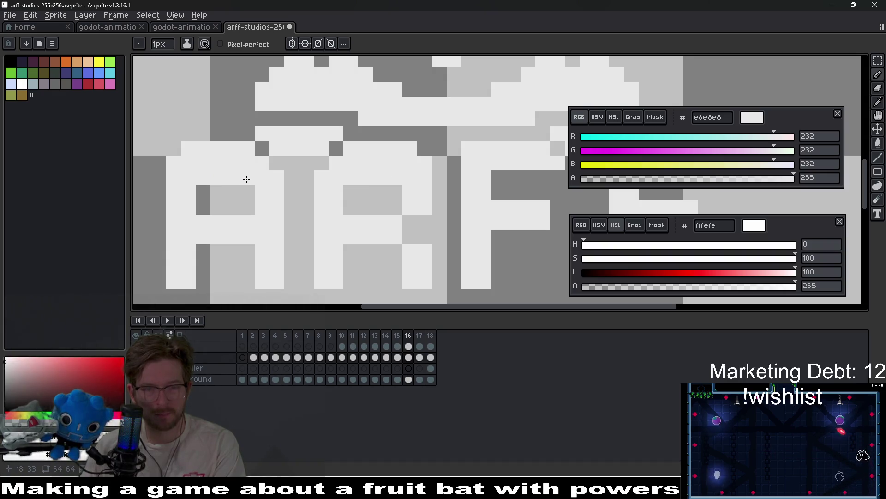
{"action": "left_click", "coordinate": [312, 201]}
{"action": "key", "text": "Left"}
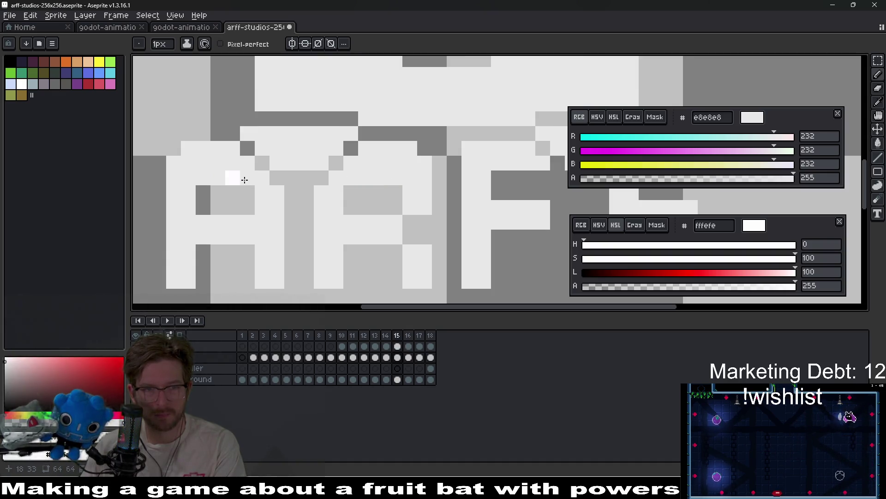
{"action": "left_click", "coordinate": [365, 178]}
{"action": "key", "text": "Left"}
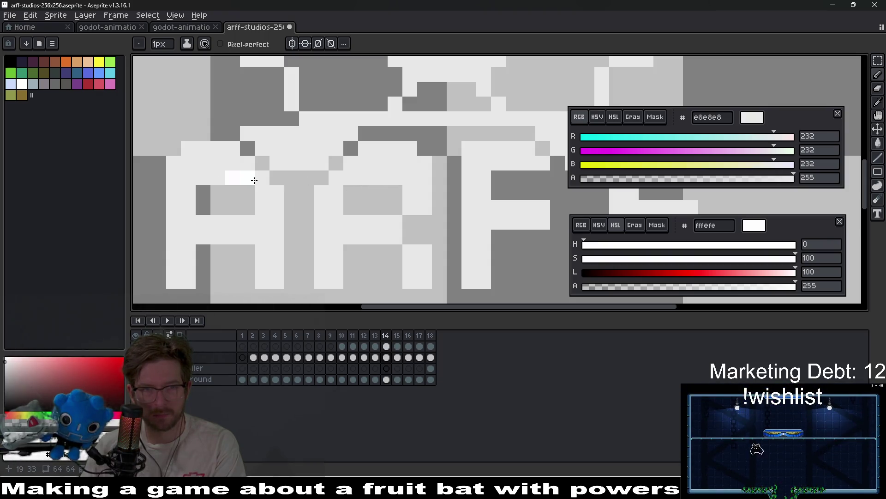
{"action": "key", "text": "Left"}
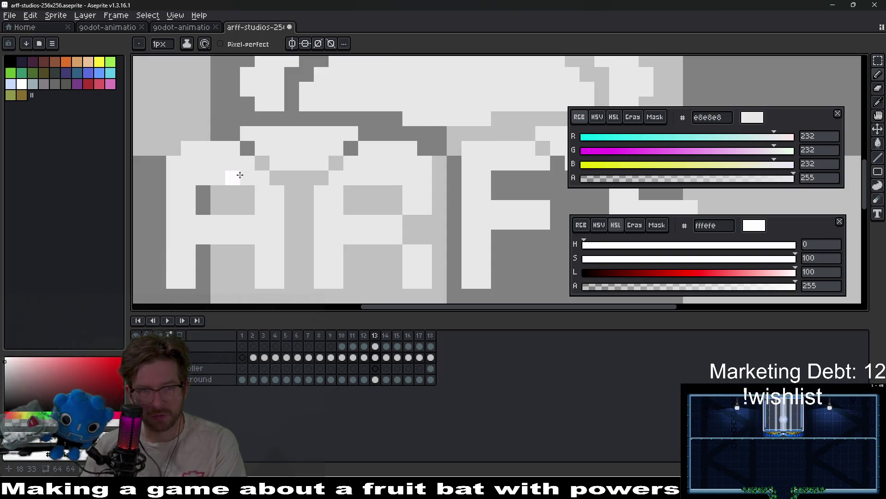
{"action": "key", "text": "Left"}
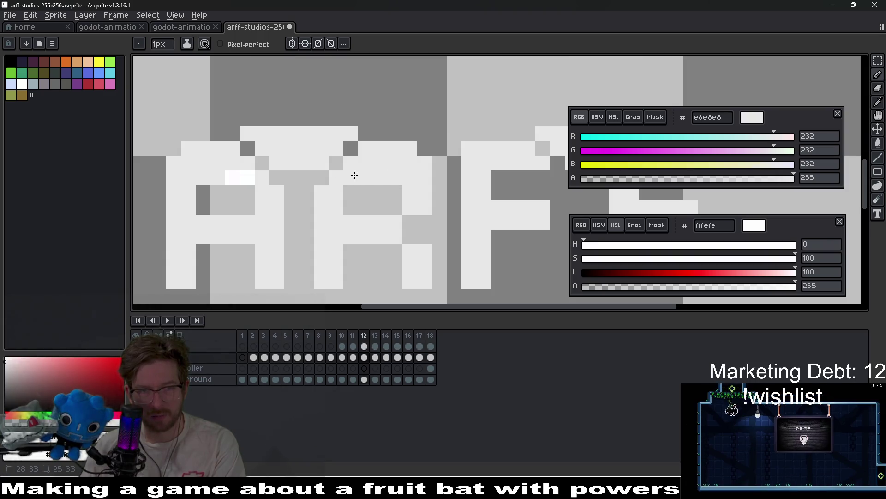
{"action": "key", "text": "Left"}
{"action": "scroll", "coordinate": [237, 178], "scroll_direction": "down", "scroll_amount": 2}
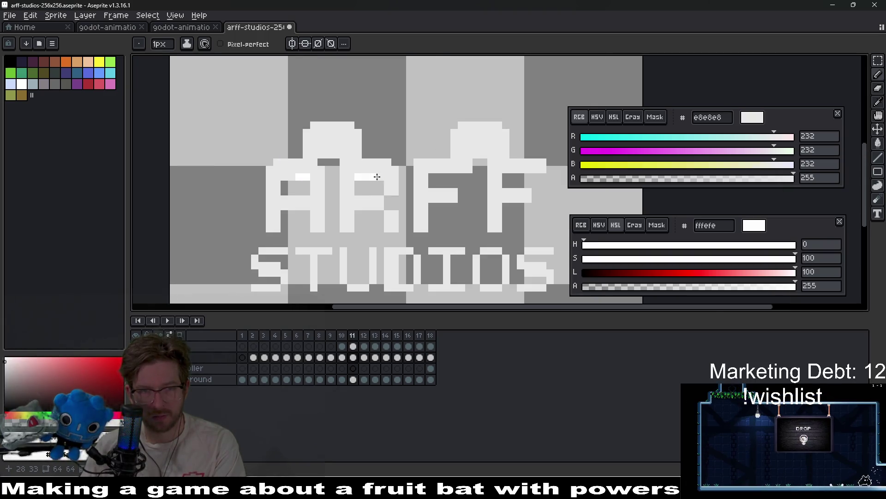
{"action": "left_click", "coordinate": [300, 177]}
{"action": "key", "text": "Left"}
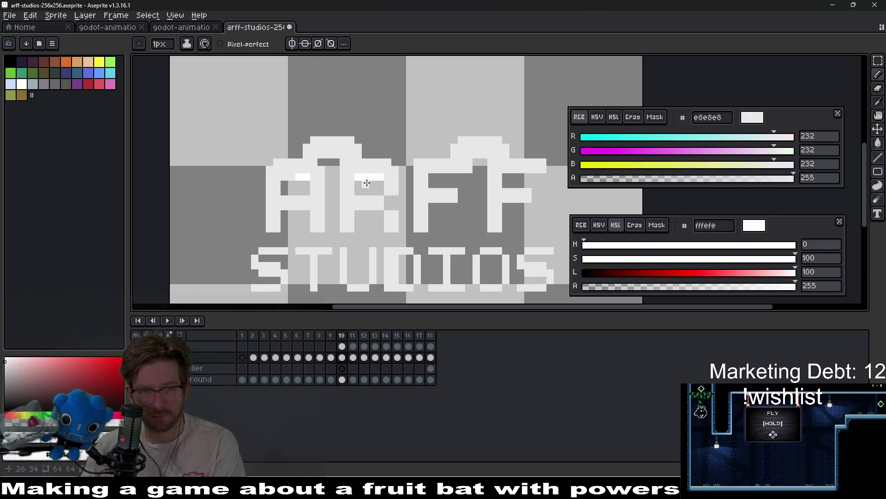
{"action": "key", "text": "Left"}
{"action": "key", "text": "Right"}
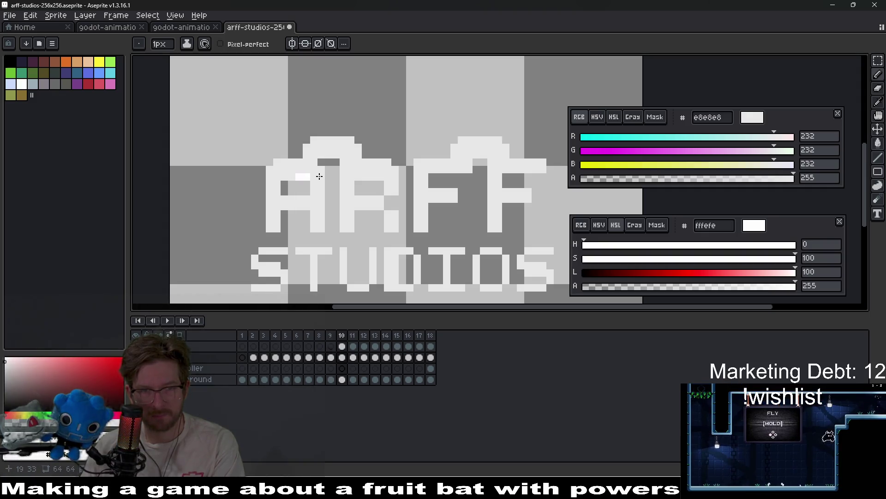
{"action": "key", "text": "Left"}
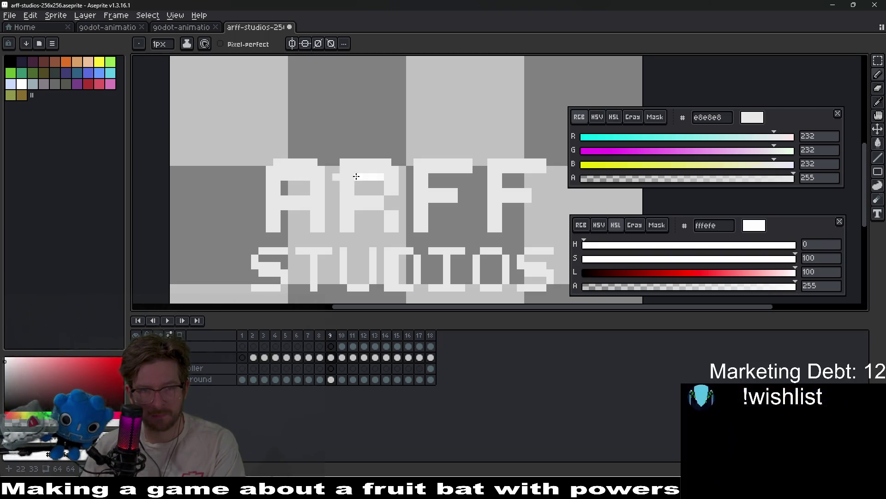
{"action": "key", "text": "Right"}
{"action": "key", "text": "Left"}
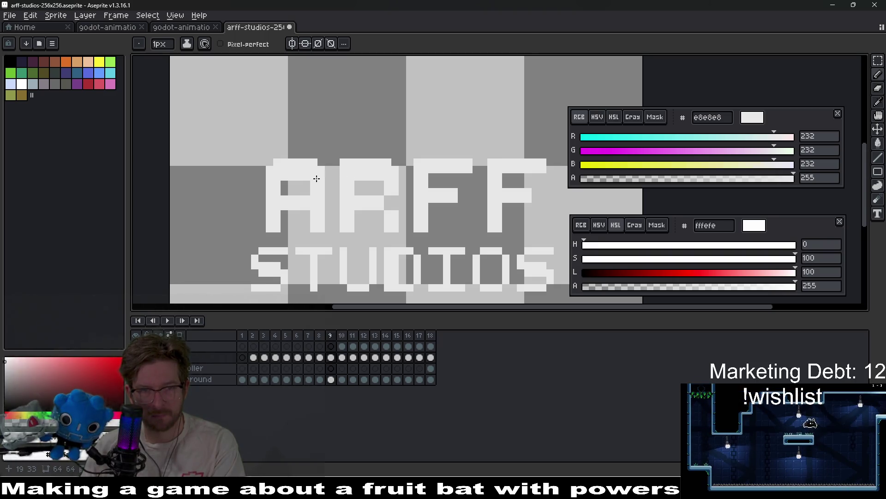
{"action": "key", "text": "Left"}
{"action": "key", "text": "Left"}
{"action": "key", "text": "Right"}
{"action": "scroll", "coordinate": [377, 180], "scroll_direction": "up", "scroll_amount": 2}
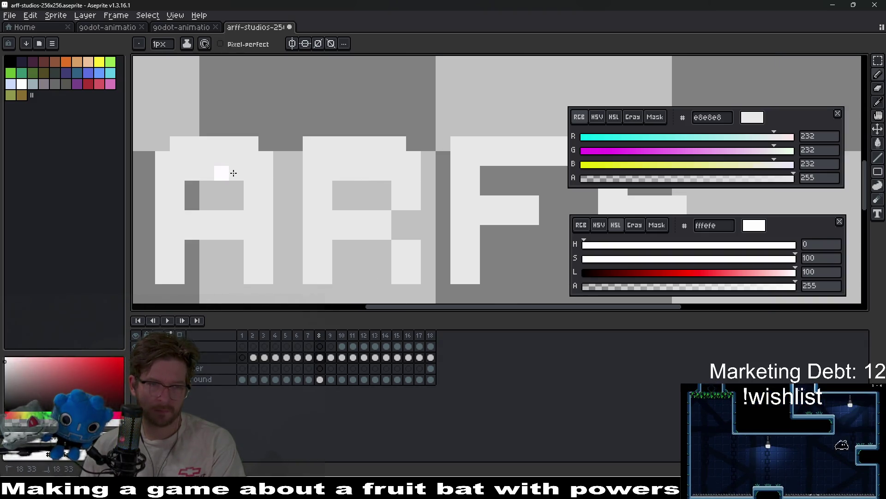
{"action": "key", "text": "Left"}
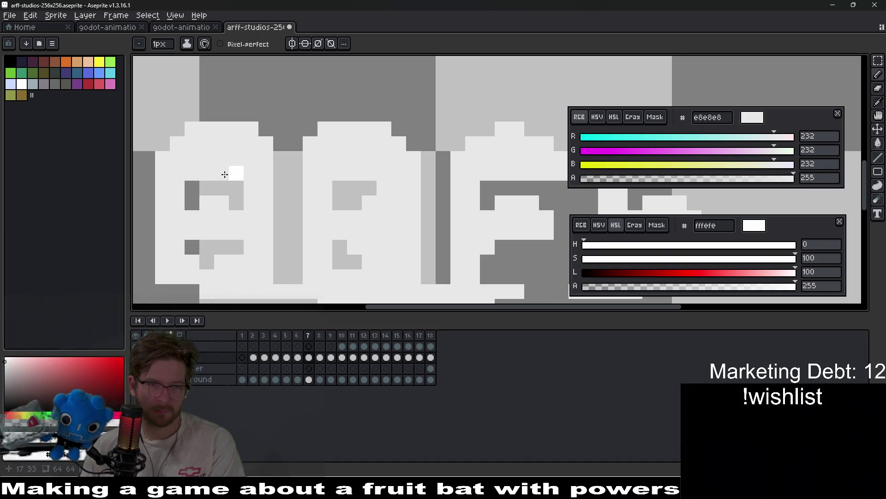
{"action": "key", "text": "Left"}
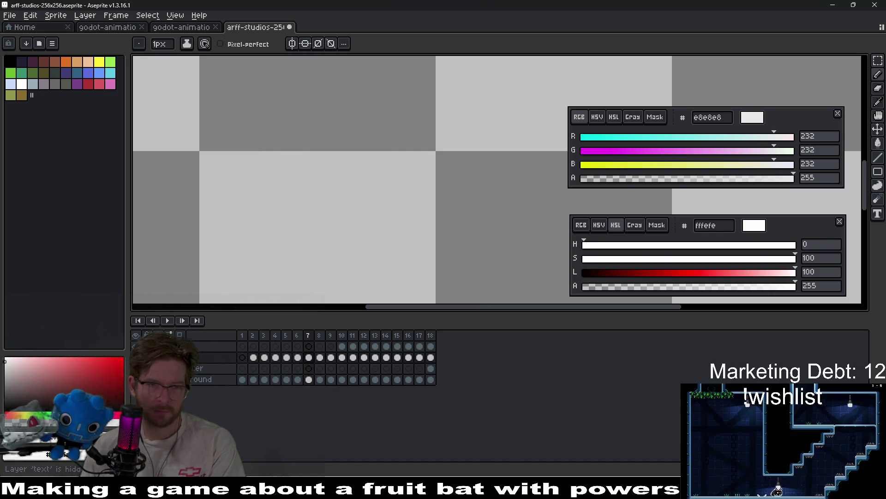
{"action": "key", "text": "Right"}
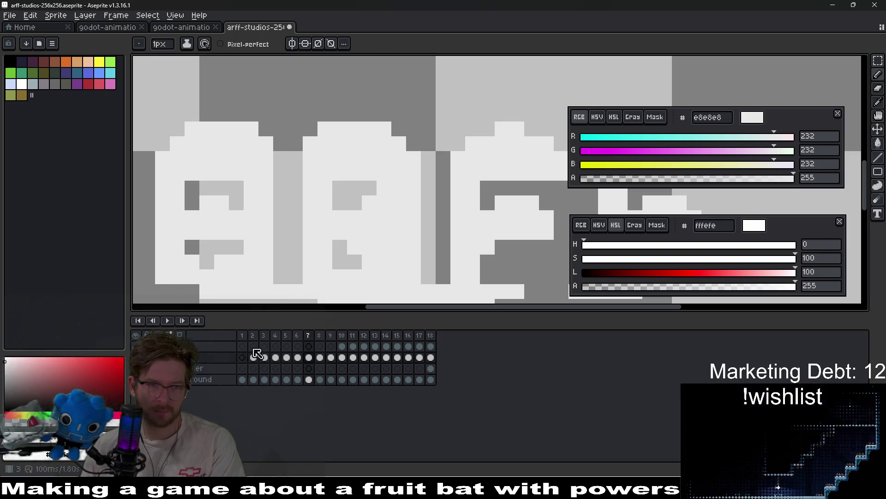
{"action": "scroll", "coordinate": [376, 248], "scroll_direction": "down", "scroll_amount": 3}
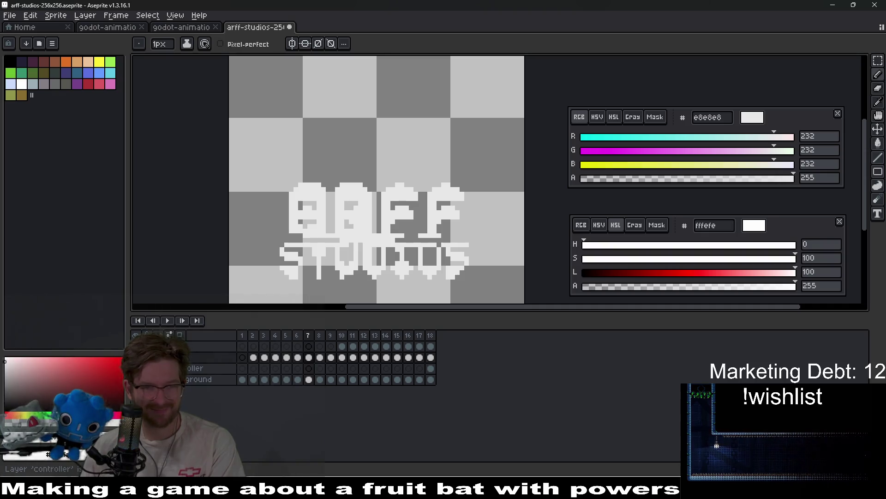
Hide and re-show the ARFF STUDIOS text layer
{"action": "left_click", "coordinate": [135, 346]}
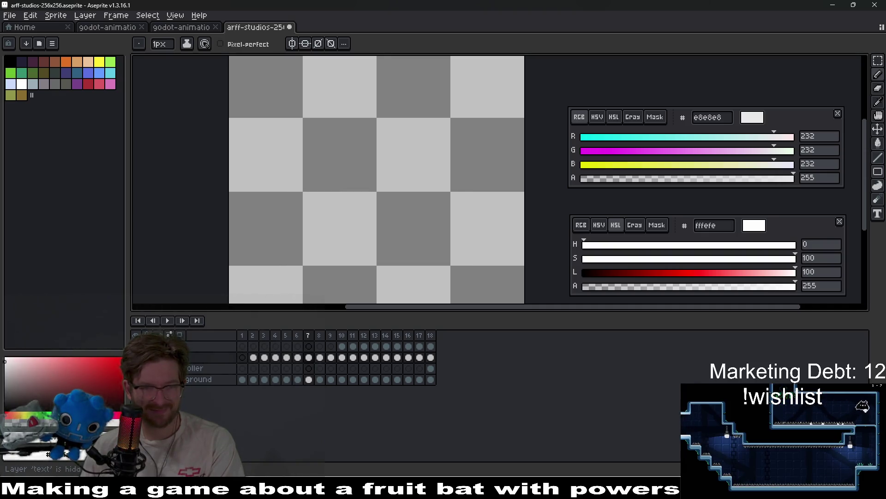
{"action": "left_click", "coordinate": [135, 347]}
{"action": "scroll", "coordinate": [398, 247], "scroll_direction": "up", "scroll_amount": 1}
Step through the animation frames, then play it and stop on the pug logo frame
{"action": "key", "text": "Left"}
{"action": "key", "text": "Left"}
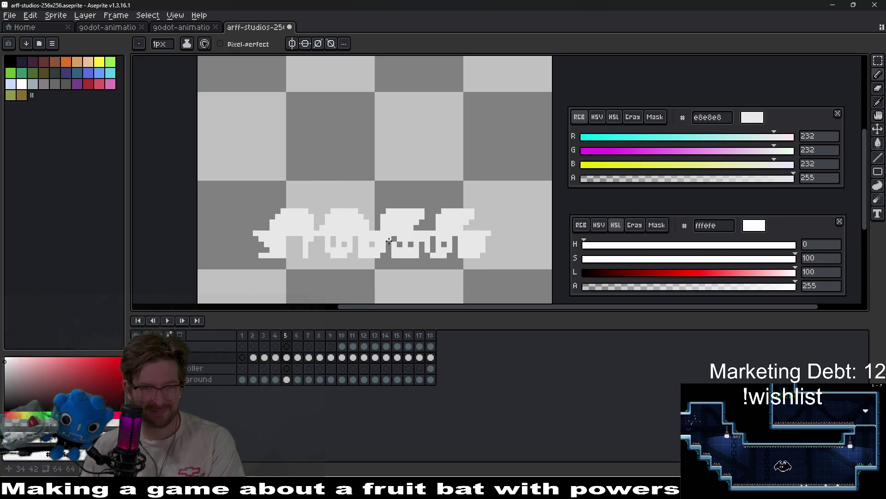
{"action": "key", "text": "Right"}
{"action": "key", "text": "Right"}
{"action": "key", "text": "Right"}
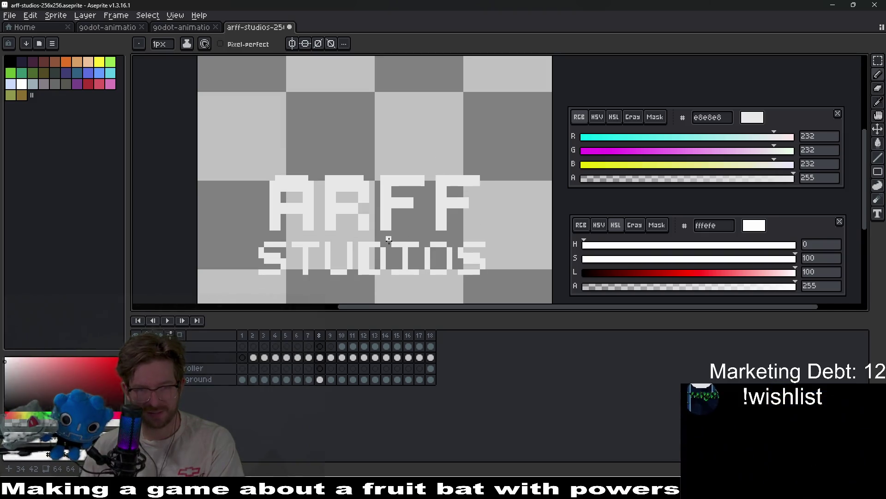
{"action": "key", "text": "Right"}
{"action": "key", "text": "Right"}
{"action": "key", "text": "Right"}
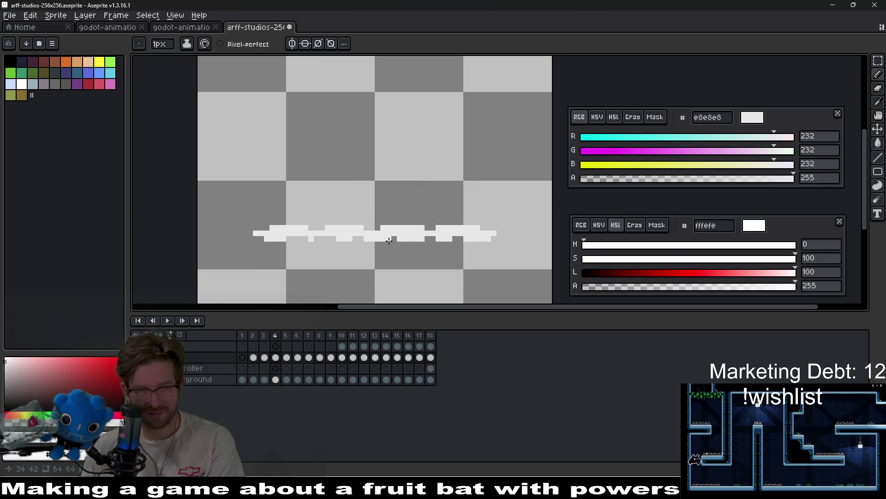
{"action": "key", "text": "Left"}
{"action": "key", "text": "Right"}
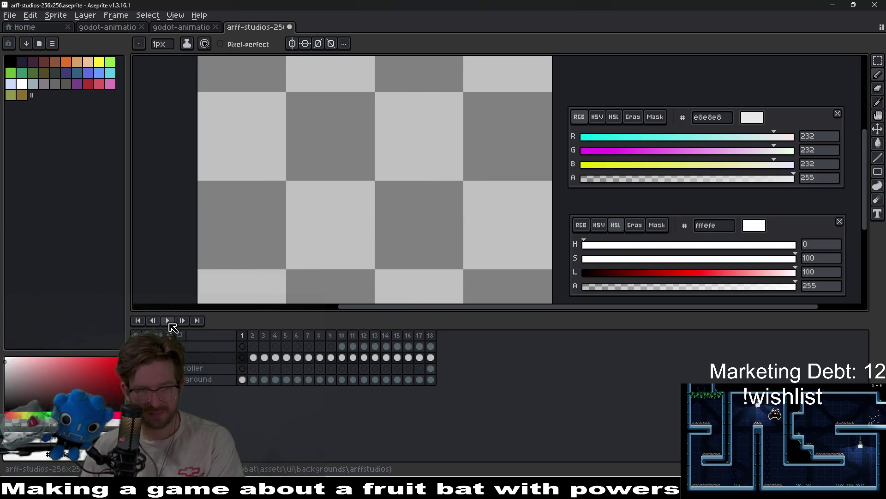
{"action": "left_click", "coordinate": [167, 320]}
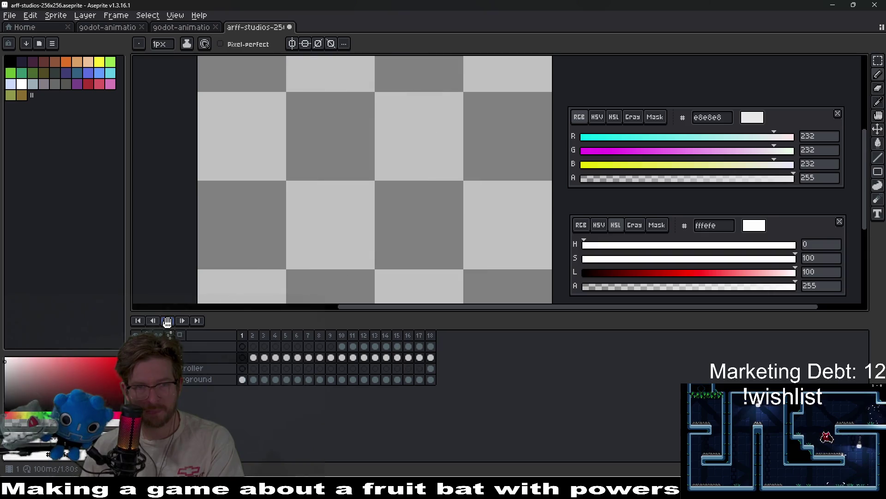
{"action": "left_click", "coordinate": [167, 320]}
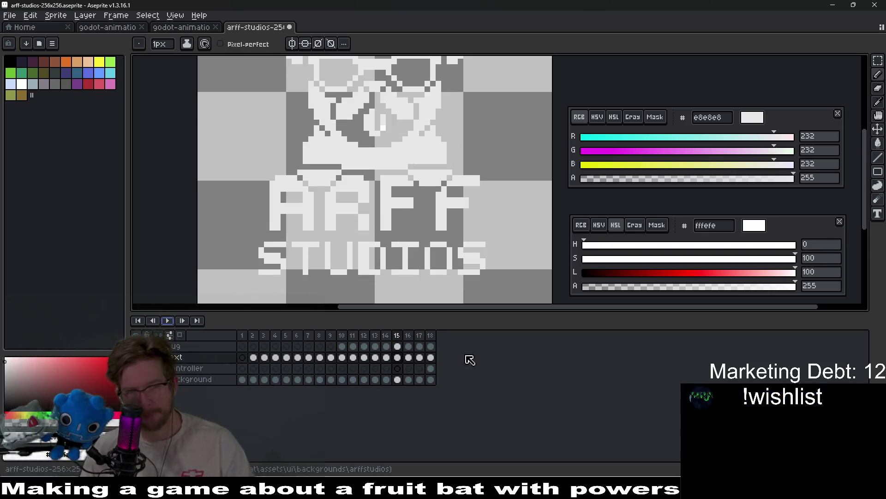
On frame 15, lighten the stray grey pixel in the pug's face, then step ahead through the following frames
{"action": "scroll", "coordinate": [408, 194], "scroll_direction": "up", "scroll_amount": 3}
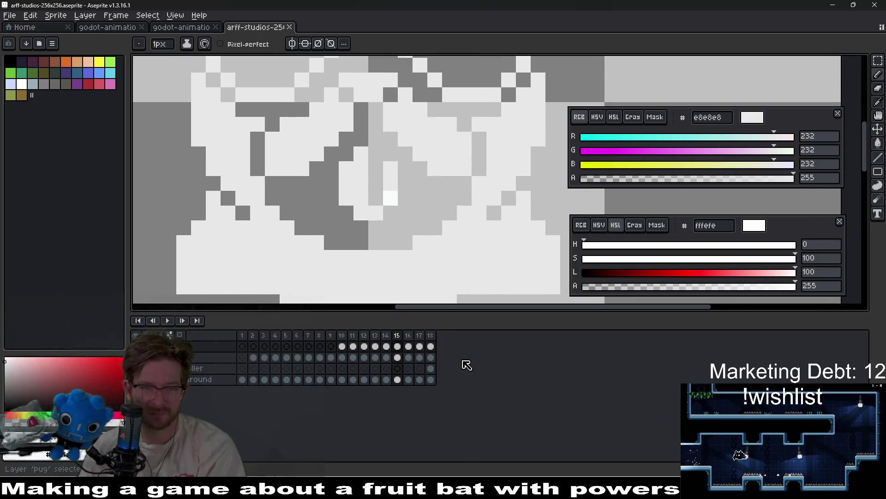
{"action": "key", "text": "Left"}
{"action": "key", "text": "Left"}
{"action": "scroll", "coordinate": [412, 245], "scroll_direction": "down", "scroll_amount": 3}
{"action": "key", "text": "Right"}
{"action": "key", "text": "Right"}
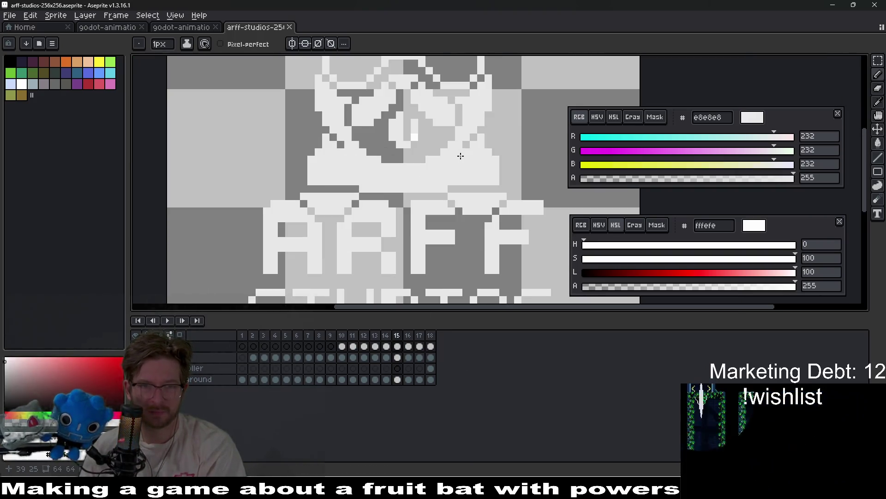
{"action": "scroll", "coordinate": [413, 134], "scroll_direction": "up", "scroll_amount": 3}
{"action": "left_click", "coordinate": [431, 173]}
{"action": "key", "text": "Right"}
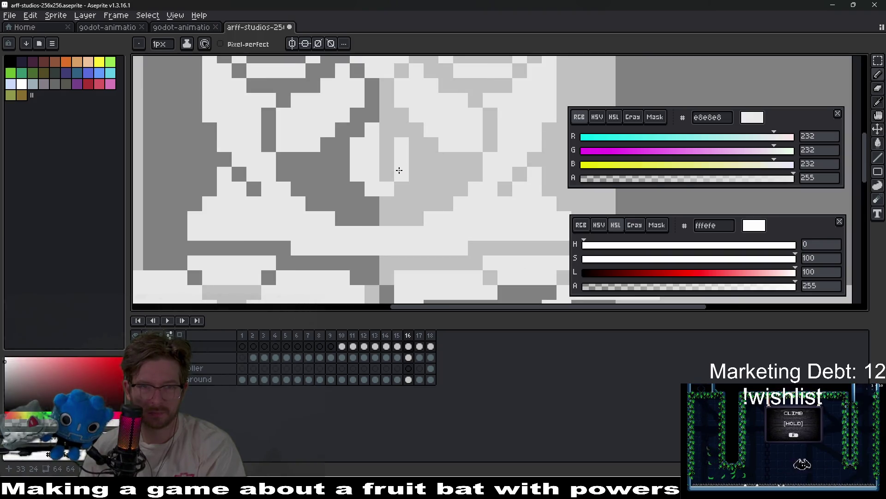
{"action": "key", "text": "Right"}
{"action": "key", "text": "Right"}
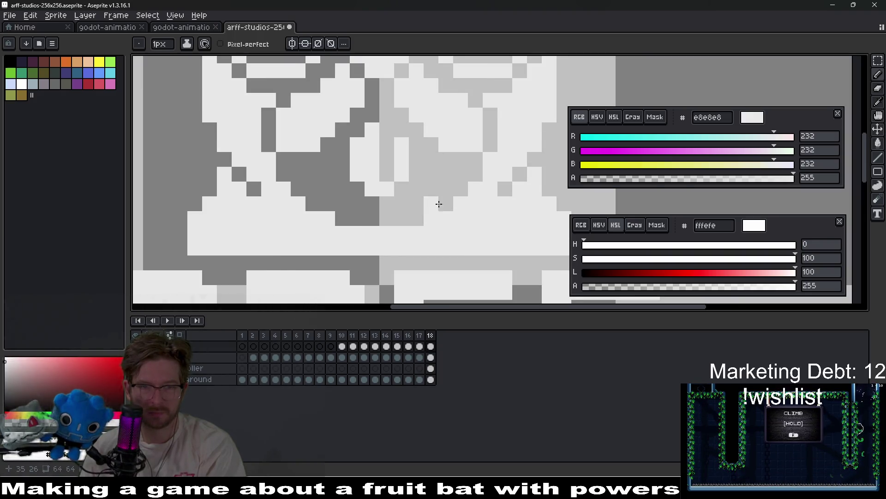
{"action": "scroll", "coordinate": [444, 232], "scroll_direction": "down", "scroll_amount": 10}
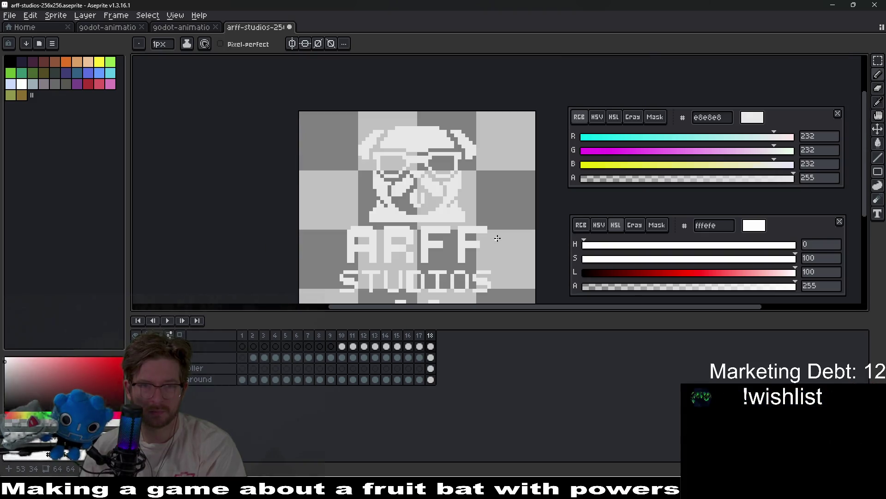
Export the animation as a sprite sheet and save the sheet image file
{"action": "key", "text": "ctrl+e"}
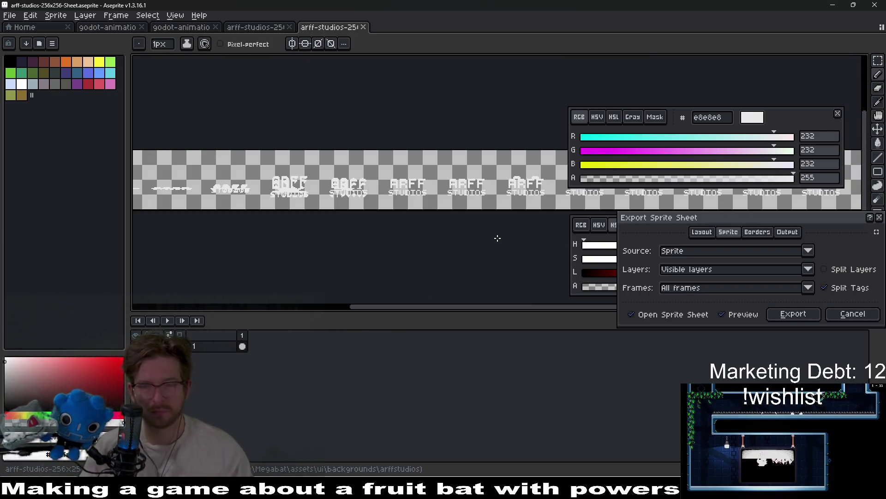
{"action": "key", "text": "Return"}
{"action": "key", "text": "ctrl+shift+e"}
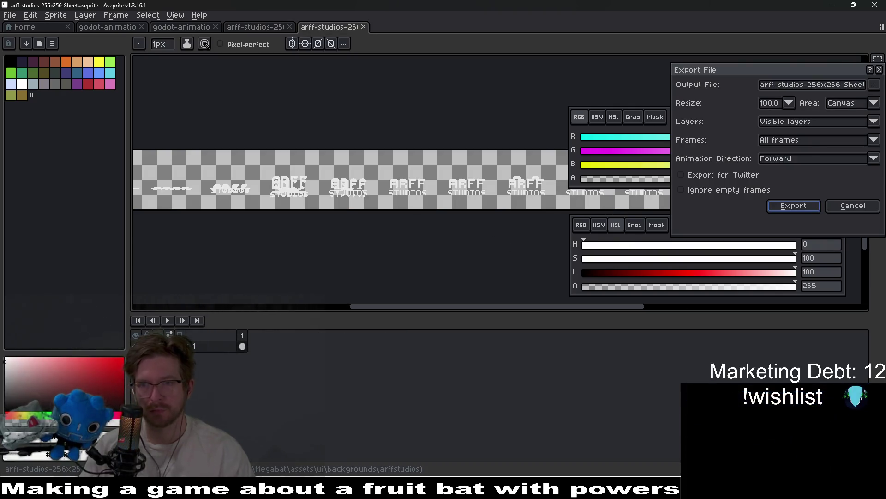
{"action": "key", "text": "Return"}
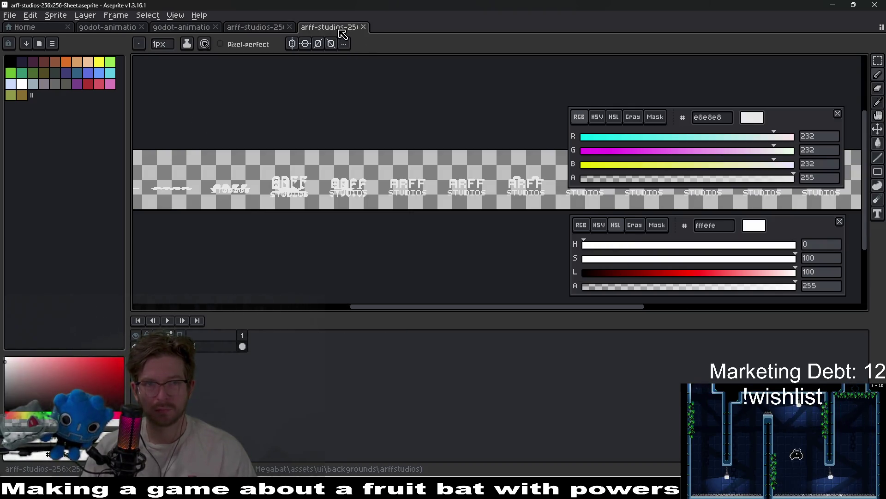
Close the exported sprite sheet tab and switch to the godot-animation document
{"action": "middle_click", "coordinate": [342, 32]}
{"action": "left_click", "coordinate": [182, 27]}
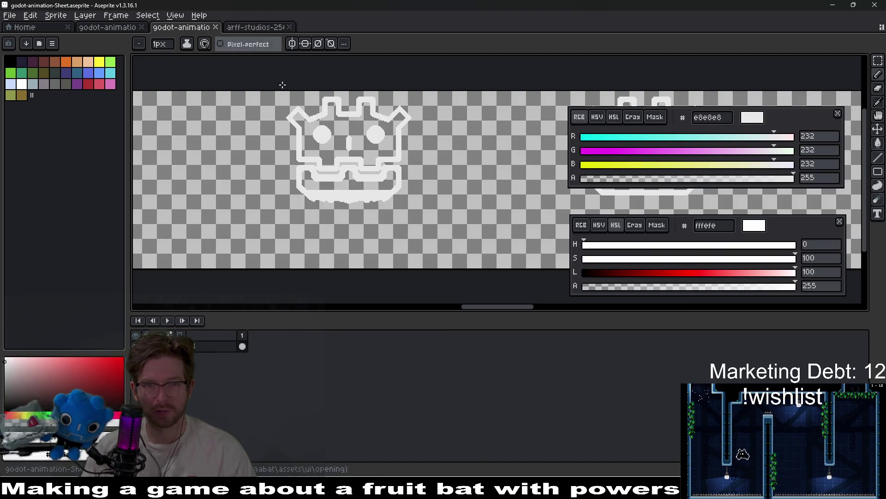
{"action": "left_click", "coordinate": [111, 27]}
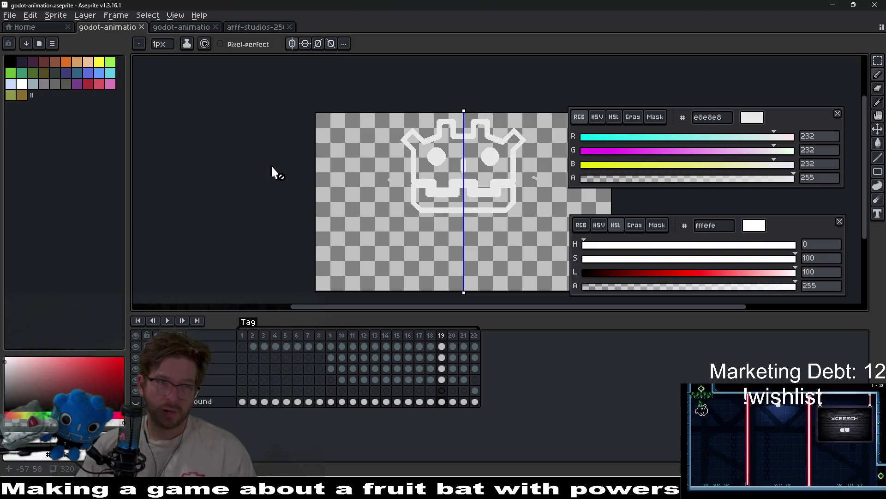
In Godot, quick-search resources for 'bette', then return to Aseprite
{"action": "key", "text": "alt+Tab"}
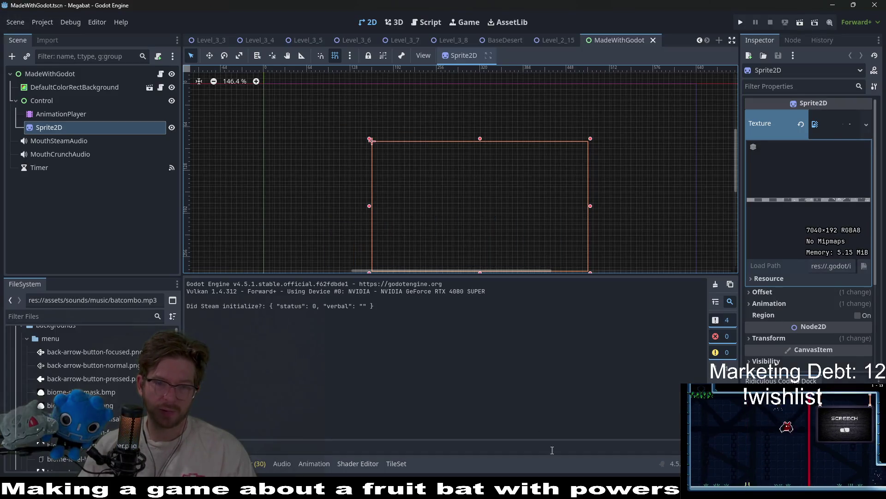
{"action": "key", "text": "alt+shift+o"}
{"action": "type", "text": "bette"}
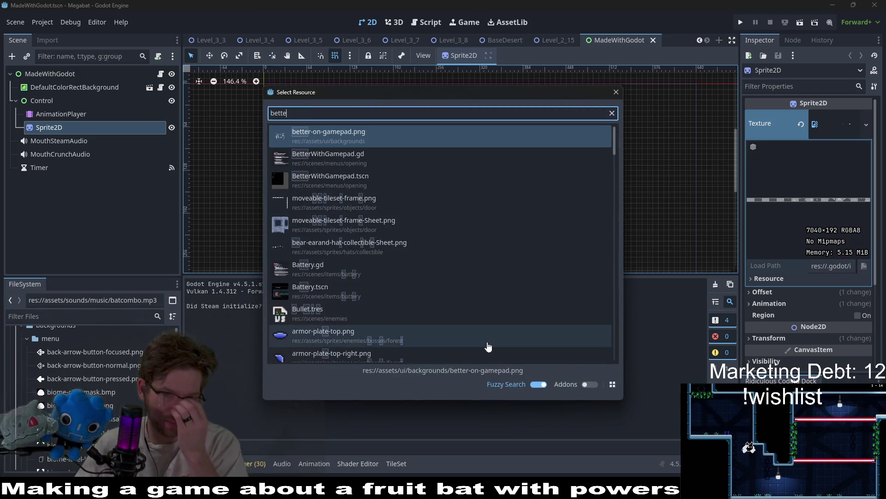
{"action": "key", "text": "alt+Tab"}
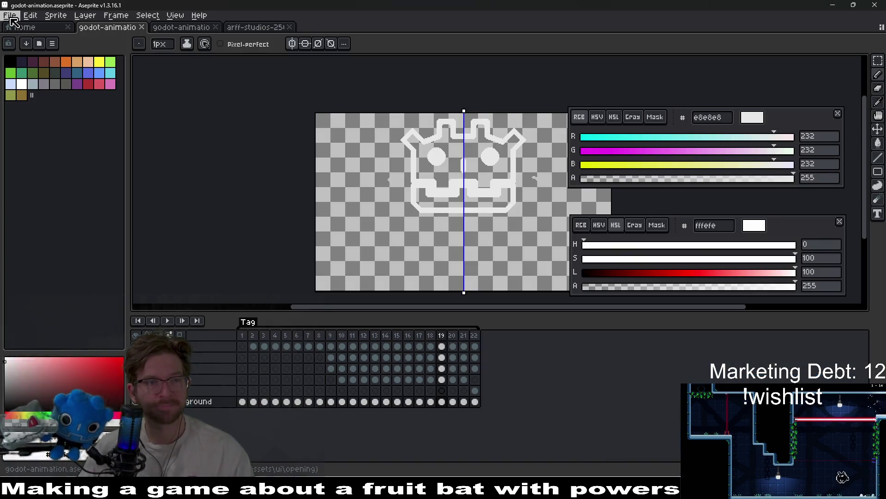
Open better-on-gamepad.aseprite from the backgrounds folder after previewing the controller-mappings files
{"action": "left_click", "coordinate": [9, 16]}
{"action": "left_click", "coordinate": [31, 44]}
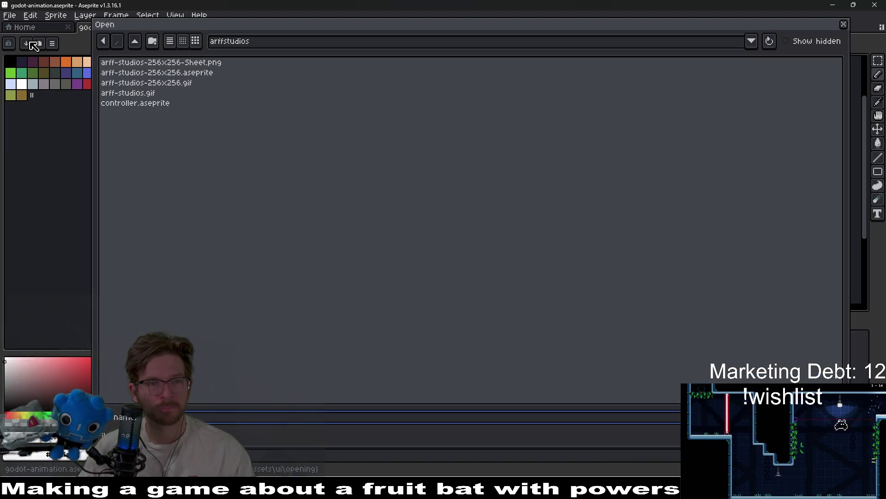
{"action": "left_click", "coordinate": [135, 41]}
{"action": "left_click", "coordinate": [174, 134]}
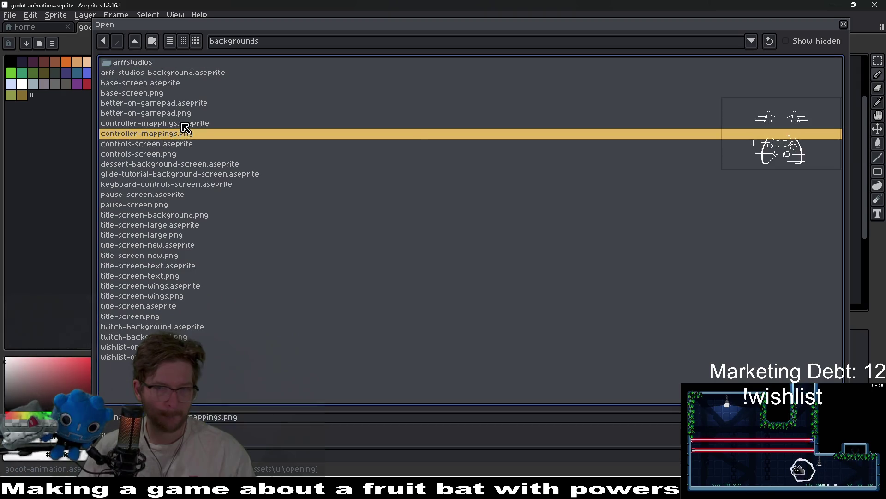
{"action": "left_click", "coordinate": [185, 126]}
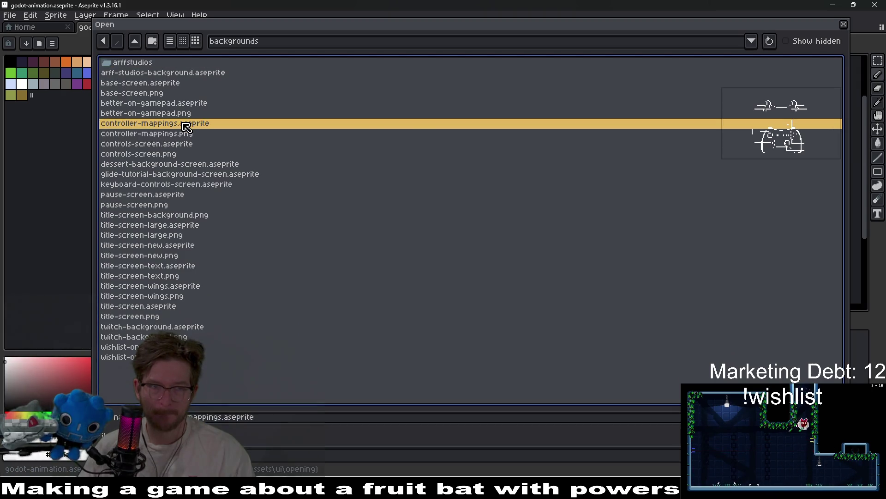
{"action": "left_click", "coordinate": [201, 102]}
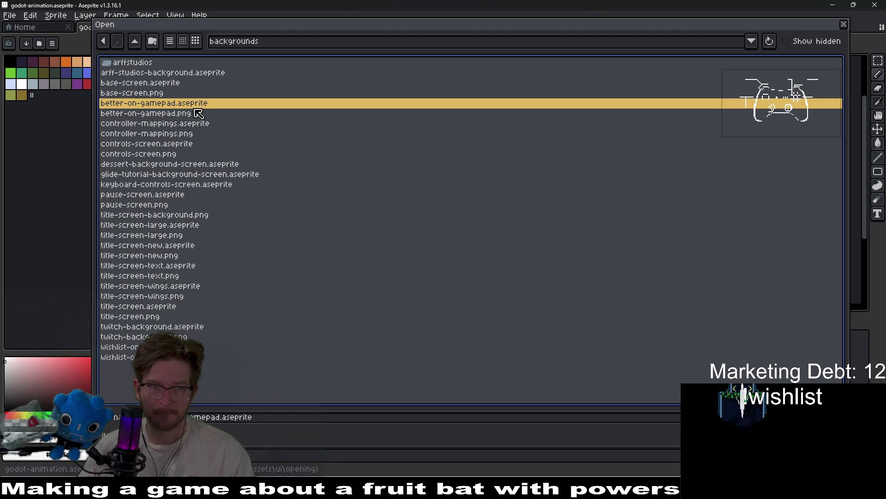
{"action": "left_click", "coordinate": [197, 125]}
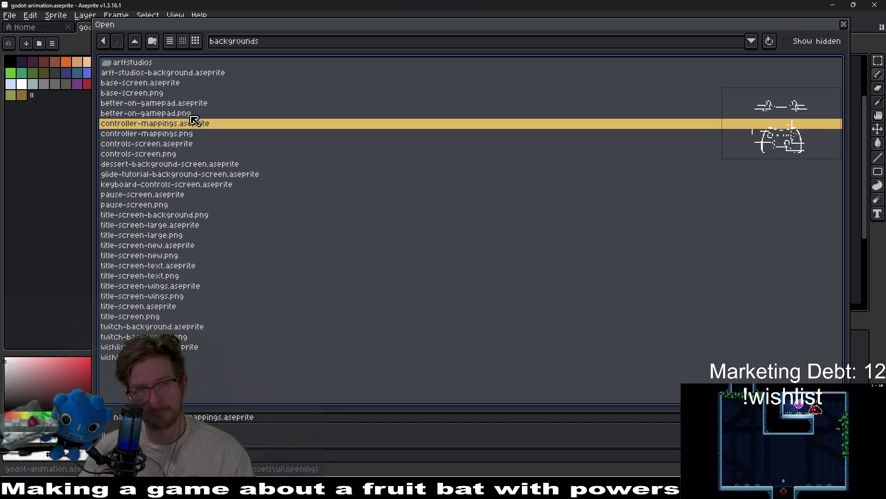
{"action": "left_click", "coordinate": [174, 104]}
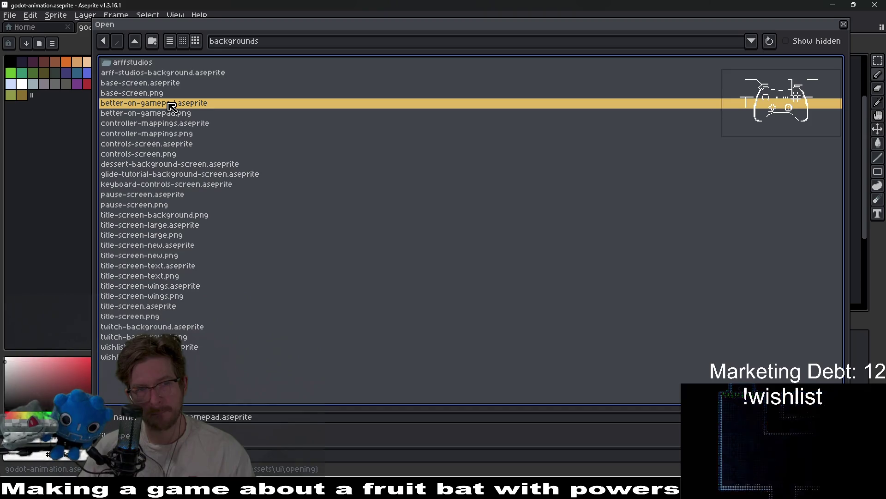
{"action": "double_click", "coordinate": [172, 106]}
{"action": "scroll", "coordinate": [402, 171], "scroll_direction": "up", "scroll_amount": 2}
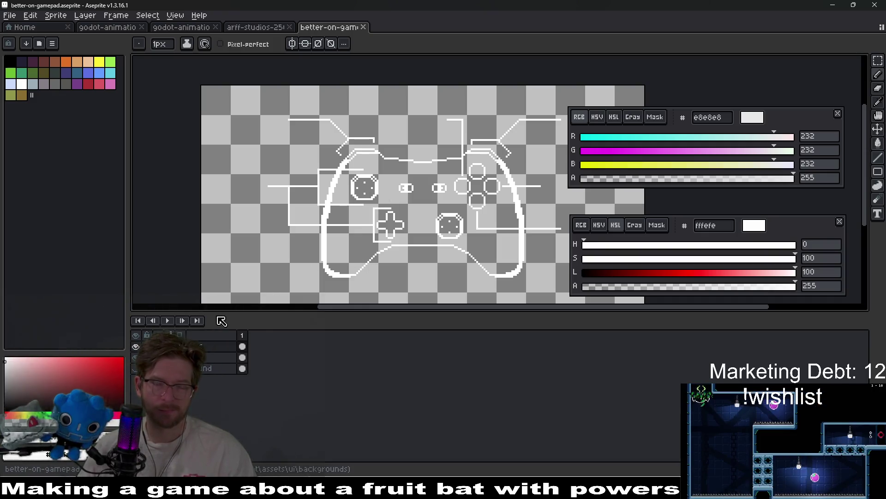
Sample the logo's outline grey as secondary colour and the controller's white outline as primary
{"action": "left_click", "coordinate": [255, 27]}
{"action": "left_click_drag", "start_coordinate": [554, 237], "coordinate": [431, 230]}
{"action": "key", "text": "i"}
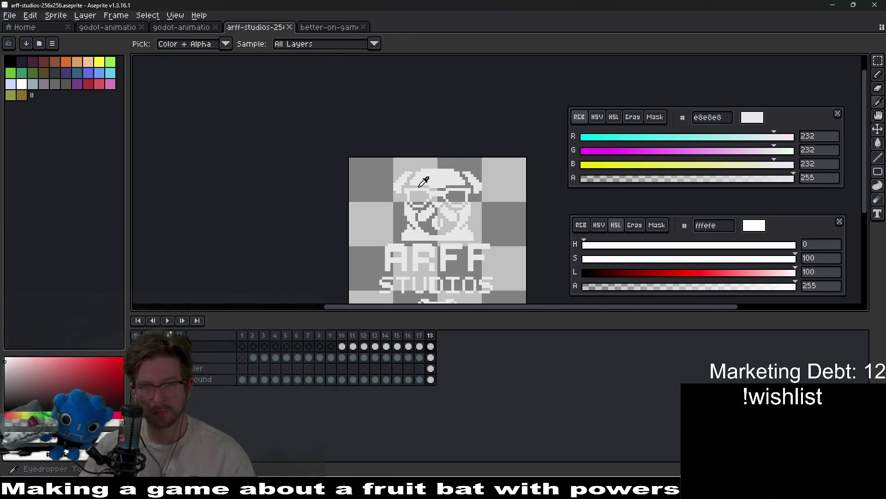
{"action": "right_click", "coordinate": [441, 178]}
{"action": "key", "text": "ctrl+Tab"}
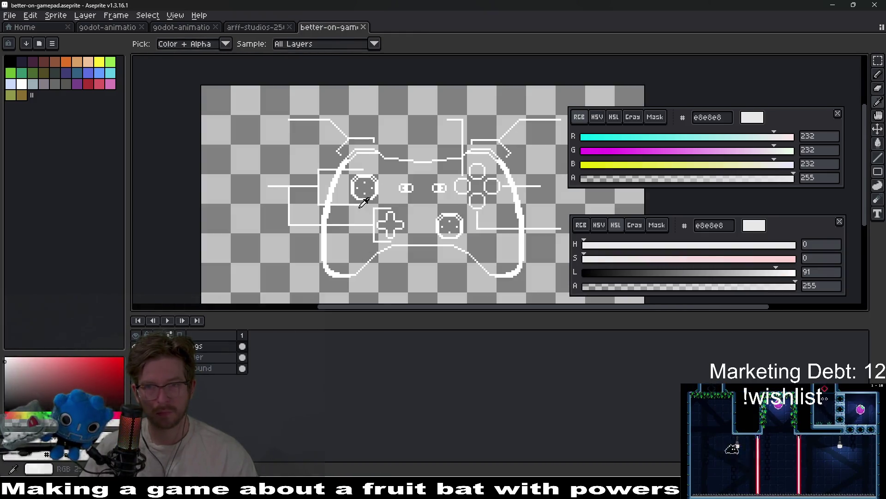
{"action": "left_click", "coordinate": [339, 155]}
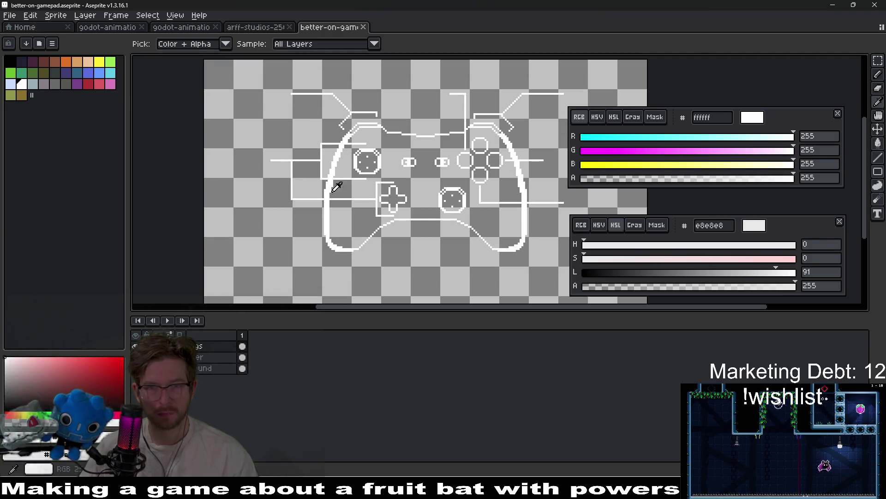
Show the background layer and bucket-fill it black
{"action": "left_click", "coordinate": [135, 368]}
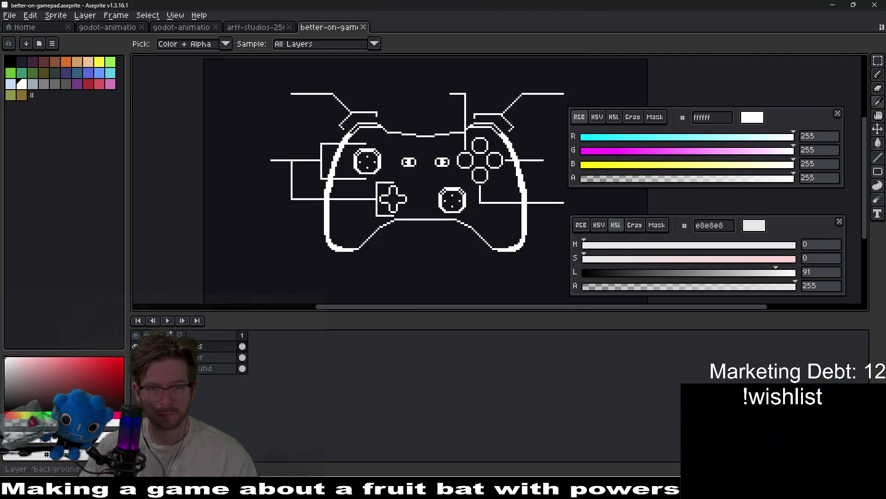
{"action": "left_click", "coordinate": [14, 62]}
{"action": "key", "text": "g"}
{"action": "left_click", "coordinate": [237, 277]}
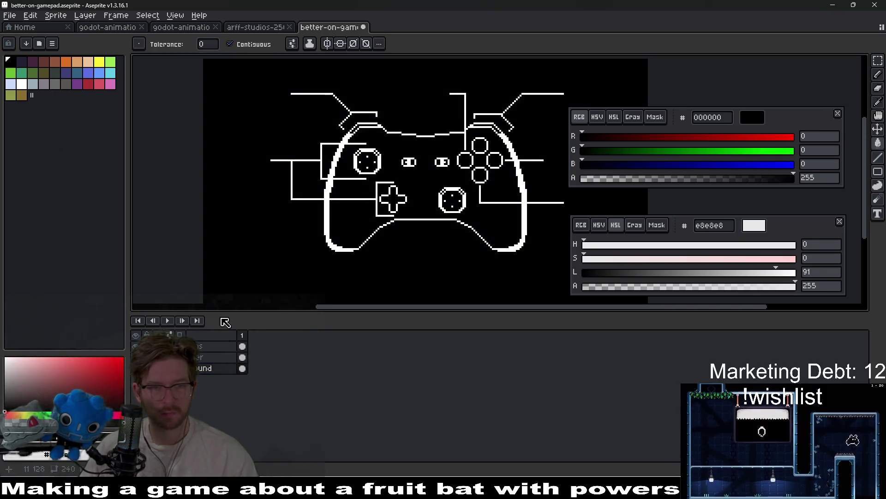
{"action": "left_click", "coordinate": [135, 346]}
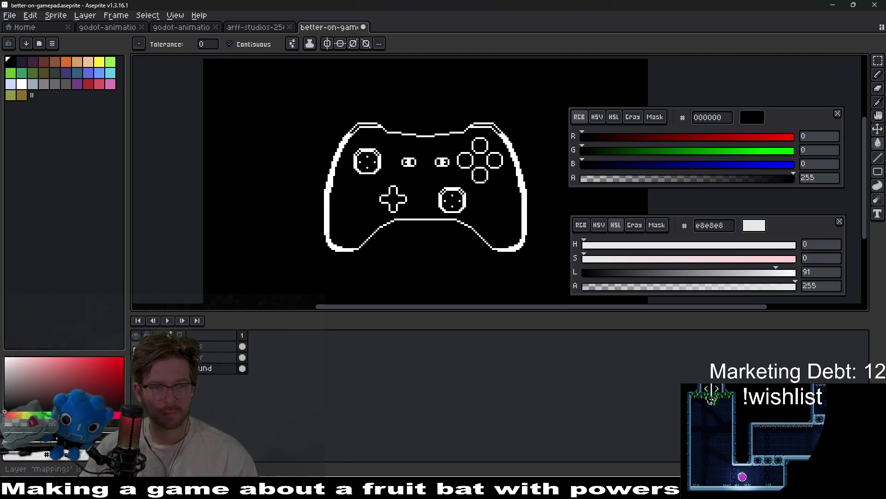
{"action": "left_click", "coordinate": [135, 345]}
{"action": "scroll", "coordinate": [378, 184], "scroll_direction": "down", "scroll_amount": 3}
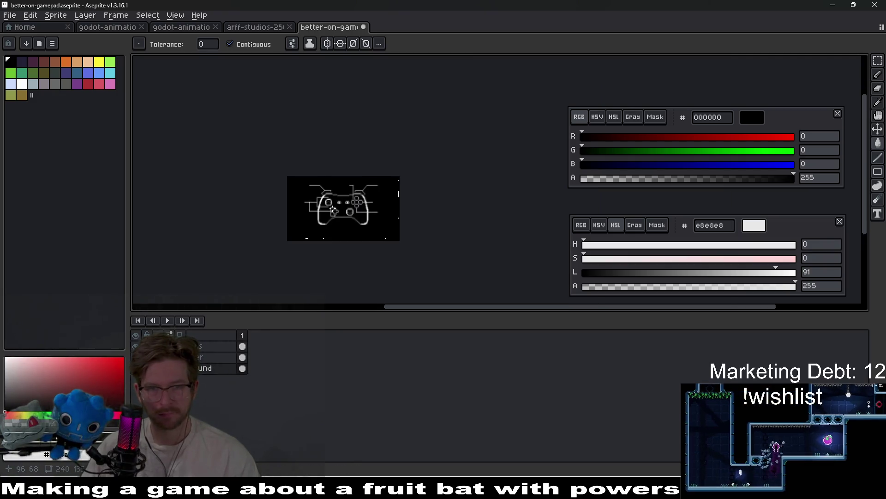
{"action": "scroll", "coordinate": [336, 213], "scroll_direction": "up", "scroll_amount": 1}
Replace the white outline colour on the top layer's frame 1 cel
{"action": "left_click", "coordinate": [201, 347]}
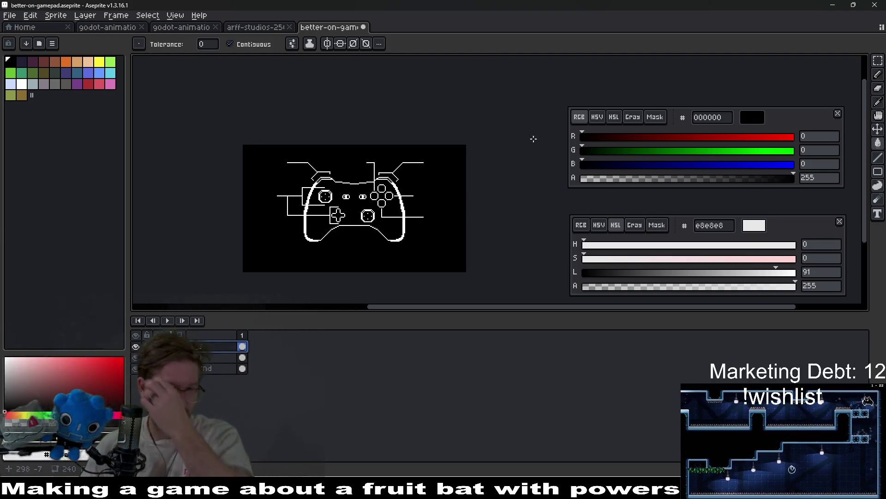
{"action": "scroll", "coordinate": [289, 211], "scroll_direction": "up", "scroll_amount": 1}
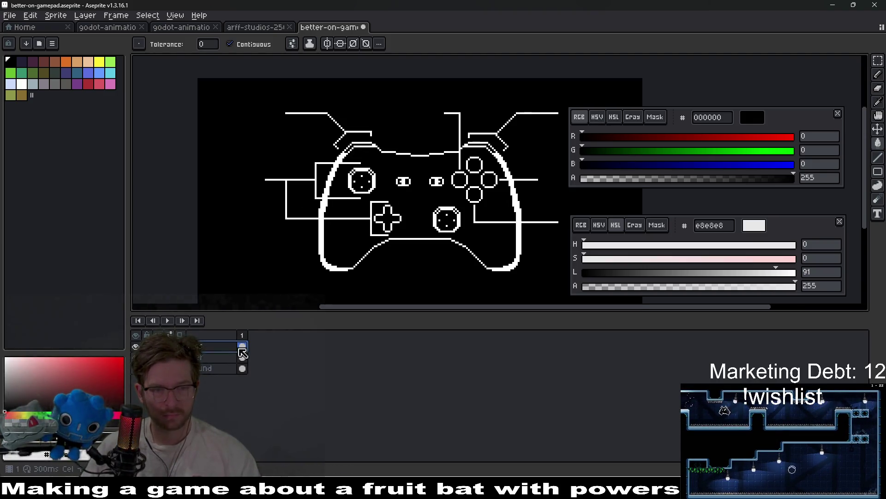
{"action": "scroll", "coordinate": [423, 182], "scroll_direction": "up", "scroll_amount": 1}
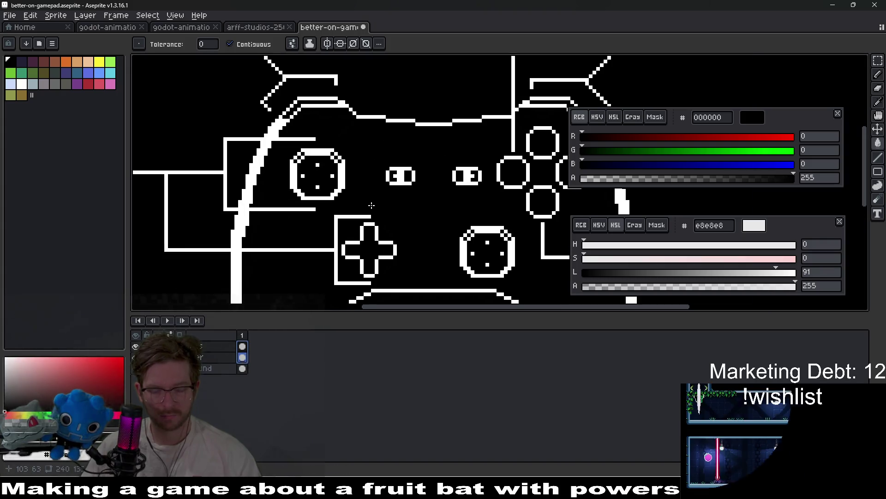
{"action": "key", "text": "i"}
{"action": "left_click", "coordinate": [327, 151]}
{"action": "scroll", "coordinate": [399, 177], "scroll_direction": "down", "scroll_amount": 2}
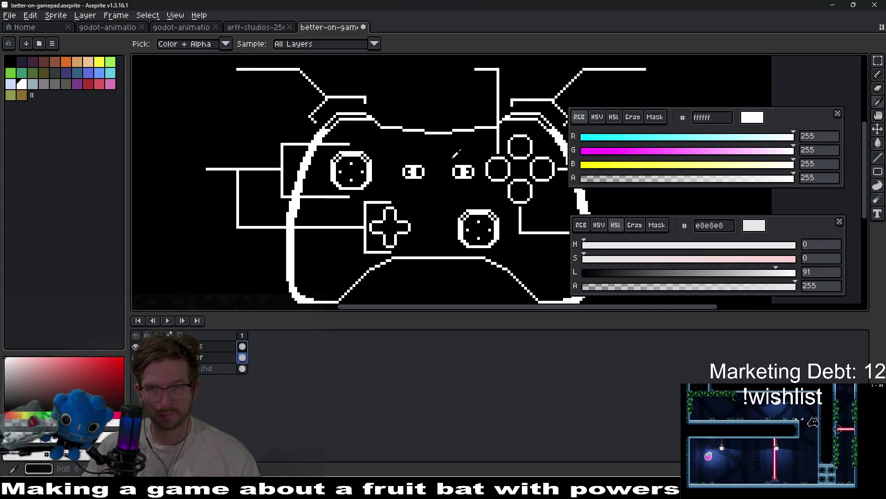
{"action": "key", "text": "shift+r"}
{"action": "key", "text": "Return"}
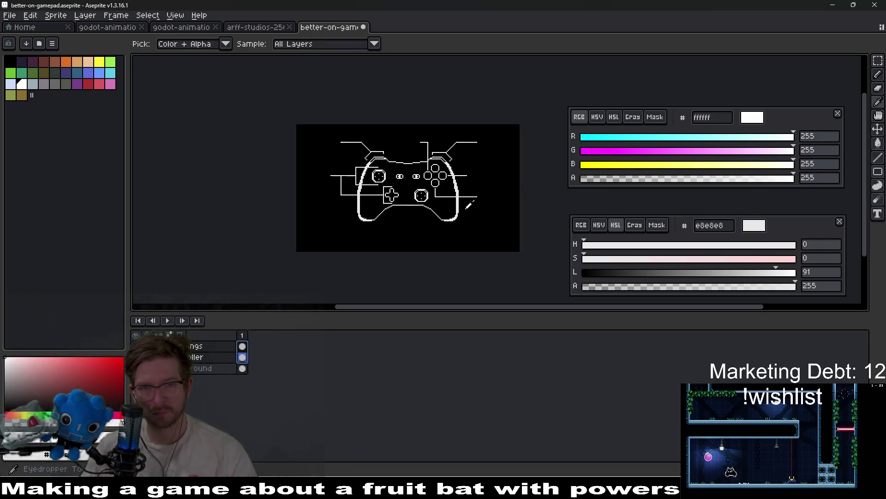
Export better-on-gamepad.png, then hide the black background and re-export it transparent
{"action": "key", "text": "ctrl+shift+e"}
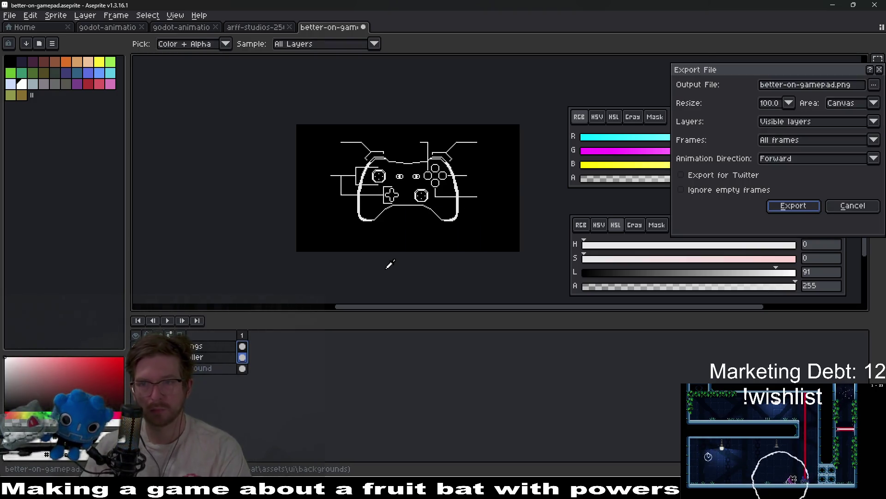
{"action": "key", "text": "Return"}
{"action": "key", "text": "Return"}
{"action": "scroll", "coordinate": [451, 211], "scroll_direction": "up", "scroll_amount": 2}
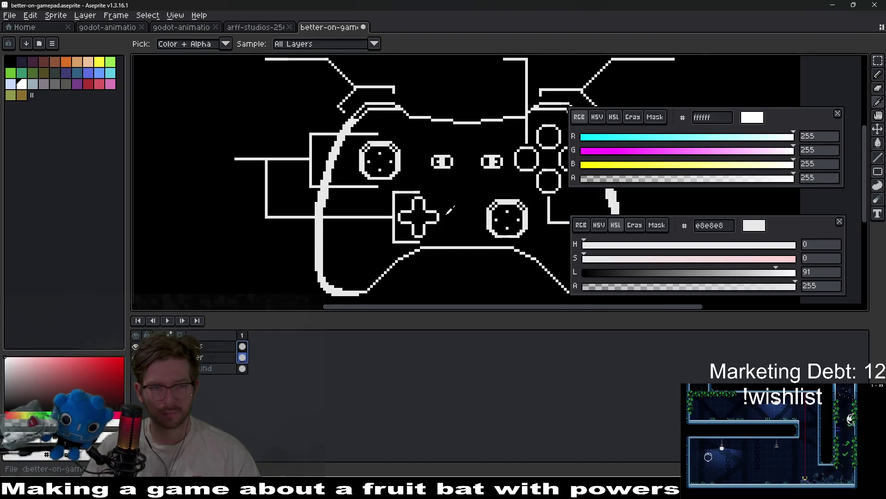
{"action": "left_click", "coordinate": [135, 368]}
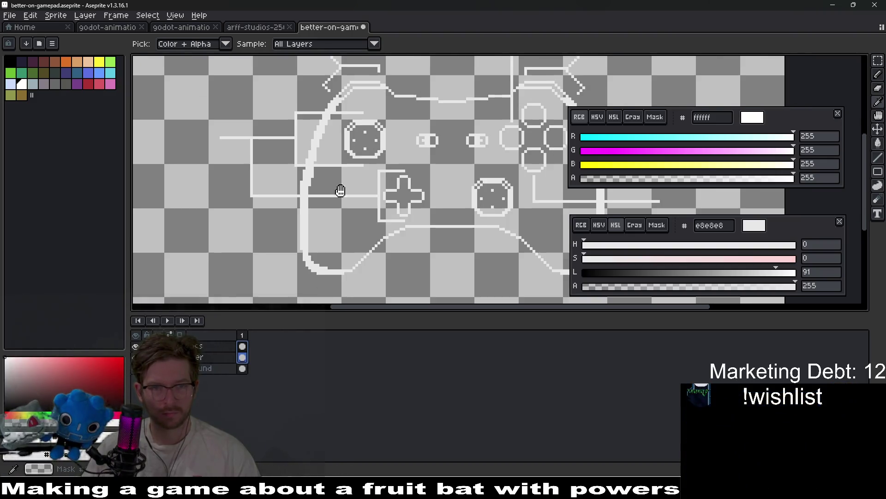
{"action": "key", "text": "ctrl+shift+e"}
{"action": "key", "text": "Return"}
{"action": "key", "text": "Return"}
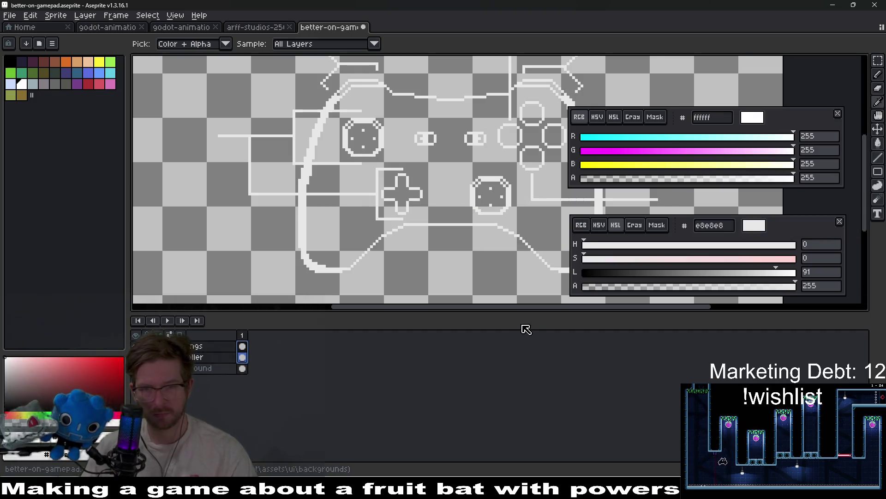
{"action": "key", "text": "alt+Tab"}
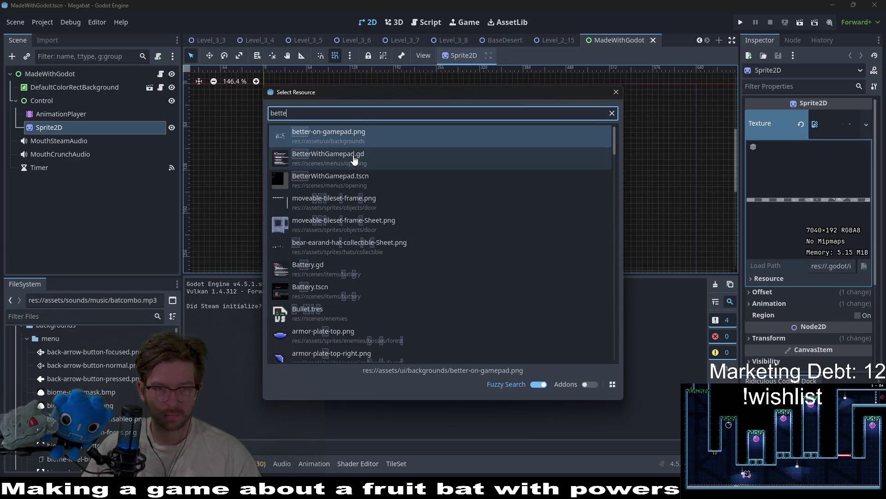
Open BetterWithGamepad.tscn and inspect its root, ControllerRect, CenterControl and DefaultColorRectBackground nodes
{"action": "double_click", "coordinate": [424, 181]}
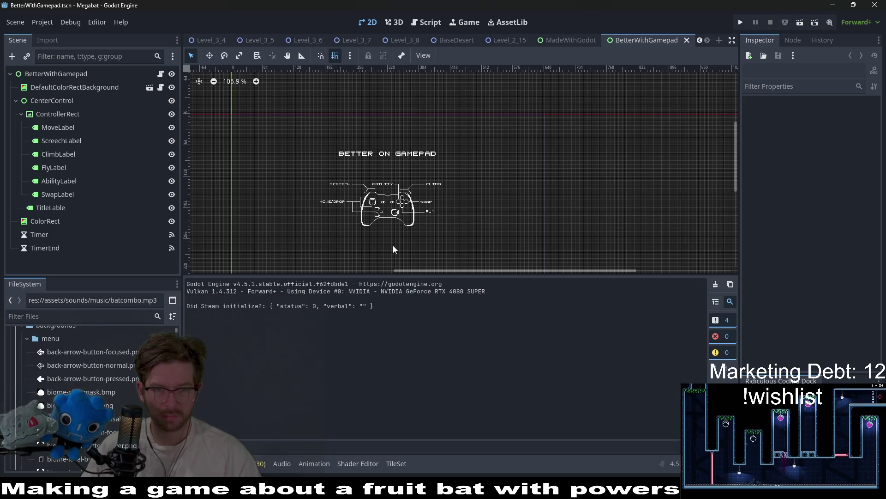
{"action": "left_click", "coordinate": [56, 74]}
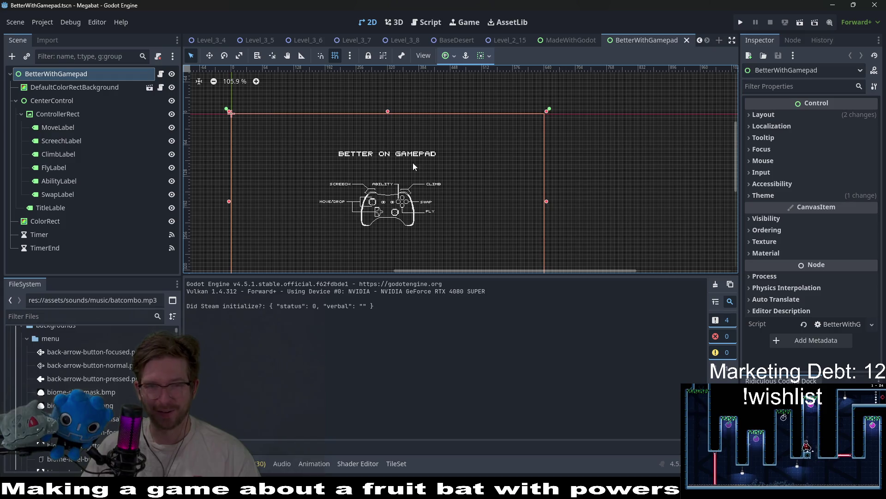
{"action": "scroll", "coordinate": [389, 156], "scroll_direction": "up", "scroll_amount": 3}
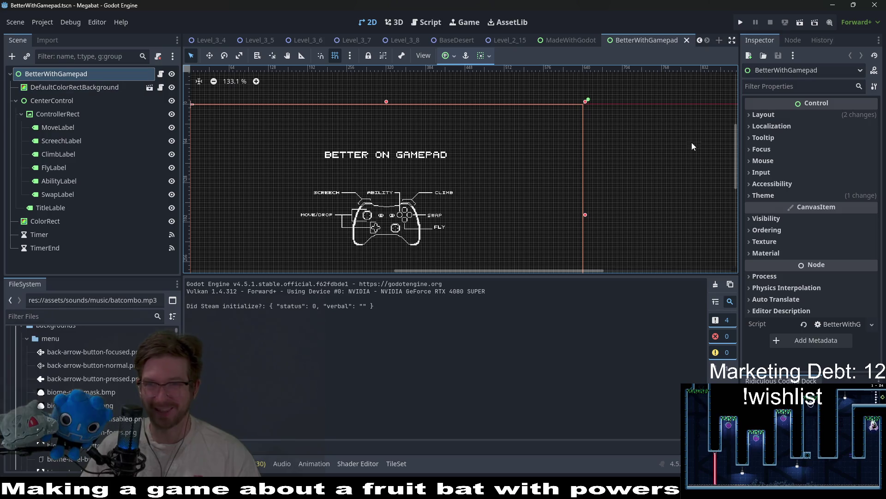
{"action": "left_click", "coordinate": [51, 114]}
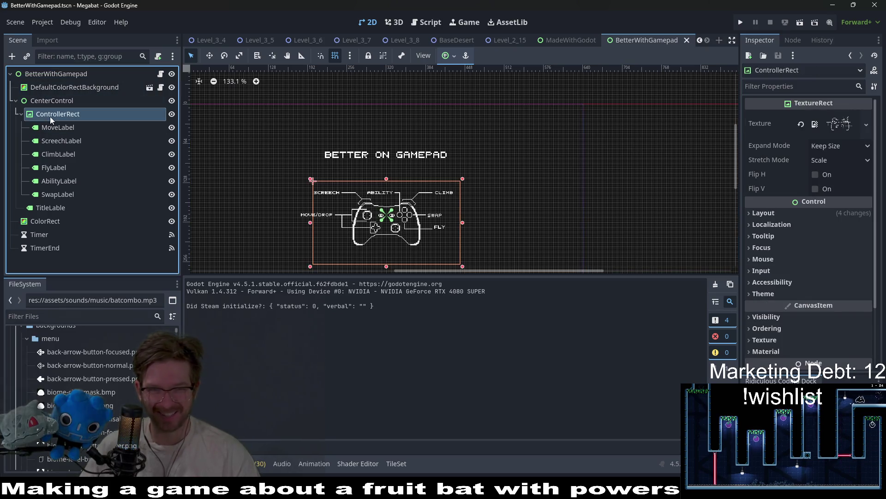
{"action": "left_click", "coordinate": [46, 100]}
{"action": "left_click", "coordinate": [74, 88]}
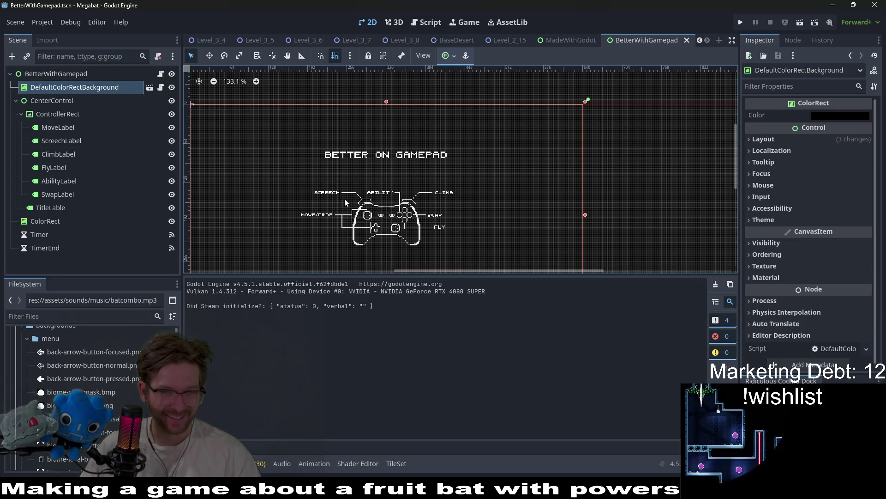
Change the TitleLable text from BETTER ON GAMEPAD to BETTER WITH GAMEPAD and save the scene
{"action": "left_click", "coordinate": [55, 127]}
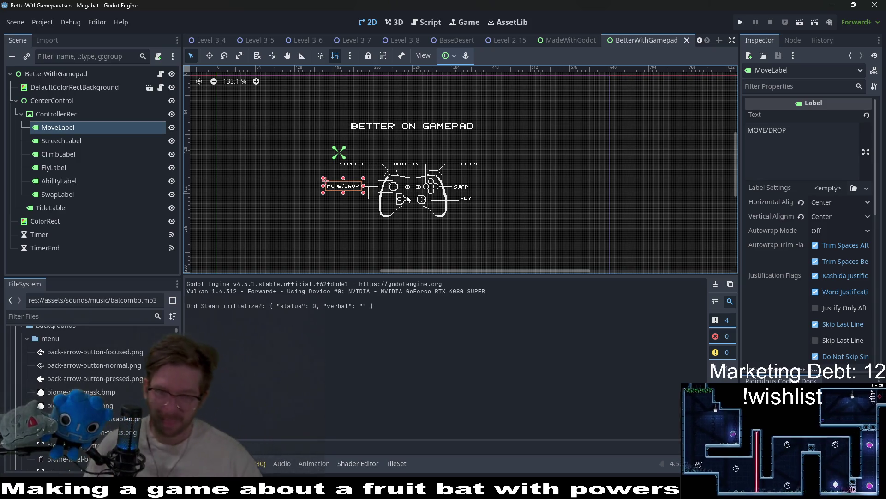
{"action": "left_click", "coordinate": [65, 221]}
{"action": "left_click", "coordinate": [65, 208]}
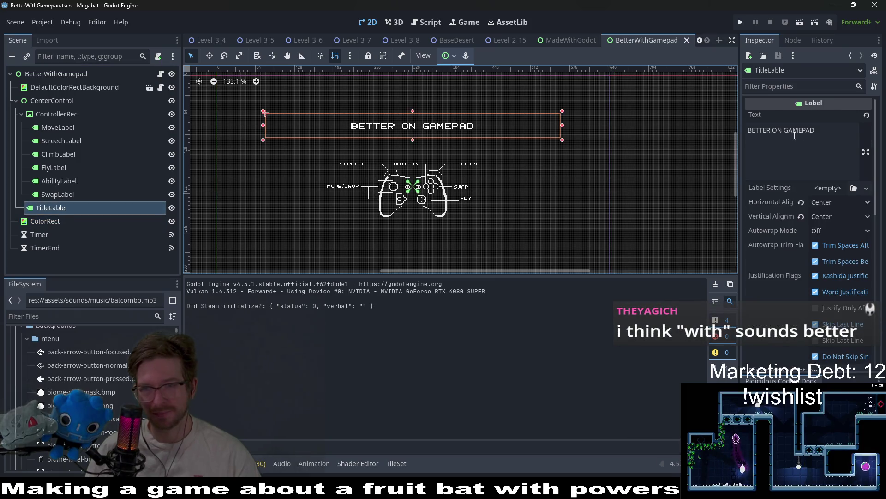
{"action": "left_click", "coordinate": [783, 132]}
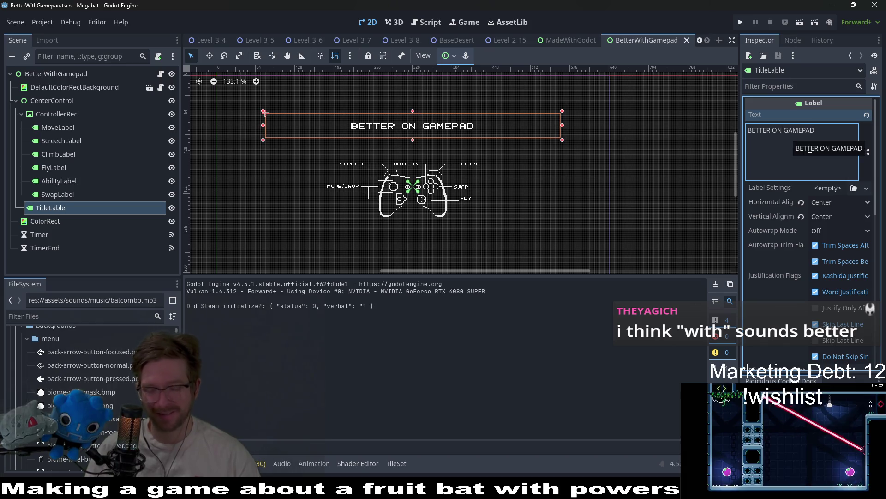
{"action": "key", "text": "BackSpace"}
{"action": "key", "text": "BackSpace"}
{"action": "type", "text": "WITH"}
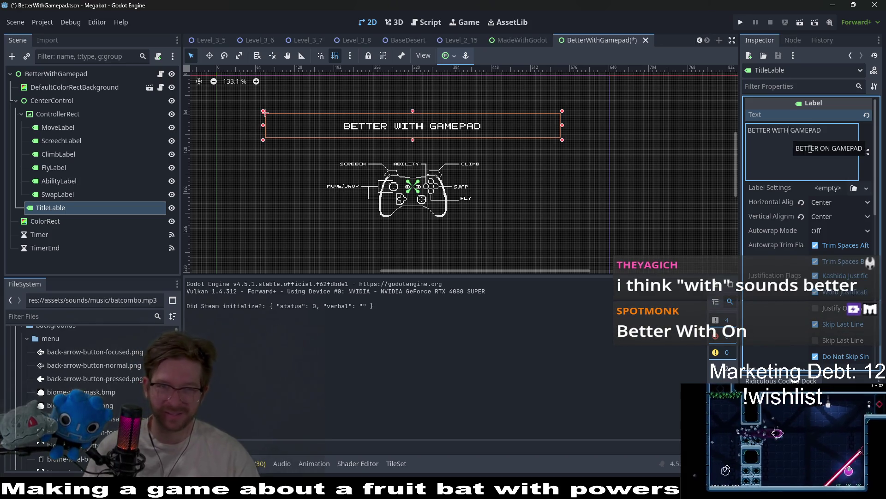
{"action": "key", "text": "ctrl+s"}
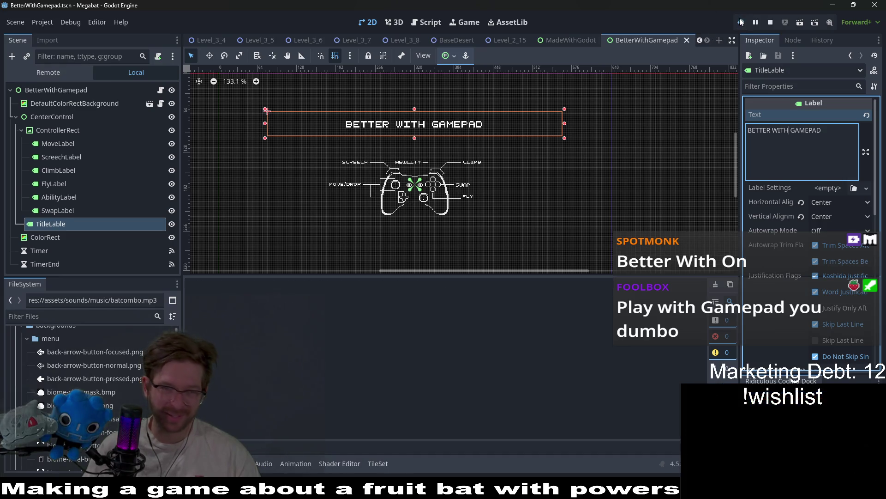
Run the game and set scan line intensity to medium in Options
{"action": "left_click", "coordinate": [741, 23]}
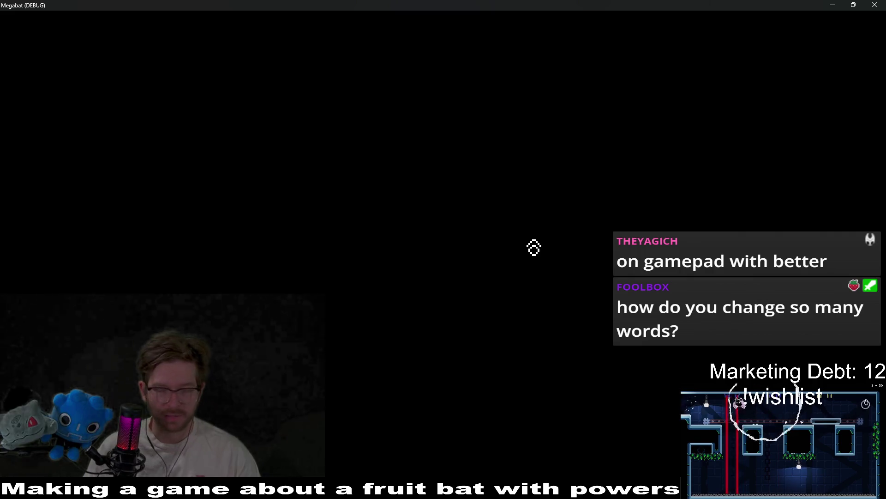
{"action": "left_click", "coordinate": [450, 261]}
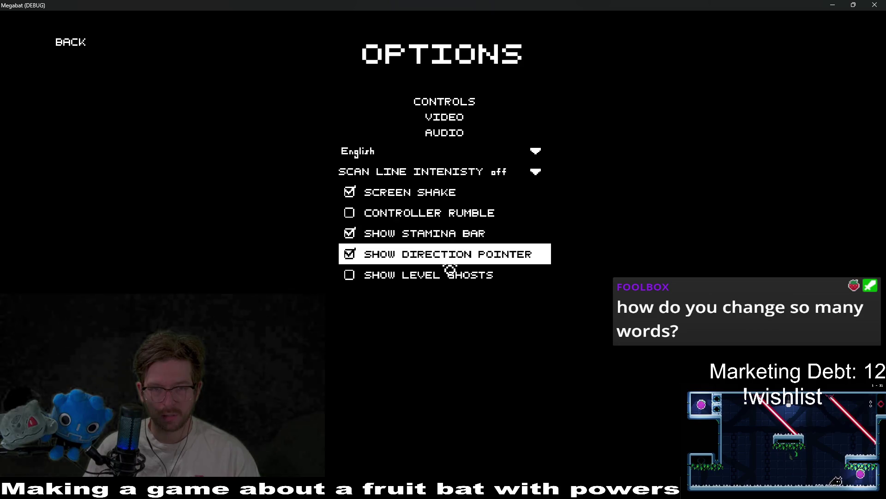
{"action": "left_click", "coordinate": [531, 172]}
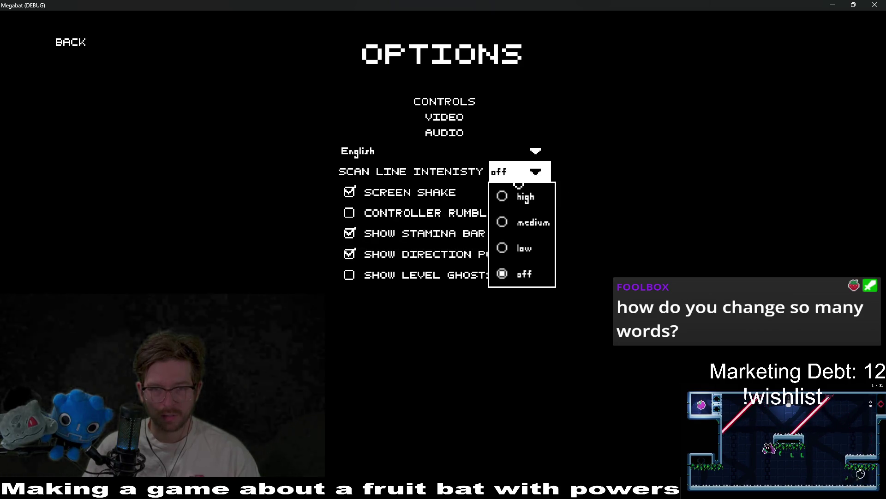
{"action": "left_click", "coordinate": [543, 201]}
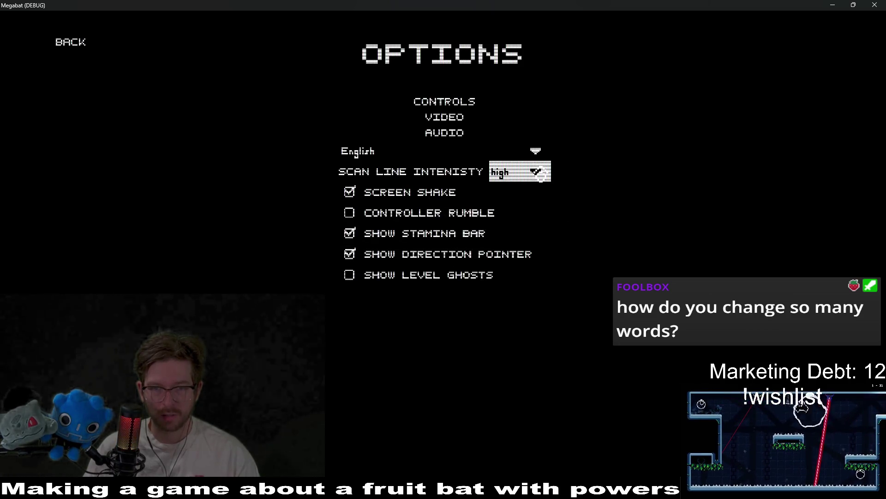
{"action": "left_click", "coordinate": [525, 181]}
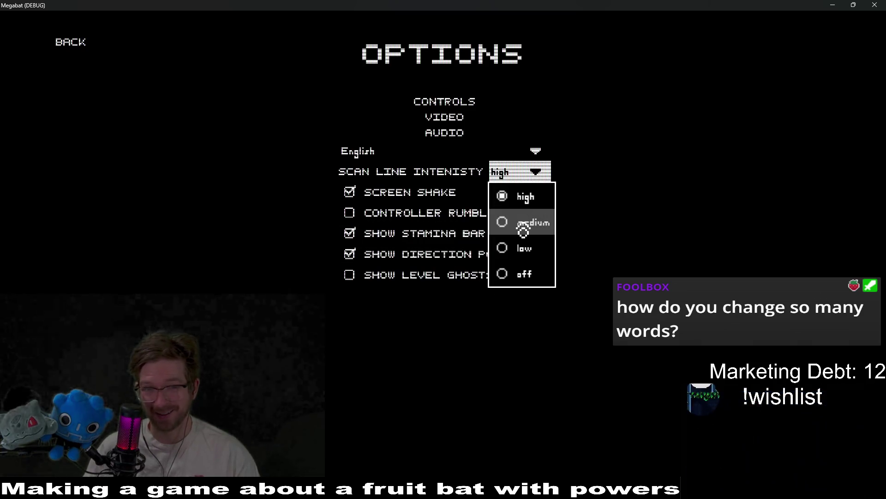
{"action": "left_click", "coordinate": [522, 223]}
Leave Options, quit the game, and relaunch the project from Godot
{"action": "left_click", "coordinate": [85, 57]}
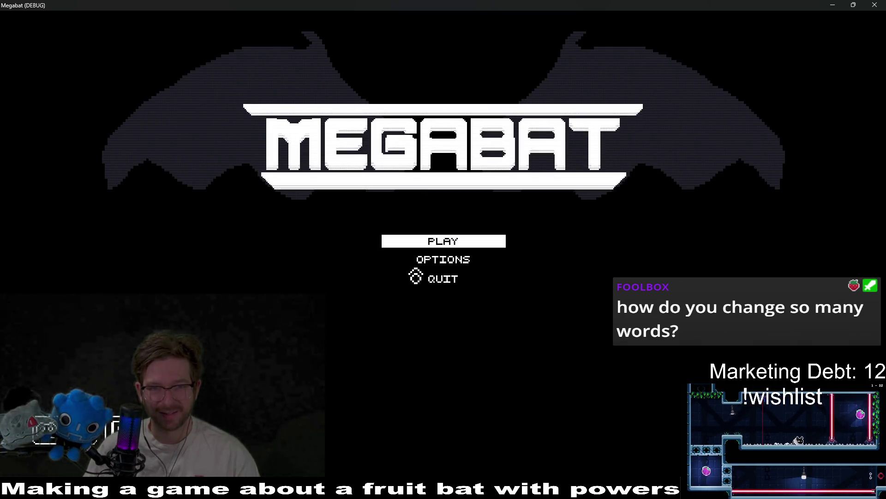
{"action": "left_click", "coordinate": [444, 279]}
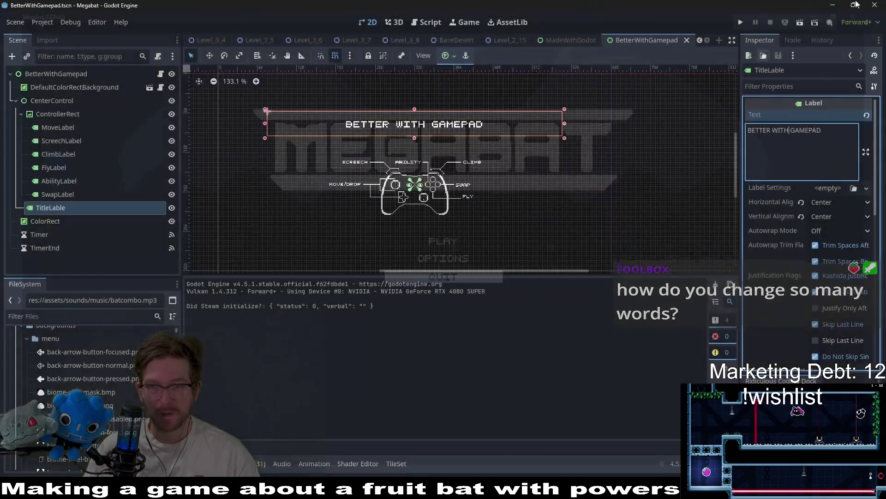
{"action": "left_click", "coordinate": [738, 23]}
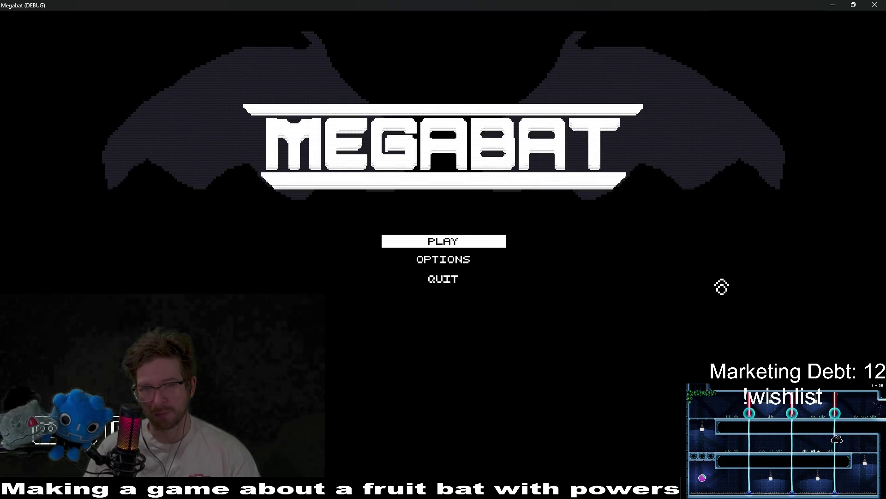
Start play and load the saved Desert profile slot to reach the dome world map
{"action": "left_click", "coordinate": [432, 249]}
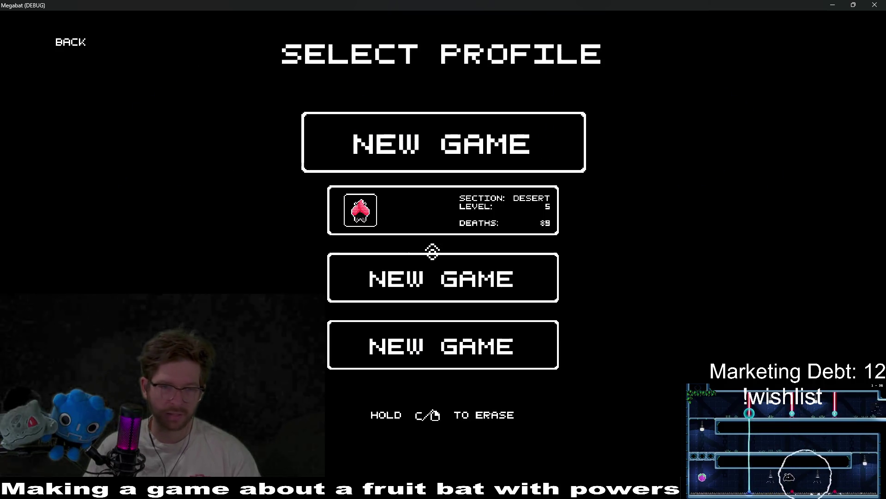
{"action": "left_click", "coordinate": [391, 229]}
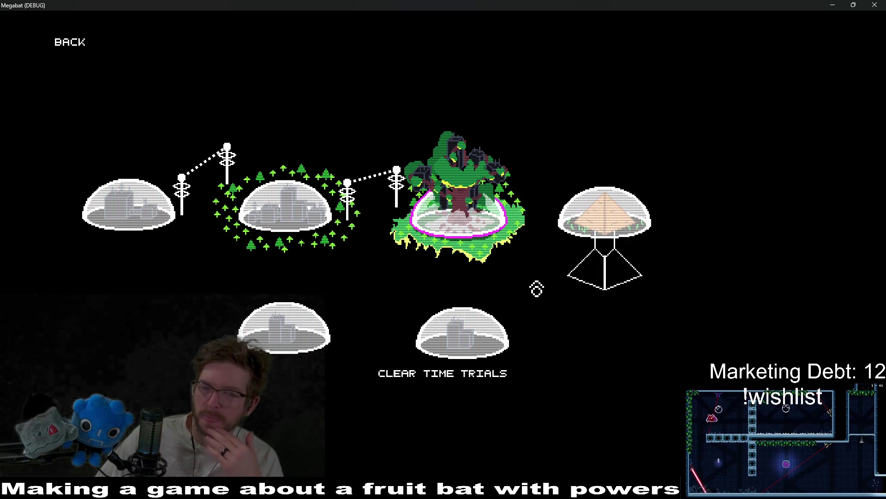
Open and close the tree and second domes' level grids, then move the selection from 09 to 03
{"action": "left_click", "coordinate": [472, 211]}
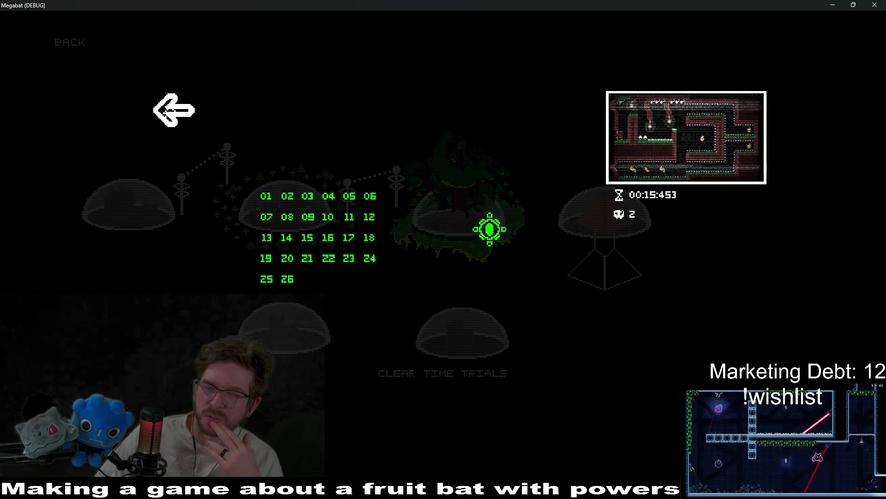
{"action": "left_click", "coordinate": [212, 144]}
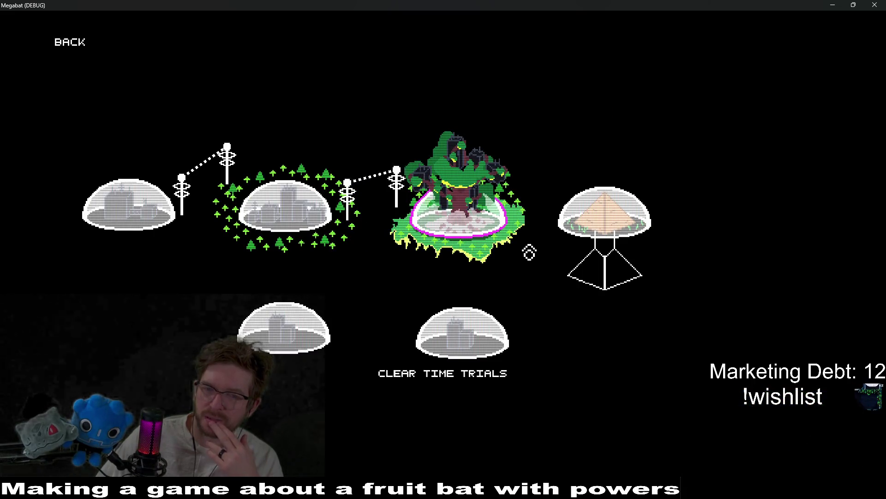
{"action": "left_click", "coordinate": [308, 205]}
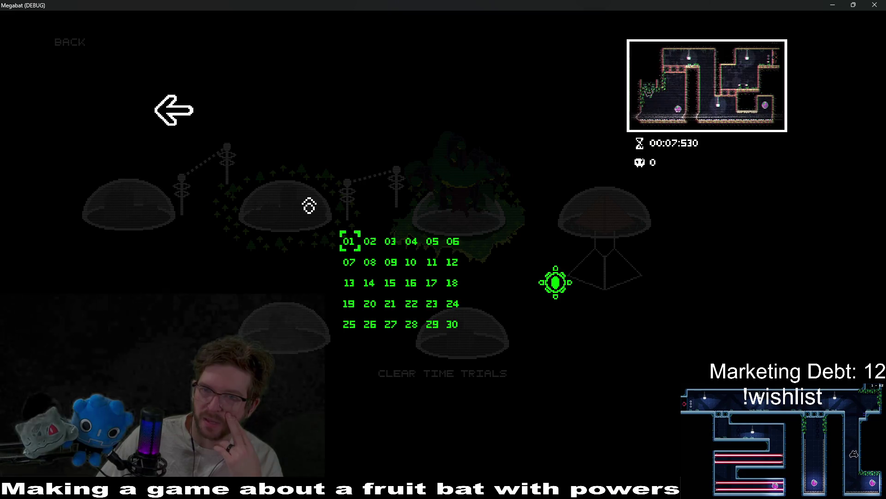
{"action": "left_click", "coordinate": [157, 132]}
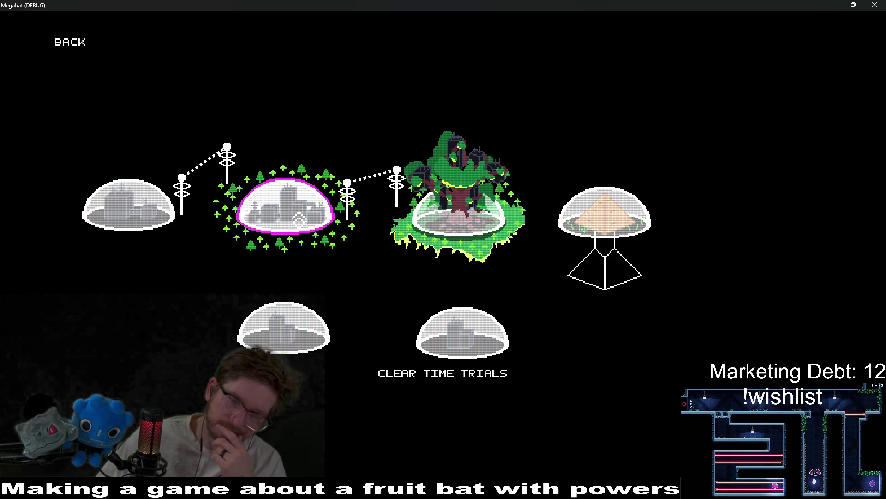
{"action": "left_click", "coordinate": [299, 220]}
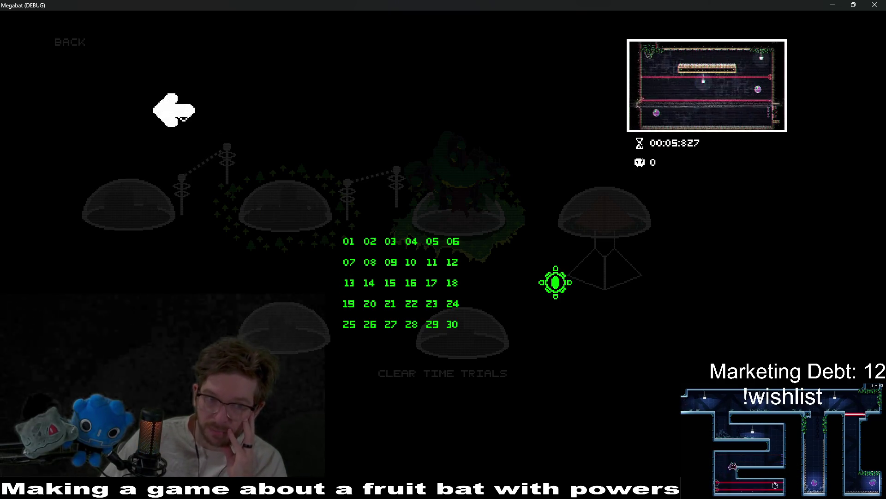
{"action": "key", "text": "Escape"}
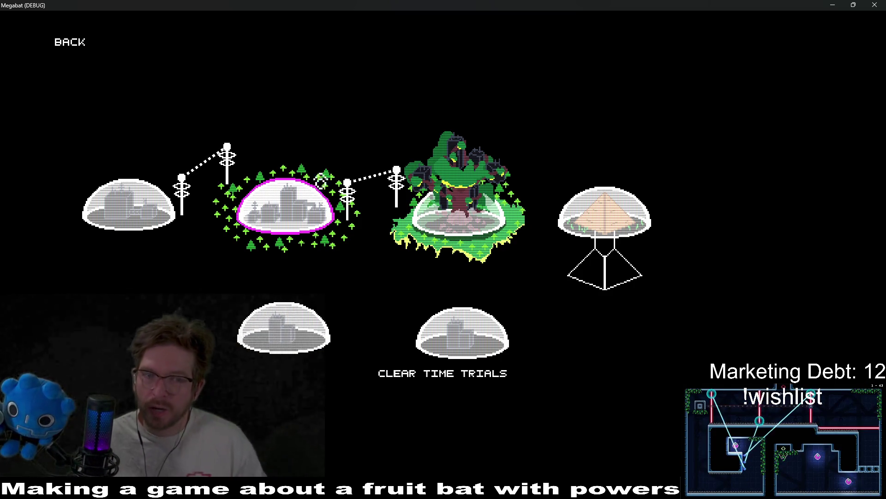
{"action": "left_click", "coordinate": [294, 223]}
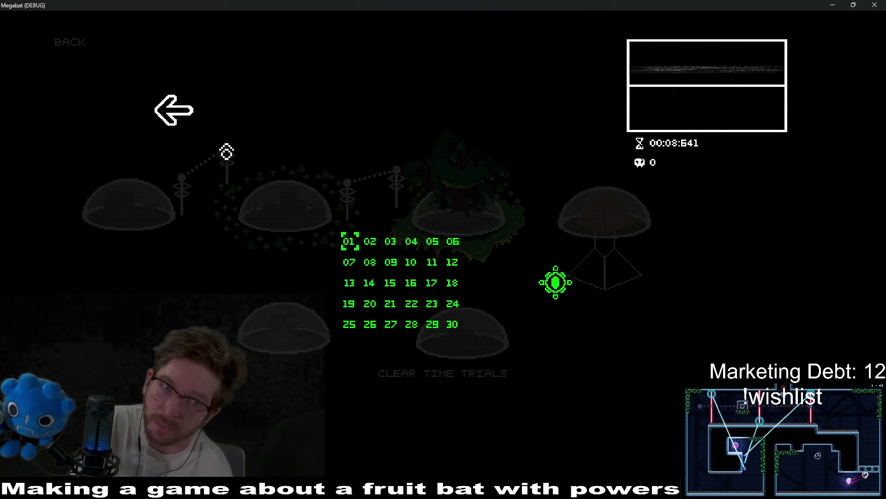
{"action": "key", "text": "Escape"}
{"action": "left_click", "coordinate": [303, 223]}
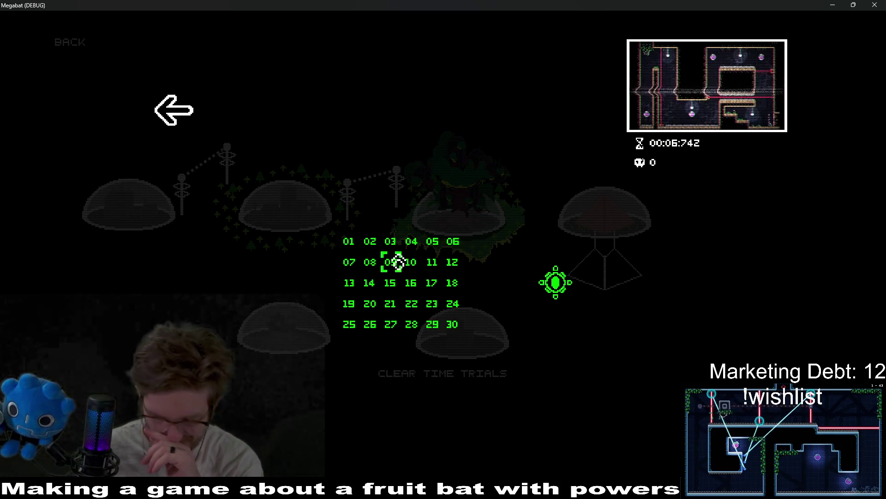
{"action": "key", "text": "Up"}
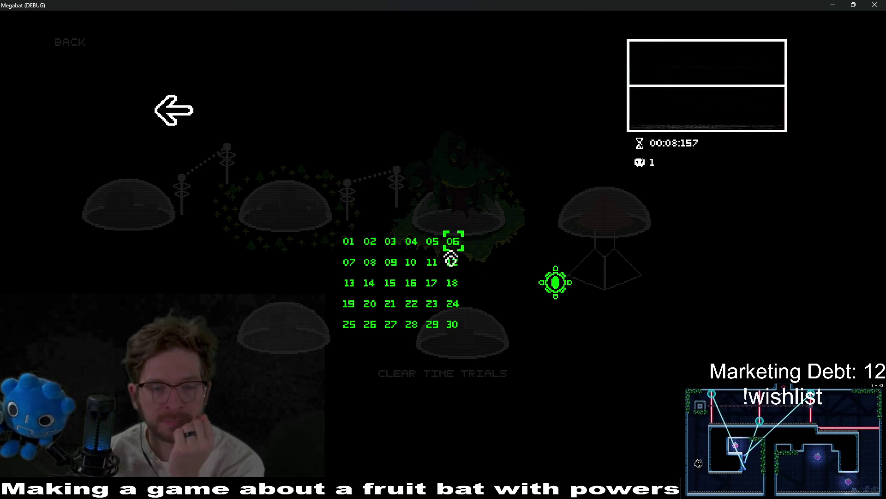
Close the current level grid, preview the forest dome's level grid, then go back to the map
{"action": "left_click", "coordinate": [186, 119]}
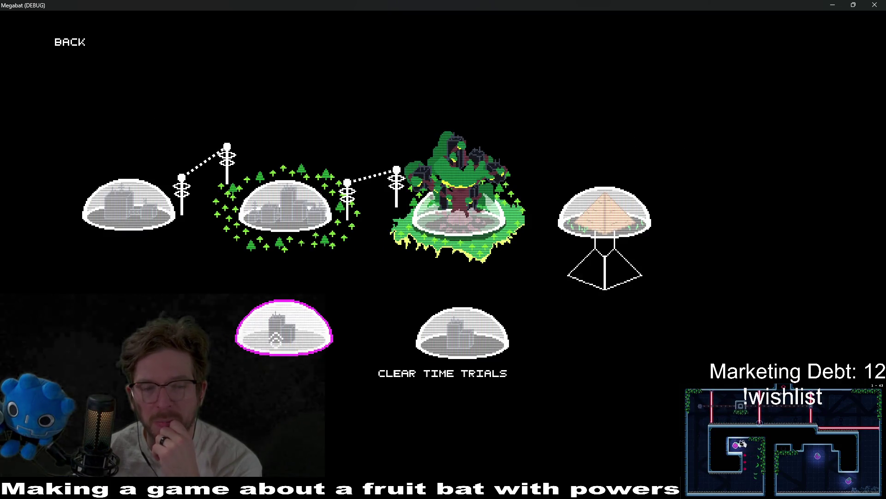
{"action": "left_click", "coordinate": [296, 214]}
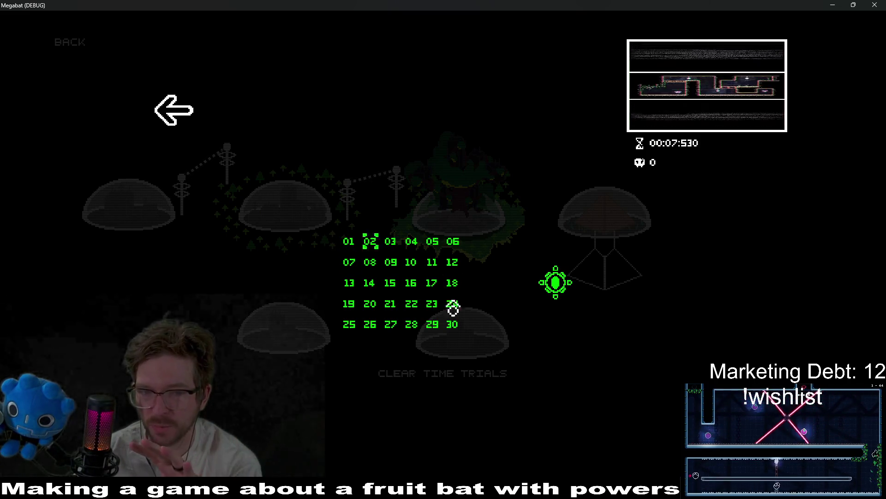
{"action": "left_click", "coordinate": [186, 130]}
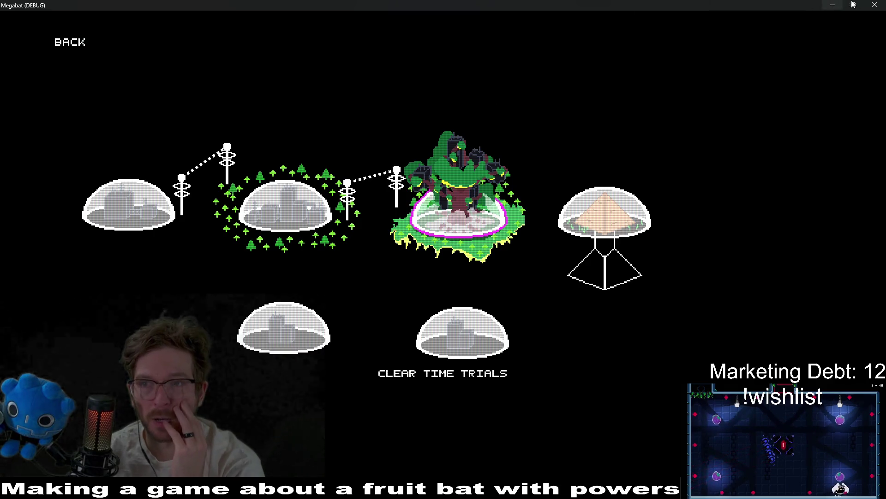
Close the game, open OverworldV2 via quick search 'overworld', and show both time-trial buttons
{"action": "left_click", "coordinate": [874, 4]}
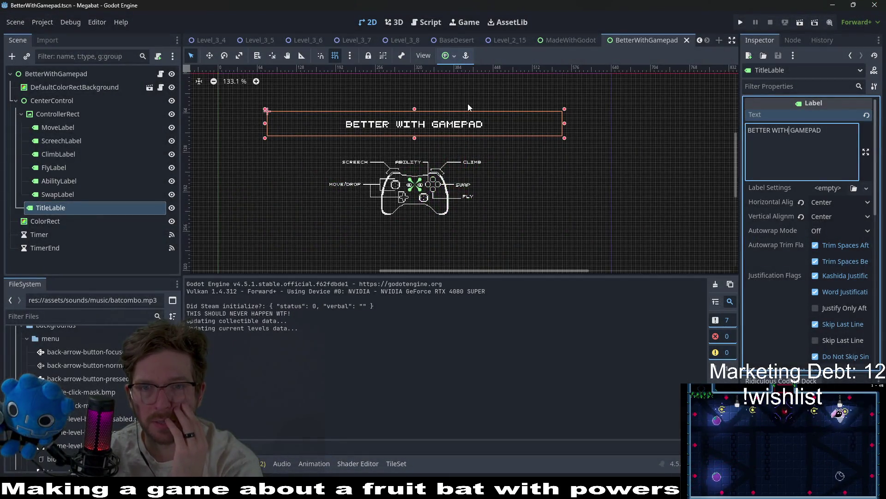
{"action": "key", "text": "alt+shift+o"}
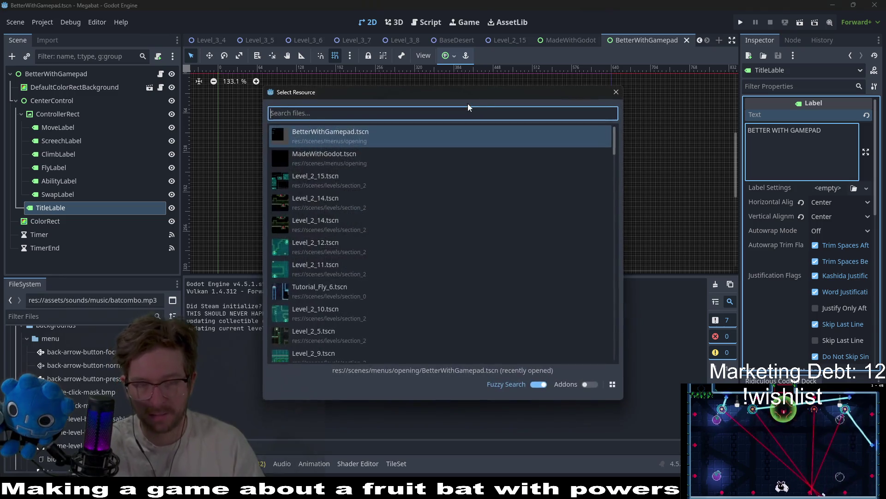
{"action": "type", "text": "overworld"}
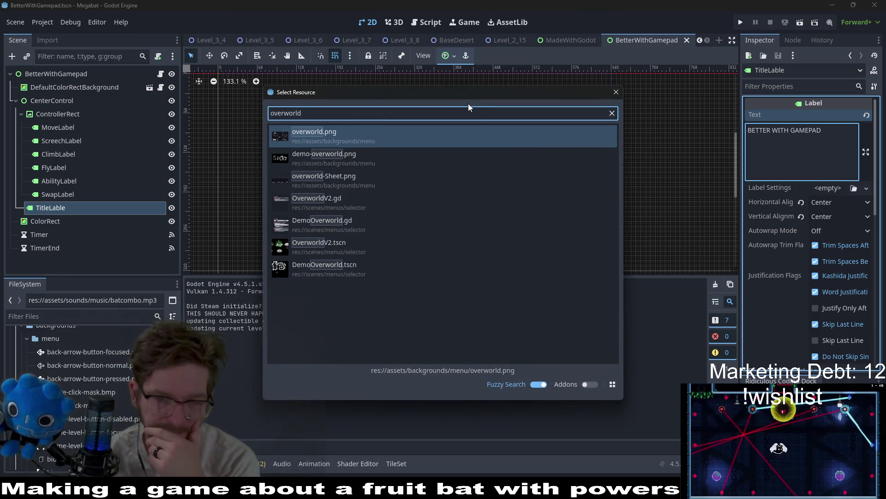
{"action": "double_click", "coordinate": [340, 249]}
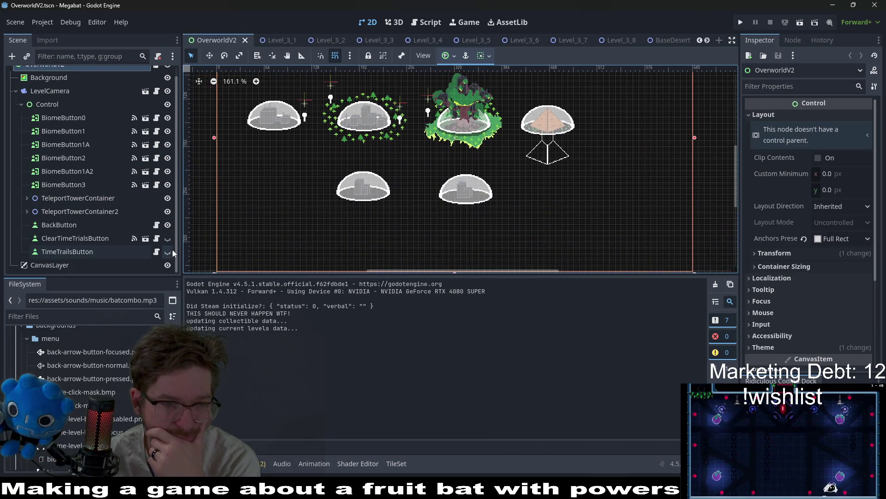
{"action": "left_click", "coordinate": [169, 239]}
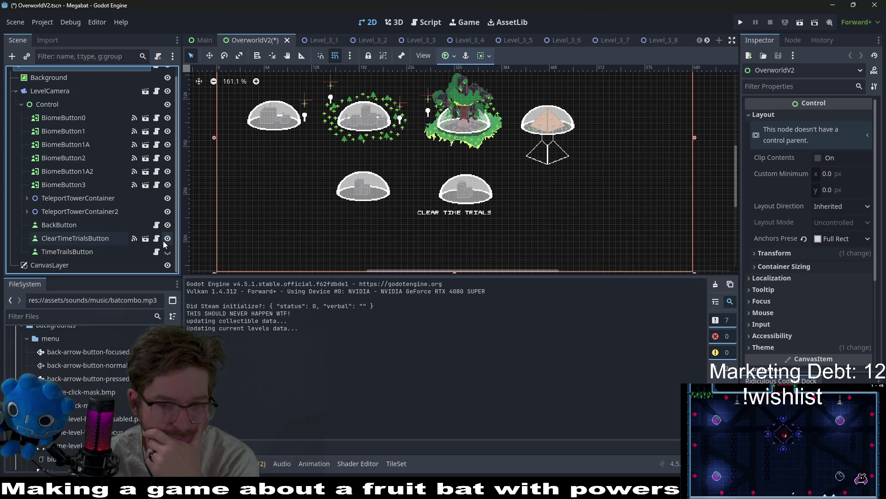
{"action": "left_click", "coordinate": [170, 253]}
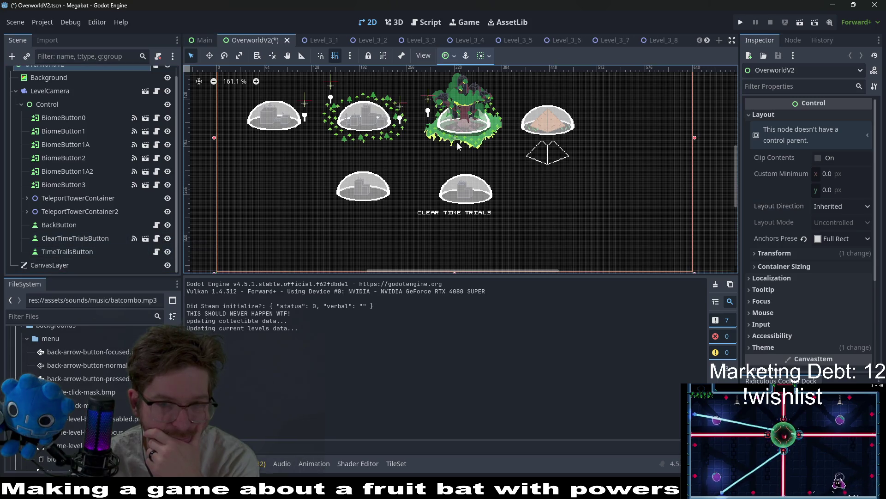
Move the TIME TRIALS button up and to the right, nudging it with arrow keys
{"action": "scroll", "coordinate": [463, 209], "scroll_direction": "down", "scroll_amount": 2}
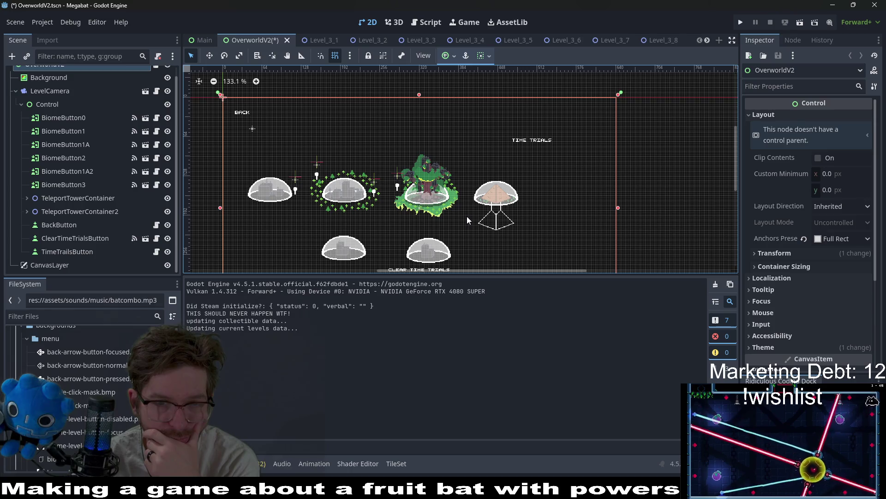
{"action": "left_click", "coordinate": [85, 254]}
{"action": "scroll", "coordinate": [483, 148], "scroll_direction": "up", "scroll_amount": 3}
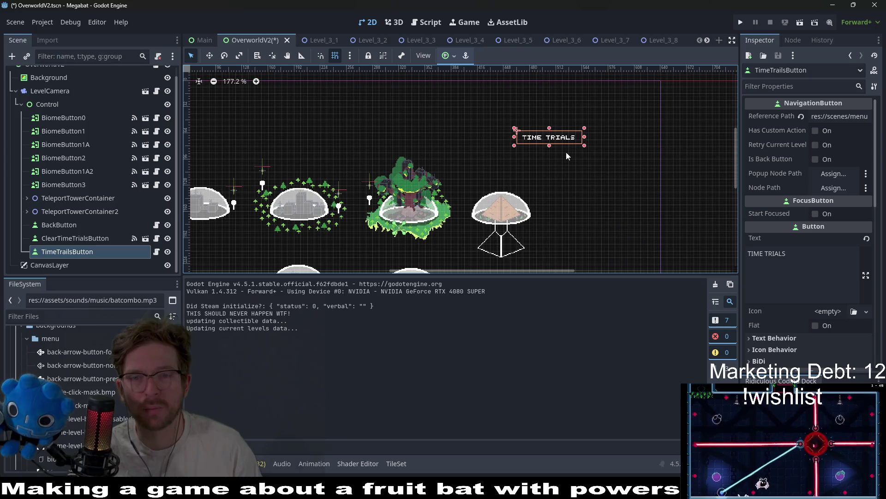
{"action": "key", "text": "w"}
{"action": "mouse_move", "coordinate": [572, 141]}
{"action": "left_mouse_down"}
{"action": "mouse_move", "coordinate": [604, 113]}
{"action": "mouse_move", "coordinate": [520, 153]}
{"action": "left_mouse_up"}
{"action": "scroll", "coordinate": [604, 115], "scroll_direction": "up", "scroll_amount": 3}
{"action": "scroll", "coordinate": [522, 152], "scroll_direction": "up", "scroll_amount": 6}
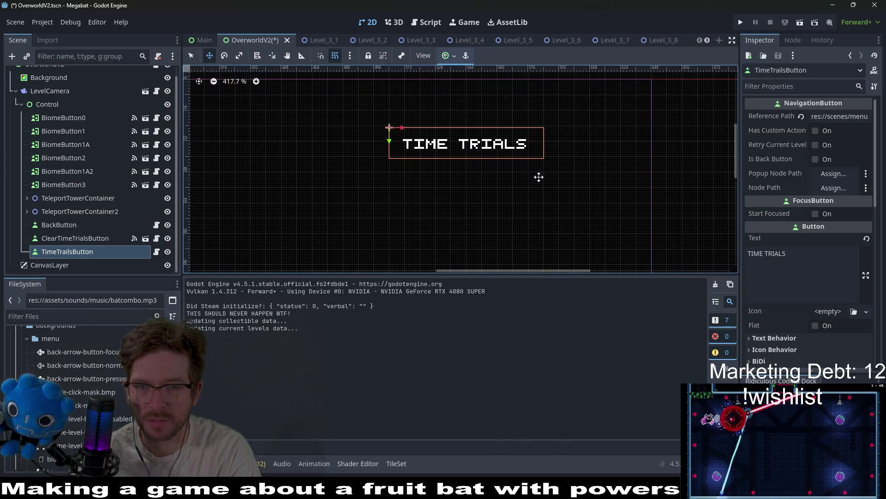
{"action": "scroll", "coordinate": [539, 177], "scroll_direction": "down", "scroll_amount": 9}
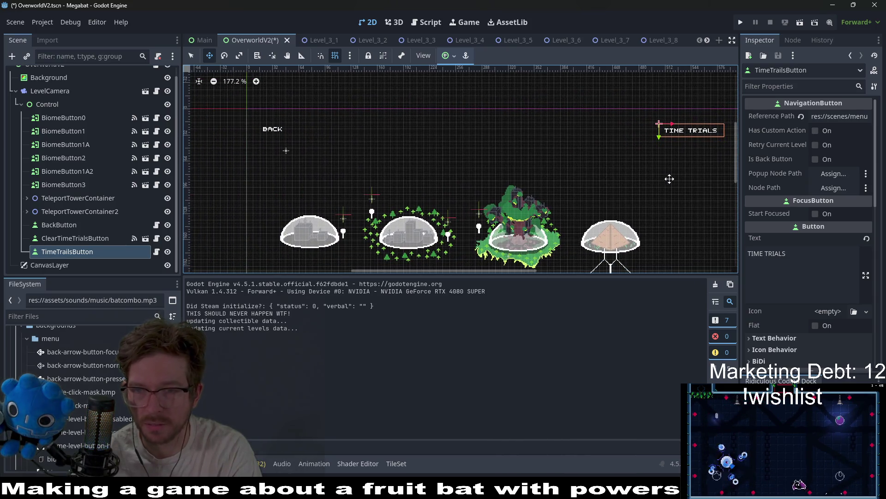
{"action": "scroll", "coordinate": [668, 182], "scroll_direction": "up", "scroll_amount": 6}
{"action": "key", "text": "Right"}
{"action": "key", "text": "Up"}
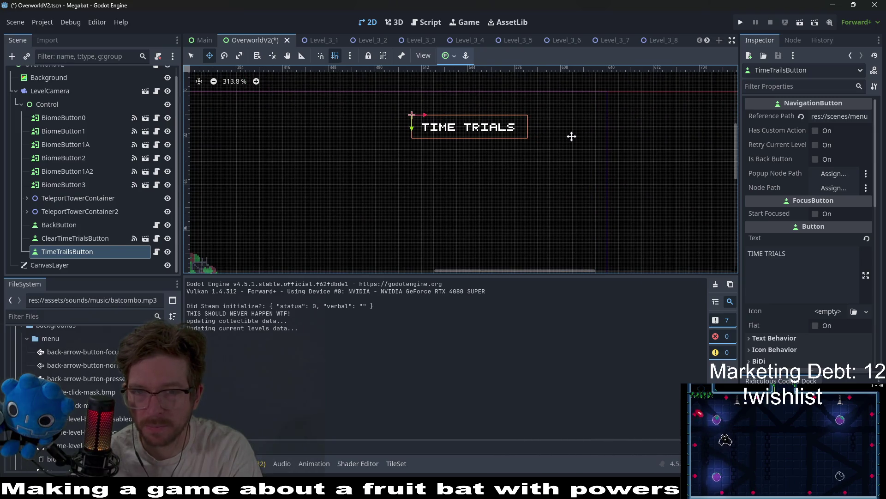
{"action": "key", "text": "Right"}
{"action": "key", "text": "Right"}
{"action": "key", "text": "Right"}
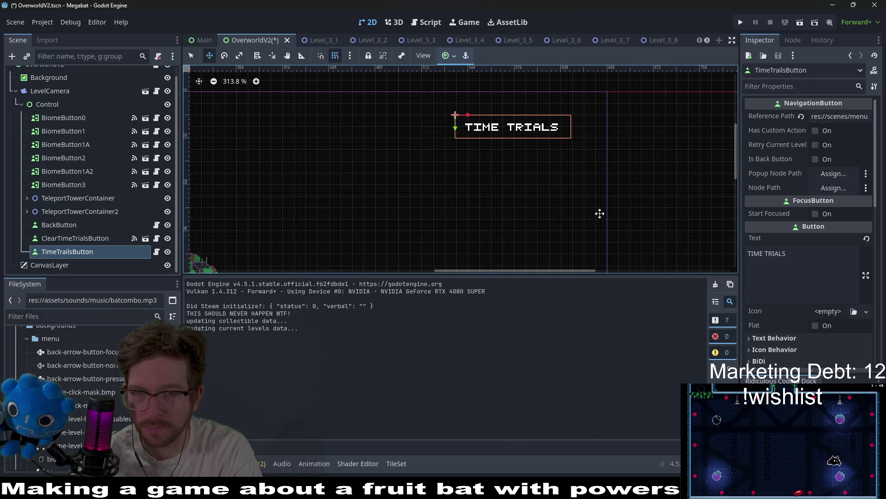
Drag the CLEAR TIME TRIALS button to the top right just below TIME TRIALS, nudging it up one unit
{"action": "scroll", "coordinate": [514, 186], "scroll_direction": "down", "scroll_amount": 6}
{"action": "left_click_drag", "start_coordinate": [507, 207], "coordinate": [584, 157]}
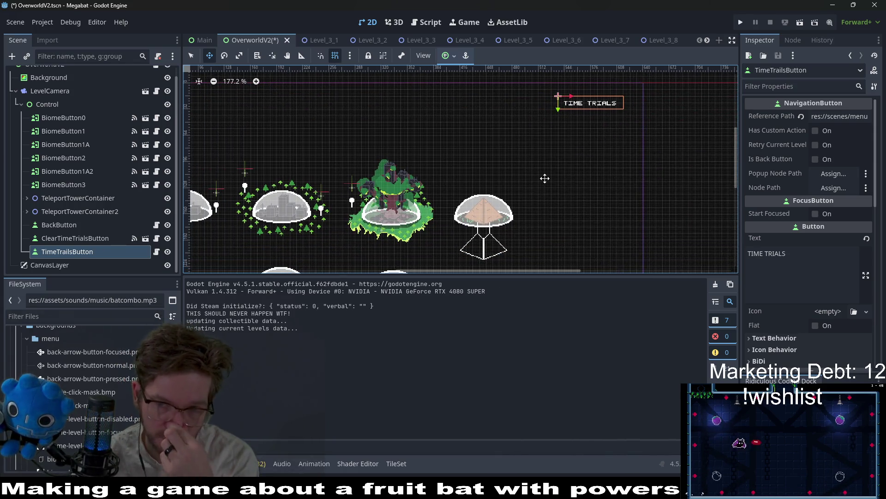
{"action": "mouse_move", "coordinate": [522, 203]}
{"action": "left_mouse_down"}
{"action": "mouse_move", "coordinate": [570, 145]}
{"action": "mouse_move", "coordinate": [570, 172]}
{"action": "mouse_move", "coordinate": [540, 199]}
{"action": "mouse_move", "coordinate": [557, 174]}
{"action": "left_mouse_up"}
{"action": "scroll", "coordinate": [583, 148], "scroll_direction": "down", "scroll_amount": 4}
{"action": "left_click_drag", "start_coordinate": [593, 142], "coordinate": [544, 212]}
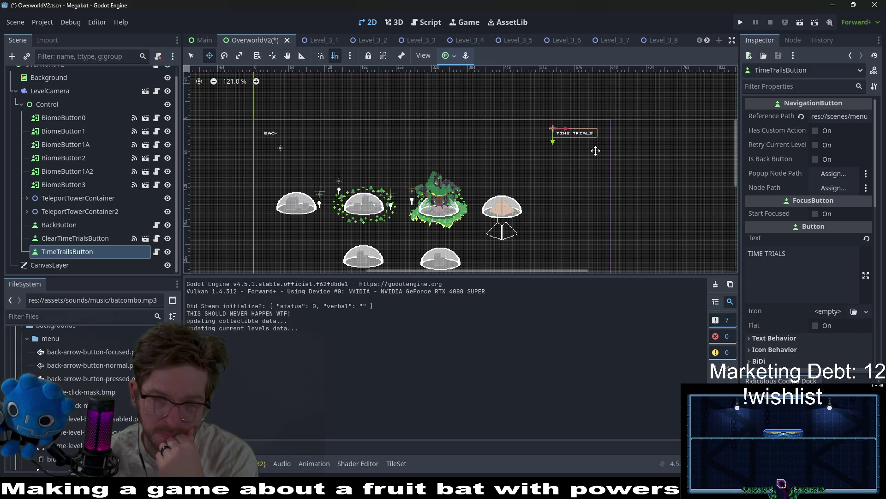
{"action": "scroll", "coordinate": [594, 150], "scroll_direction": "up", "scroll_amount": 5}
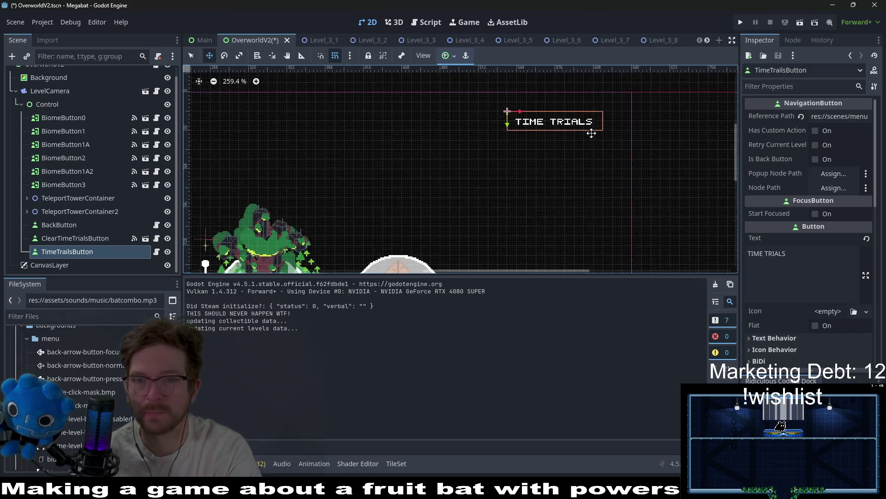
{"action": "scroll", "coordinate": [516, 172], "scroll_direction": "down", "scroll_amount": 3}
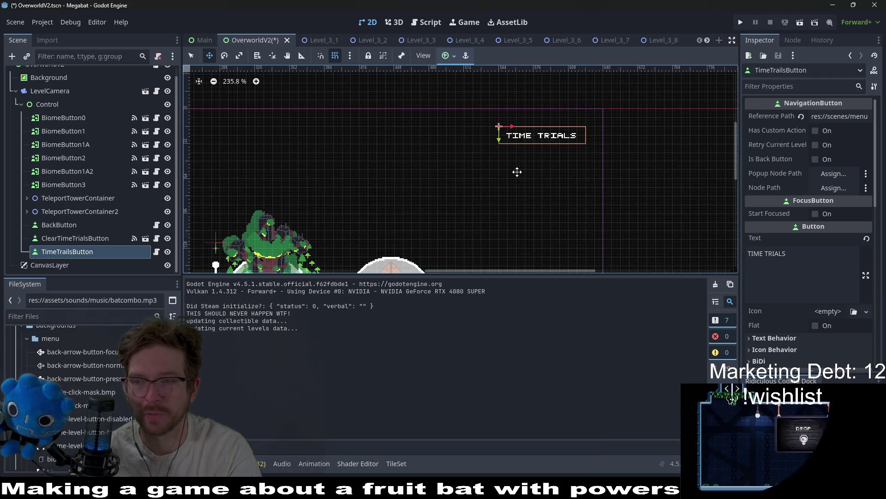
{"action": "scroll", "coordinate": [436, 209], "scroll_direction": "down", "scroll_amount": 4}
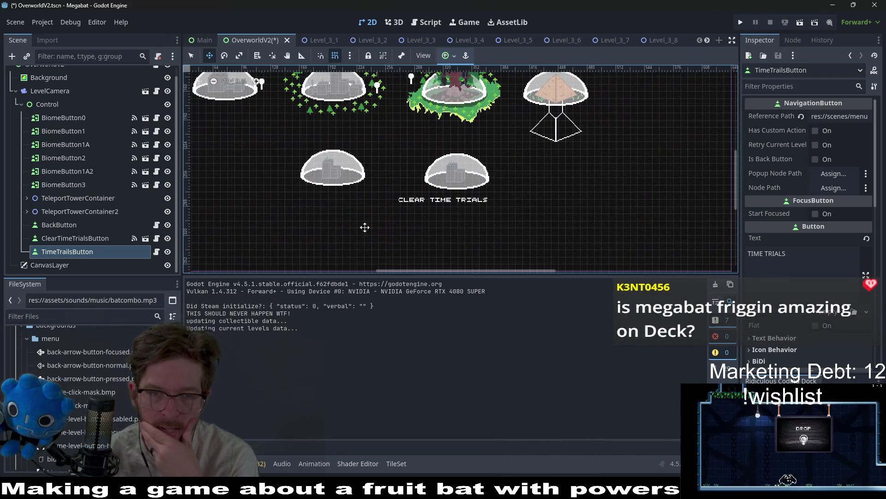
{"action": "left_click", "coordinate": [73, 238]}
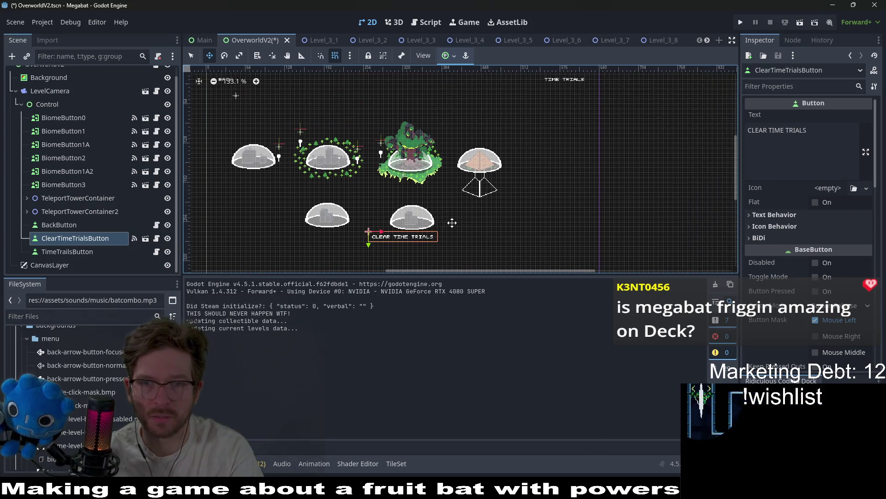
{"action": "left_click_drag", "start_coordinate": [429, 236], "coordinate": [561, 104]}
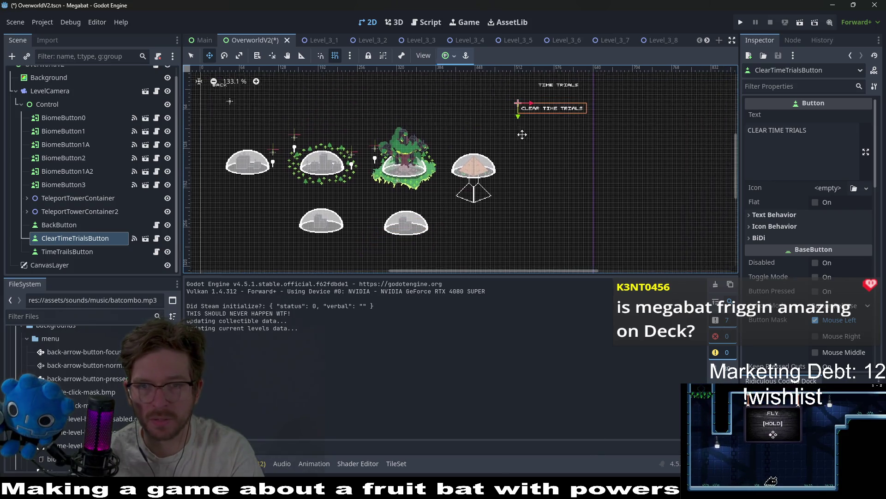
{"action": "left_click_drag", "start_coordinate": [448, 175], "coordinate": [443, 169]}
{"action": "scroll", "coordinate": [444, 169], "scroll_direction": "up", "scroll_amount": 11}
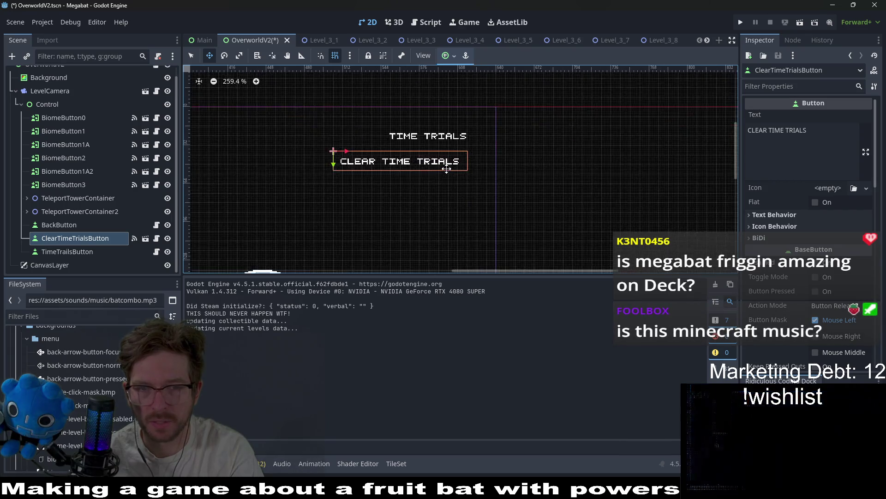
{"action": "key", "text": "Up"}
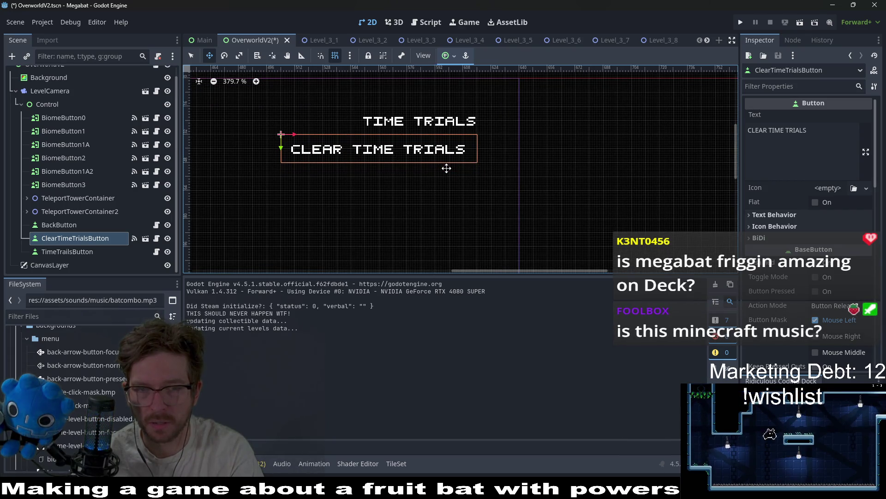
{"action": "scroll", "coordinate": [446, 168], "scroll_direction": "down", "scroll_amount": 5}
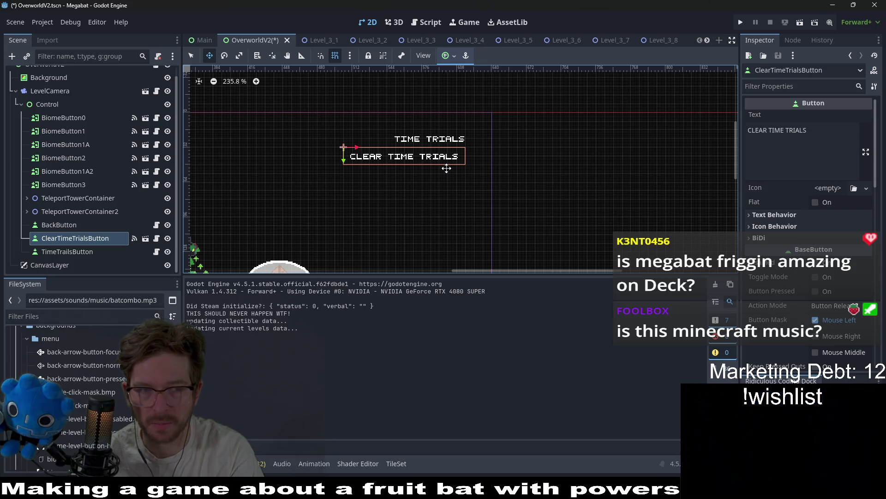
{"action": "scroll", "coordinate": [435, 180], "scroll_direction": "down", "scroll_amount": 12}
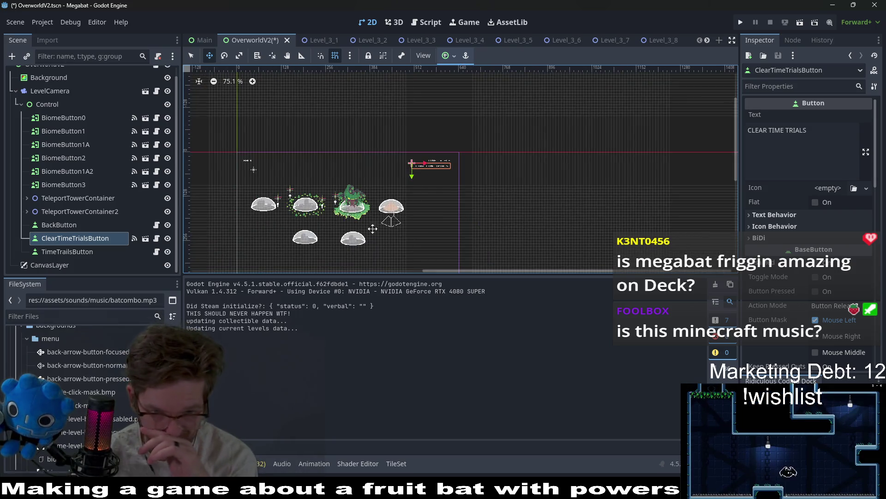
{"action": "scroll", "coordinate": [373, 228], "scroll_direction": "up", "scroll_amount": 6}
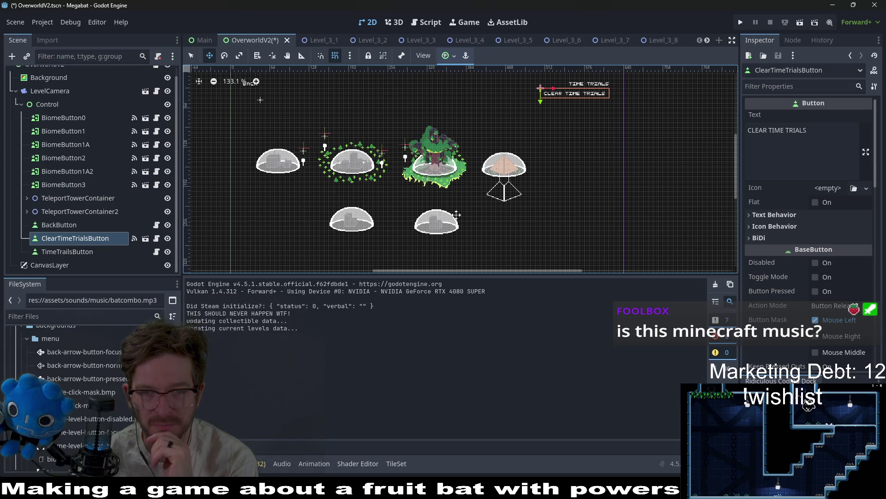
{"action": "scroll", "coordinate": [478, 220], "scroll_direction": "up", "scroll_amount": 2}
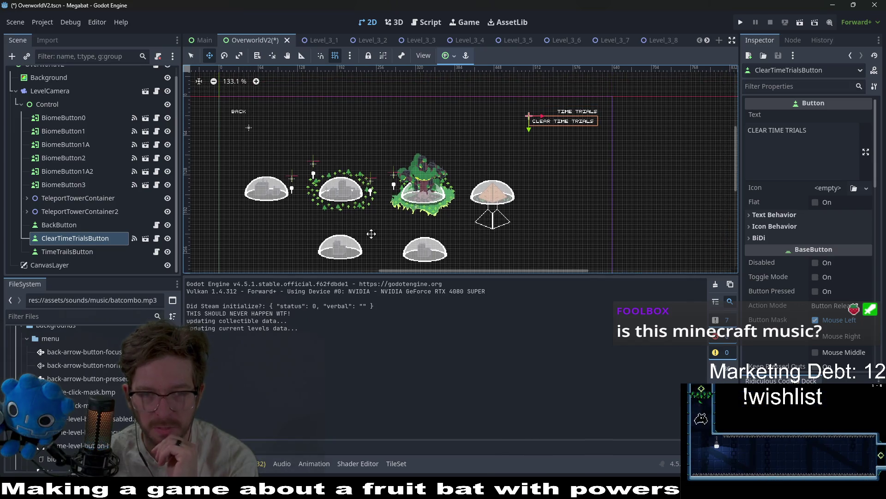
Select TeleportTowerContainer2 and expand it to show its children
{"action": "left_click", "coordinate": [71, 212]}
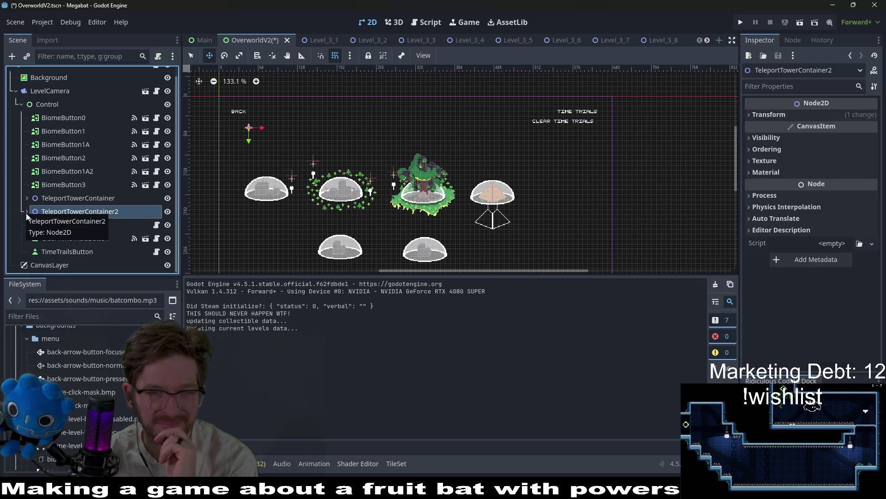
{"action": "left_click", "coordinate": [72, 197]}
{"action": "left_click", "coordinate": [70, 212]}
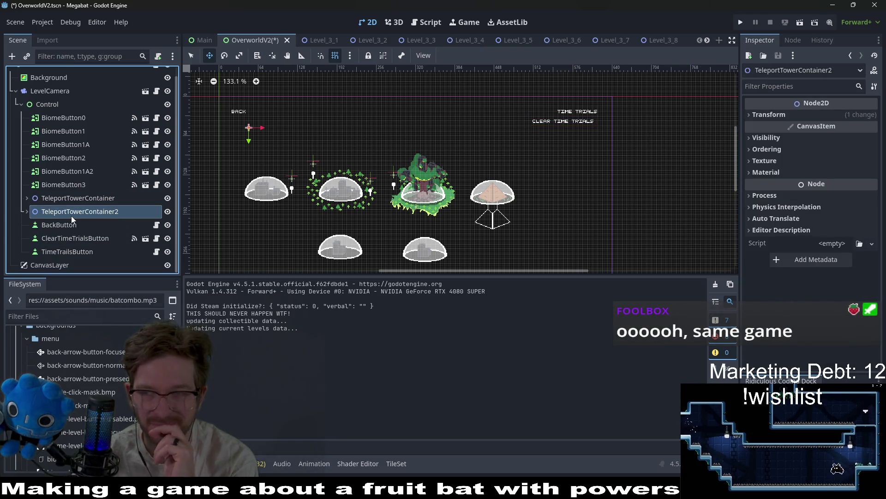
{"action": "left_click", "coordinate": [26, 212]}
{"action": "left_click", "coordinate": [26, 212]}
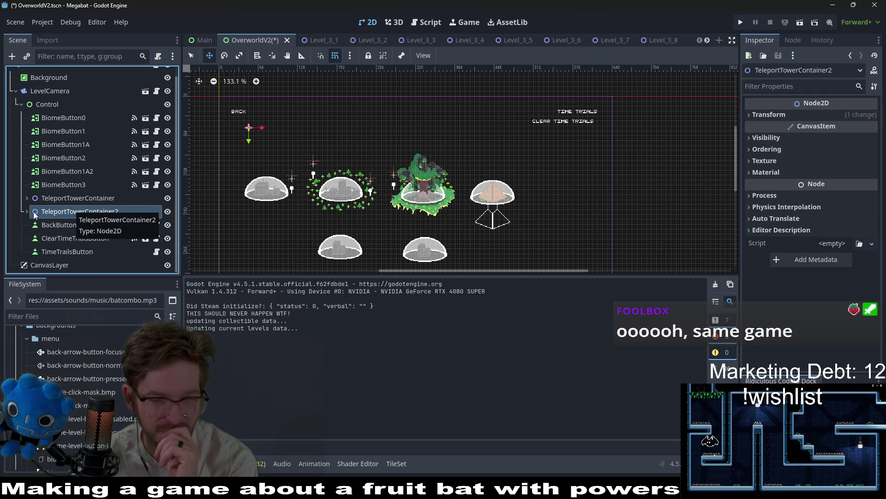
{"action": "left_click", "coordinate": [26, 212]}
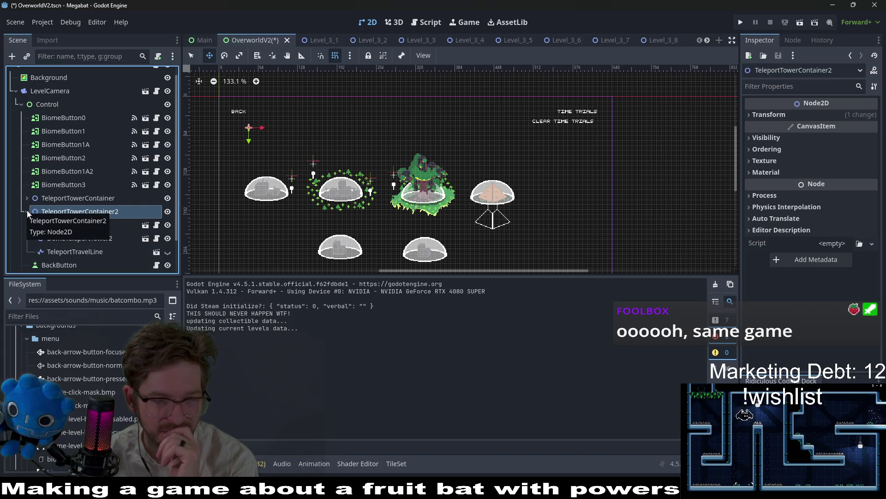
Inspect DomeTeleportTower and DomeTeleportTower2 with a widened Inspector, then reselect the container
{"action": "left_click", "coordinate": [74, 224]}
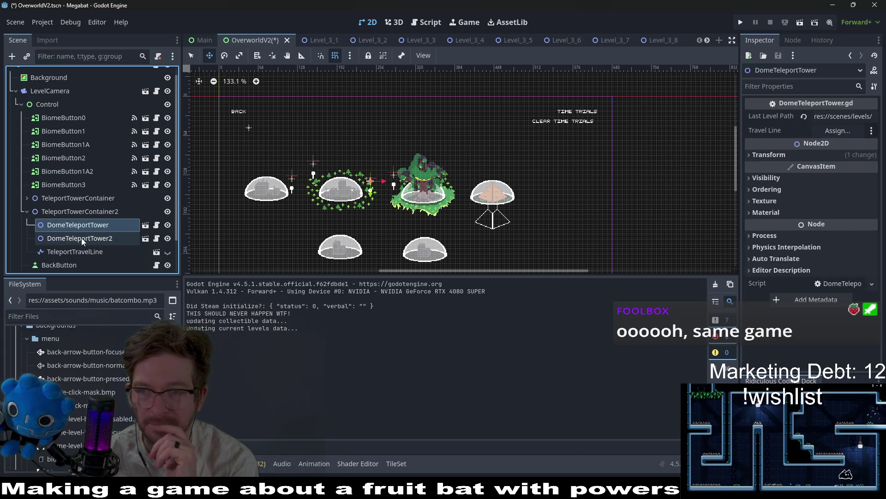
{"action": "mouse_move", "coordinate": [742, 175]}
{"action": "left_mouse_down"}
{"action": "mouse_move", "coordinate": [586, 179]}
{"action": "mouse_move", "coordinate": [685, 180]}
{"action": "left_mouse_up"}
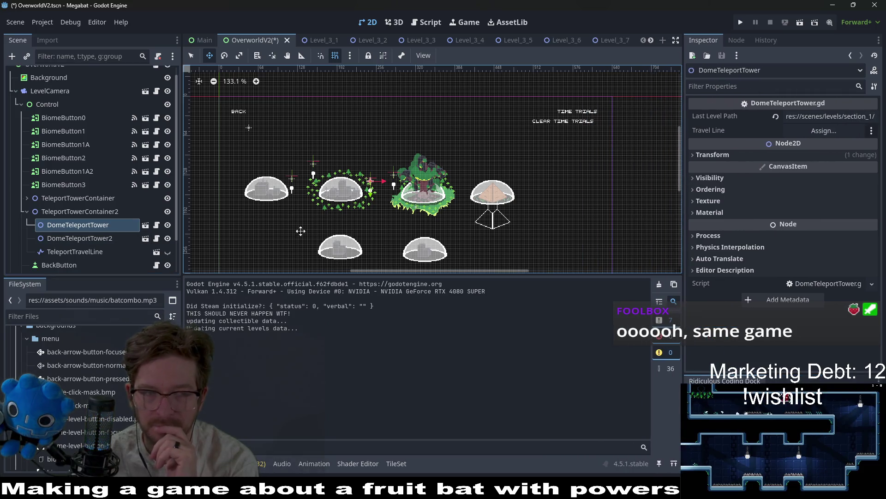
{"action": "left_click", "coordinate": [118, 241]}
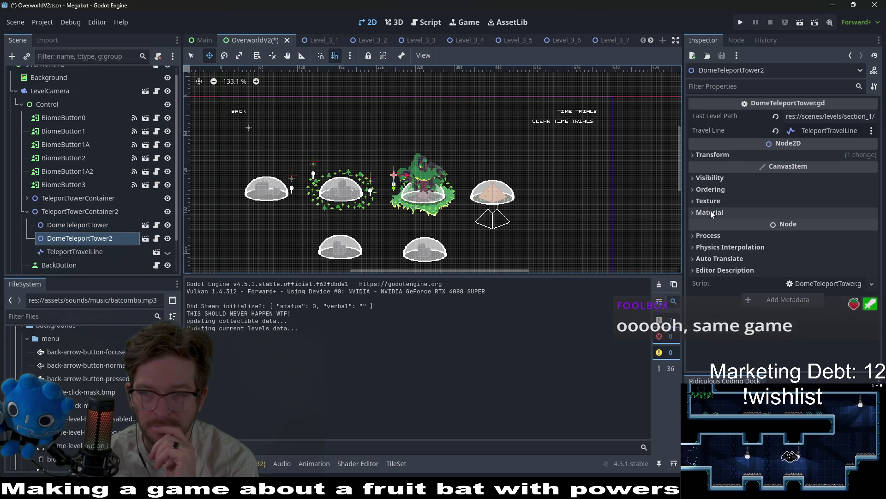
{"action": "left_click", "coordinate": [118, 212]}
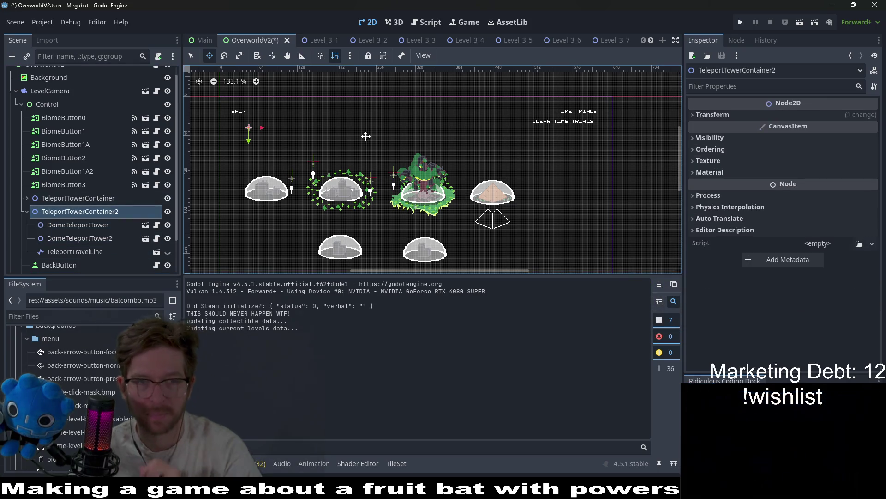
Duplicate TeleportTowerContainer2 and shift the copy's towers and travel line down-right
{"action": "key", "text": "ctrl+d"}
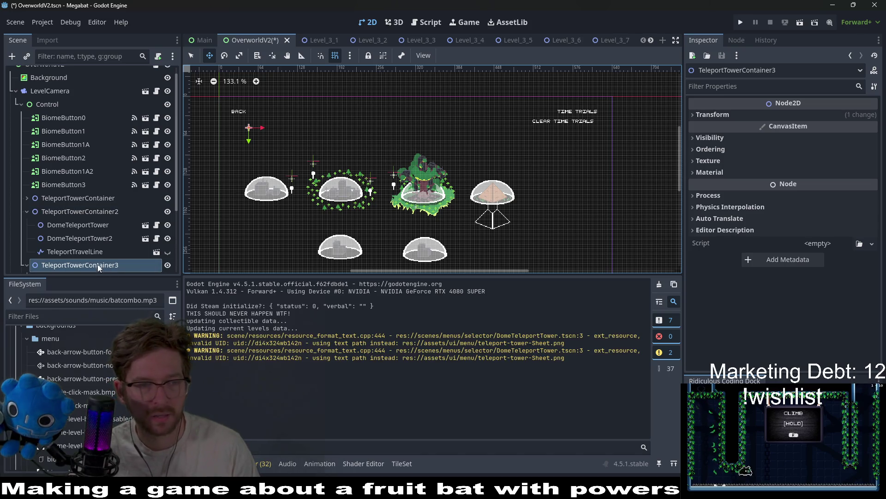
{"action": "left_click", "coordinate": [26, 211]}
{"action": "left_click", "coordinate": [83, 238]}
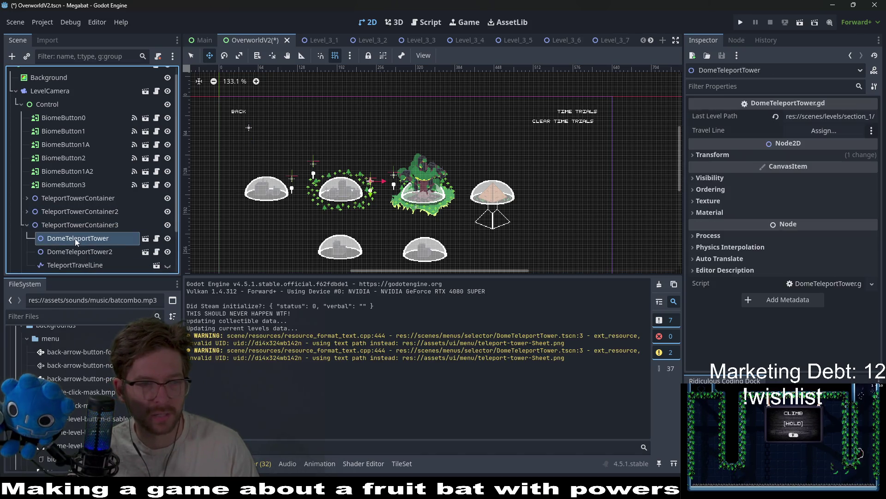
{"action": "left_click", "coordinate": [74, 265], "text": "shift"}
{"action": "scroll", "coordinate": [374, 216], "scroll_direction": "up", "scroll_amount": 3}
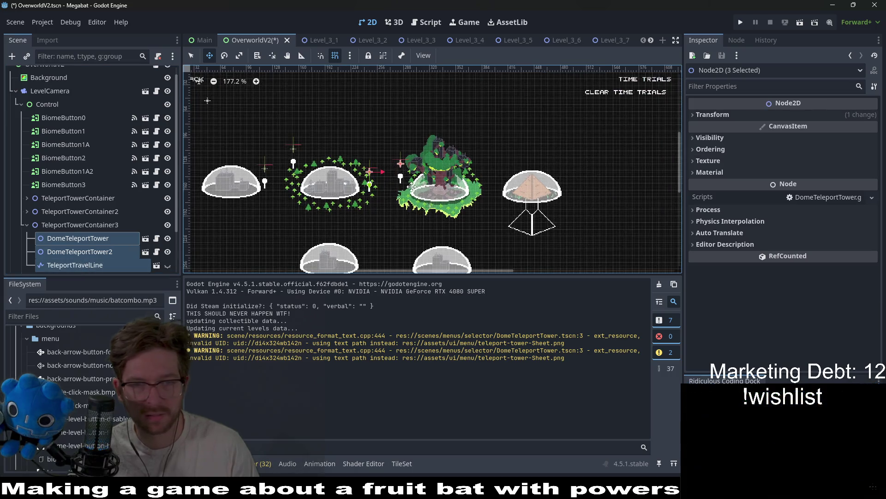
{"action": "scroll", "coordinate": [499, 189], "scroll_direction": "up", "scroll_amount": 6}
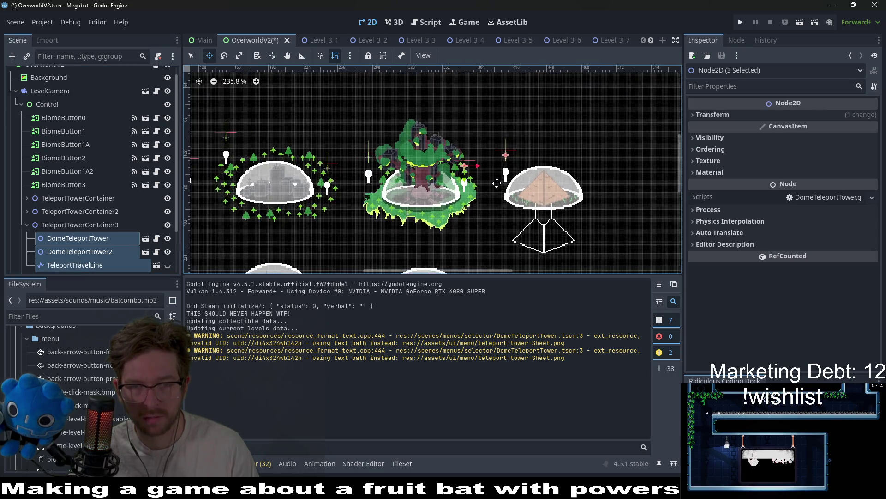
{"action": "mouse_move", "coordinate": [498, 177]}
{"action": "left_mouse_down"}
{"action": "mouse_move", "coordinate": [504, 196]}
{"action": "mouse_move", "coordinate": [501, 177]}
{"action": "left_mouse_up"}
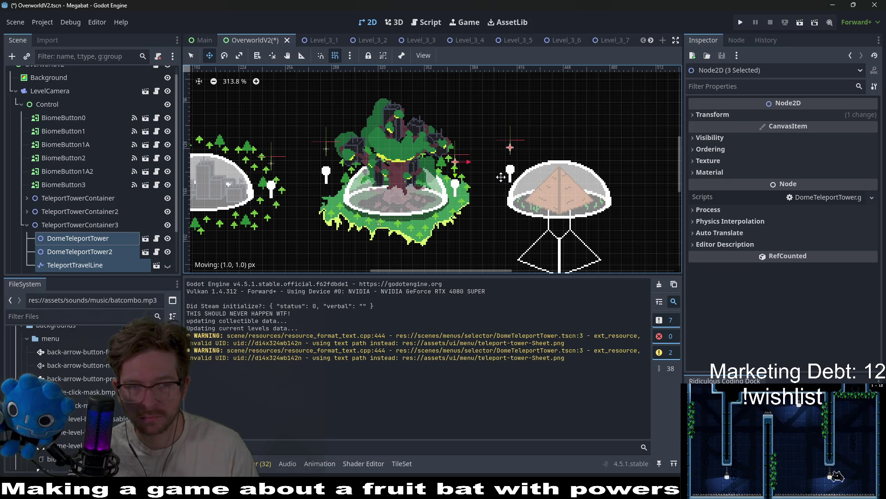
Nudge the copy's second dome tower up-left and make its TeleportTravelLine visible
{"action": "left_click", "coordinate": [110, 254]}
{"action": "scroll", "coordinate": [580, 182], "scroll_direction": "up", "scroll_amount": 3}
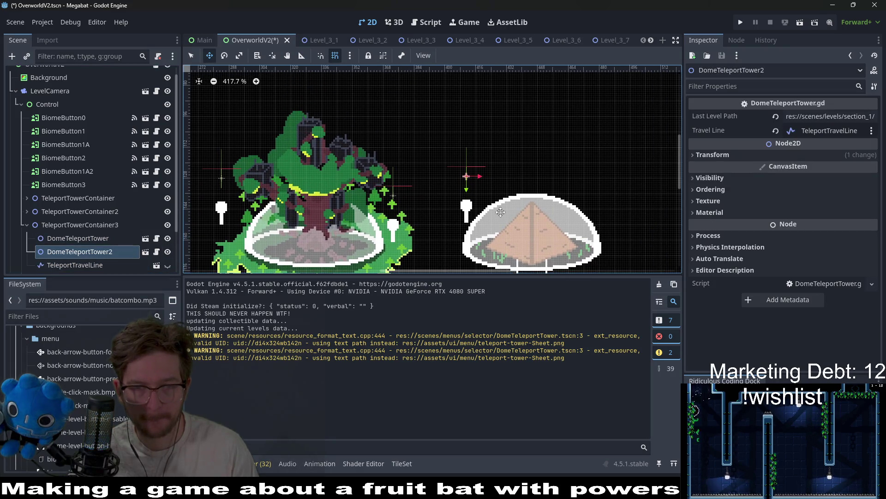
{"action": "left_click_drag", "start_coordinate": [476, 203], "coordinate": [472, 191]}
{"action": "scroll", "coordinate": [471, 191], "scroll_direction": "down", "scroll_amount": 1}
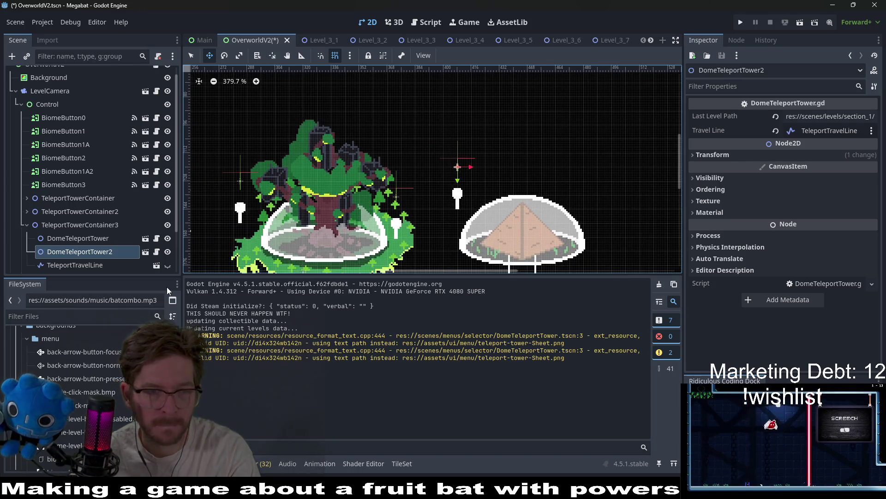
{"action": "left_click", "coordinate": [167, 265]}
{"action": "scroll", "coordinate": [303, 202], "scroll_direction": "down", "scroll_amount": 4}
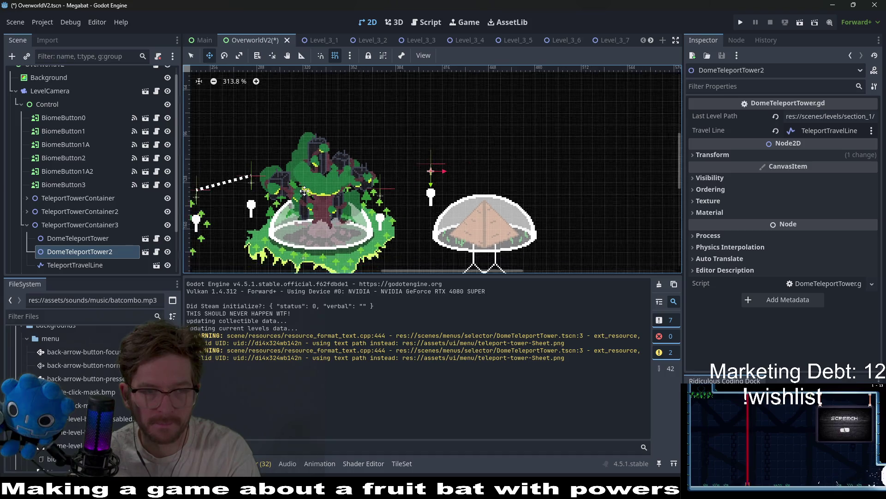
{"action": "scroll", "coordinate": [93, 248], "scroll_direction": "down", "scroll_amount": 3}
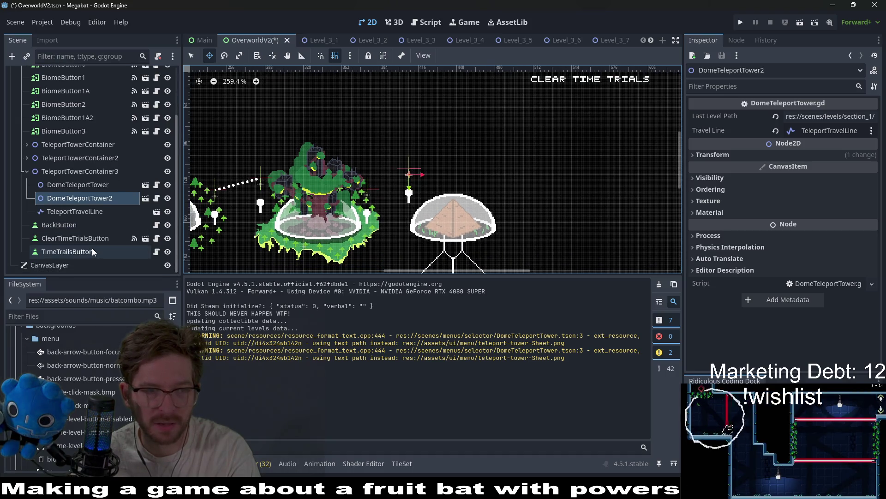
Move the travel line toward the pyramid dome and put its start point on the tree dome tower
{"action": "double_click", "coordinate": [77, 212]}
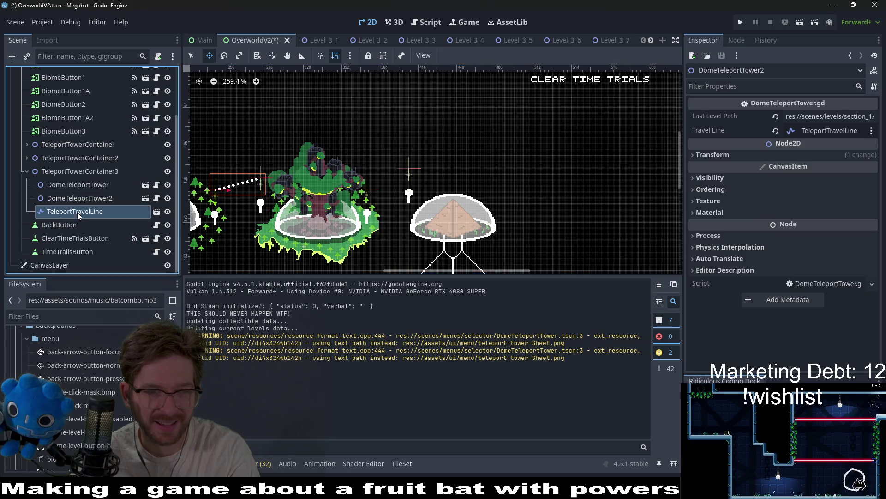
{"action": "left_click_drag", "start_coordinate": [234, 178], "coordinate": [430, 168]}
{"action": "key", "text": "q"}
{"action": "scroll", "coordinate": [420, 169], "scroll_direction": "up", "scroll_amount": 3}
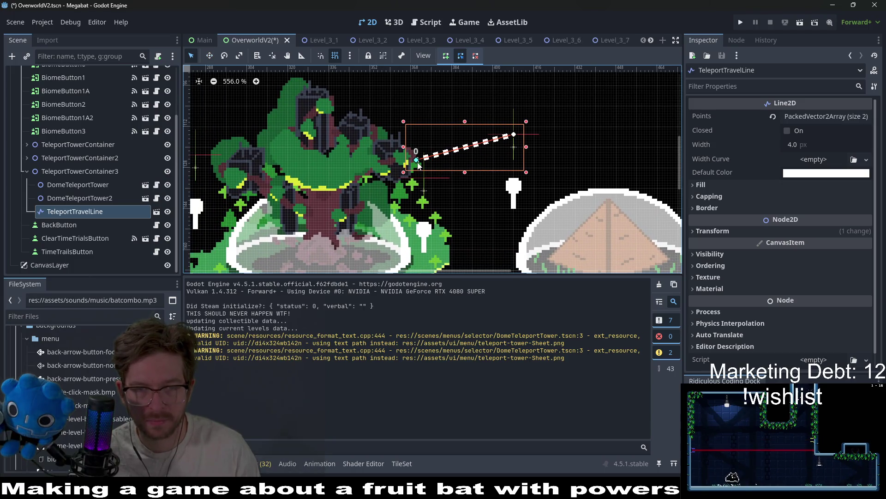
{"action": "left_click_drag", "start_coordinate": [418, 163], "coordinate": [425, 181]}
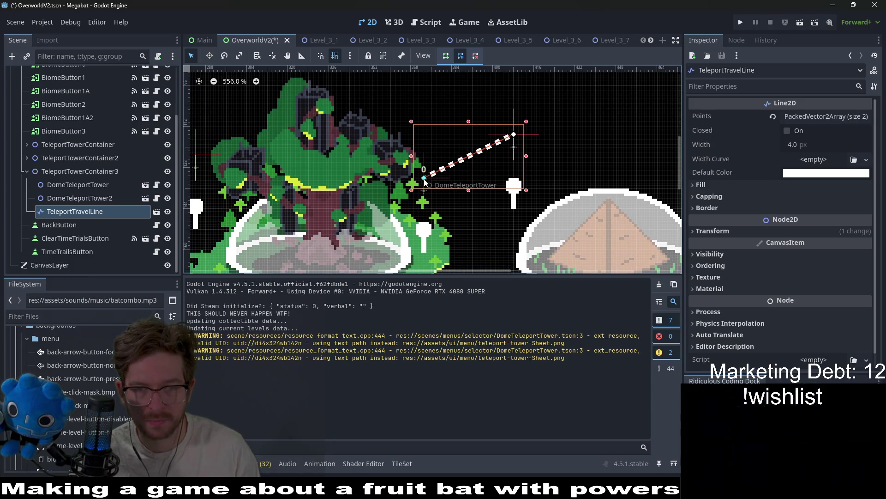
{"action": "scroll", "coordinate": [427, 183], "scroll_direction": "down", "scroll_amount": 4}
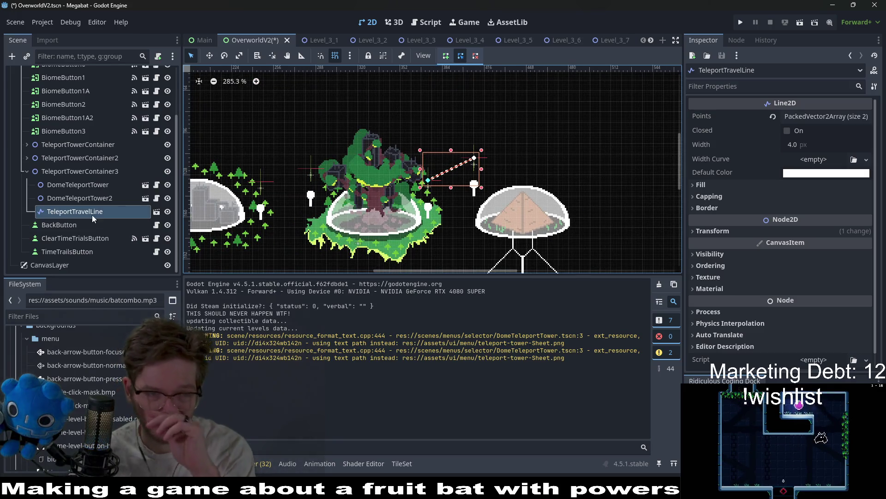
Hide the TeleportTravelLine on the canvas and check DomeTeleportTower2's properties
{"action": "left_click", "coordinate": [167, 211]}
{"action": "left_click", "coordinate": [26, 158]}
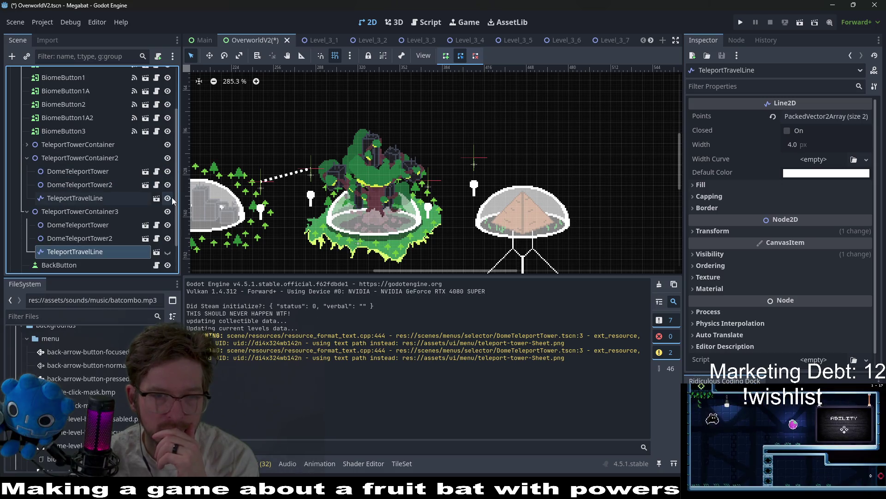
{"action": "left_click", "coordinate": [26, 158]}
{"action": "scroll", "coordinate": [473, 218], "scroll_direction": "up", "scroll_amount": 2}
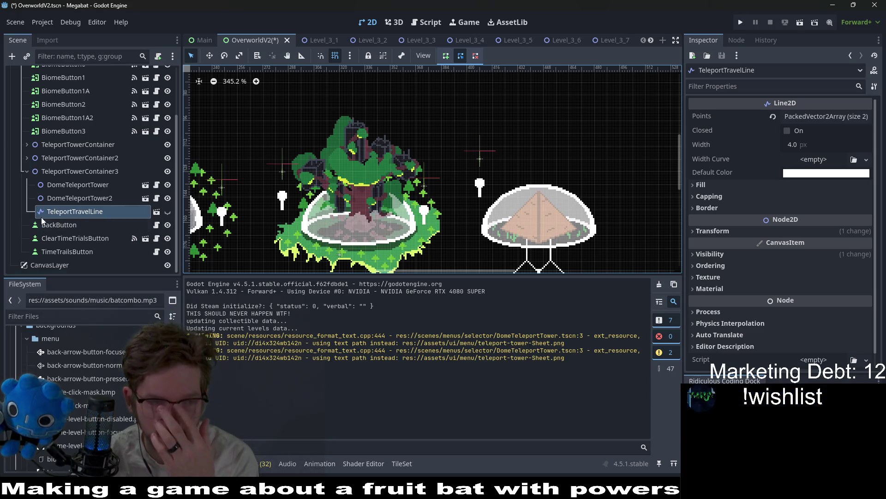
{"action": "left_click", "coordinate": [95, 198]}
{"action": "left_click", "coordinate": [86, 215]}
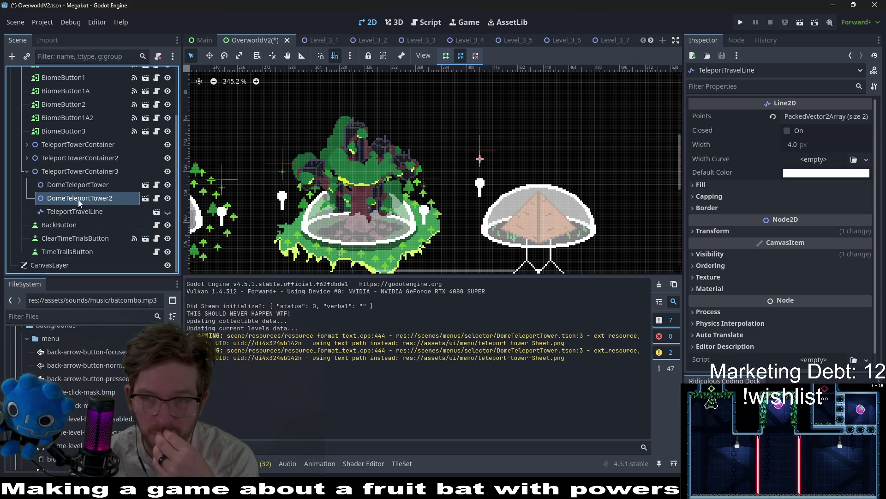
Change DomeTeleportTower2's Last Level Path from section_1 to section_2
{"action": "left_click", "coordinate": [79, 201]}
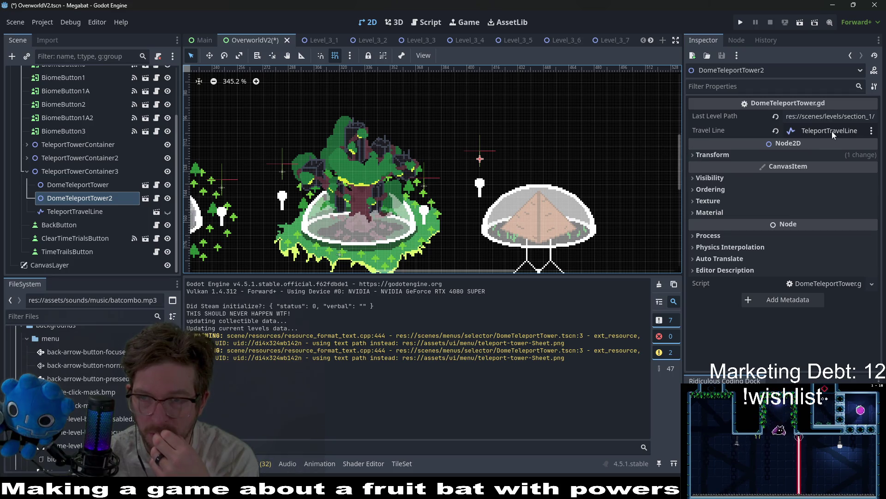
{"action": "left_click", "coordinate": [821, 117]}
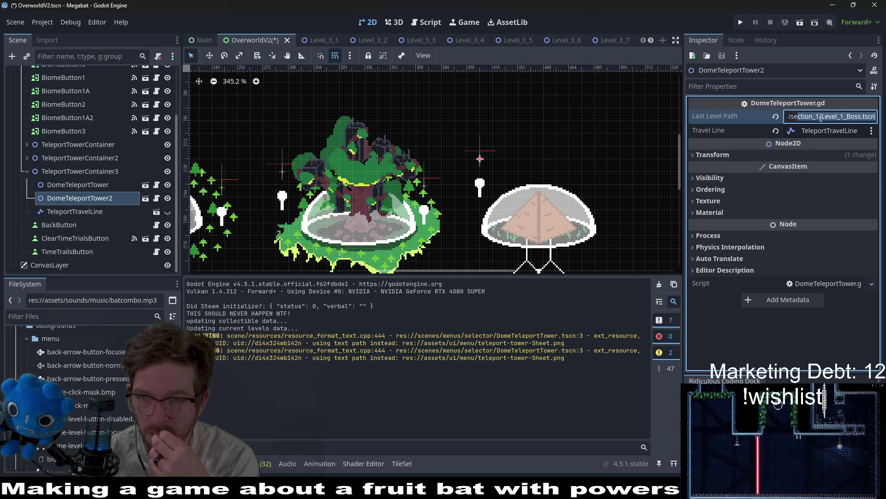
{"action": "key", "text": "BackSpace"}
{"action": "type", "text": "2"}
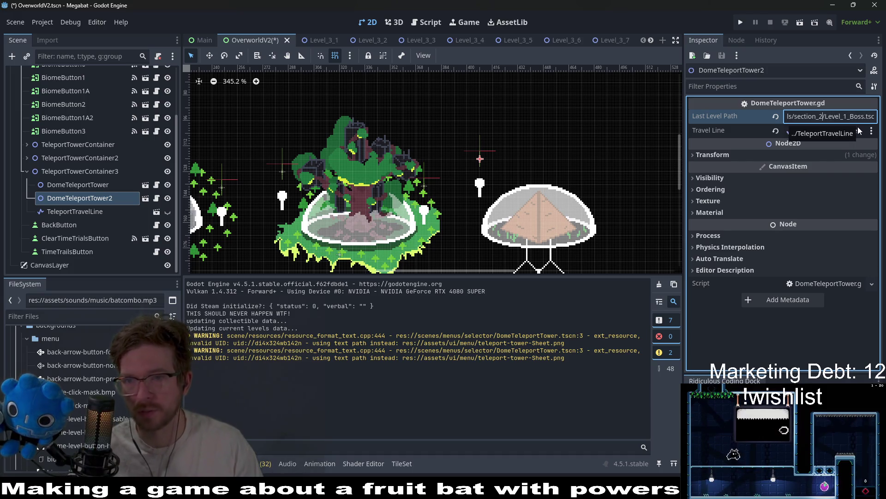
{"action": "key", "text": "Right"}
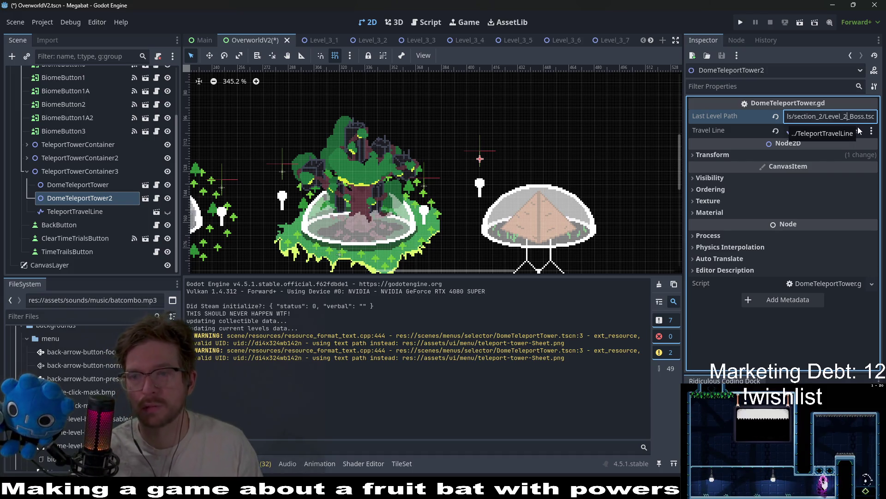
Change DomeTeleportTower's Last Level Path to section_2 and save OverworldV2.tscn
{"action": "left_click", "coordinate": [113, 185]}
{"action": "left_click", "coordinate": [820, 115]}
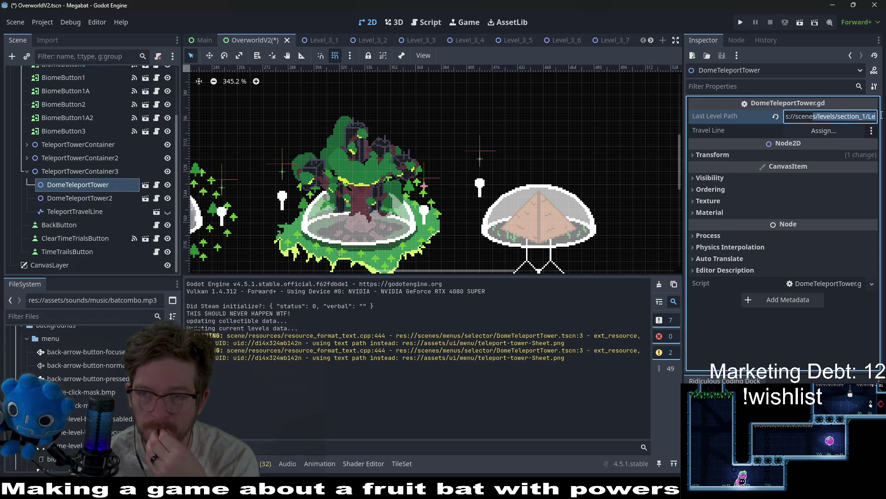
{"action": "left_click", "coordinate": [868, 116]}
{"action": "key", "text": "BackSpace"}
{"action": "type", "text": "2"}
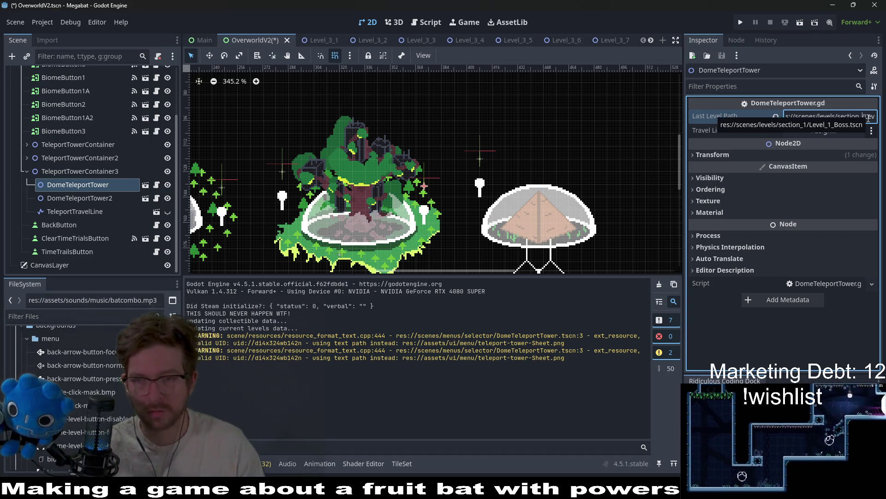
{"action": "key", "text": "Right"}
{"action": "key", "text": "Right"}
{"action": "key", "text": "Right"}
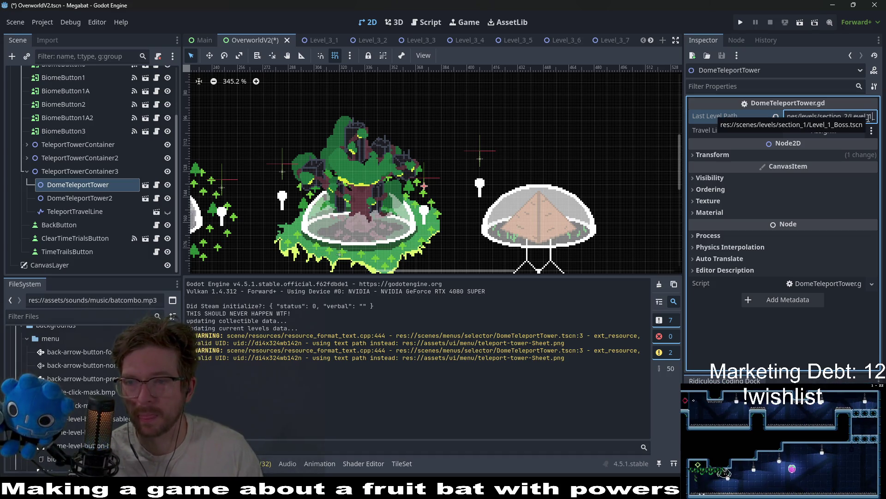
{"action": "key", "text": "ctrl+s"}
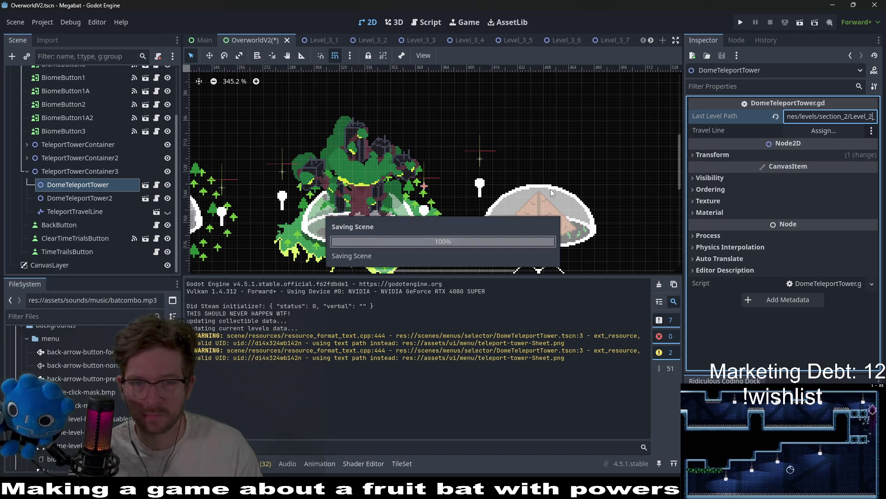
{"action": "scroll", "coordinate": [501, 176], "scroll_direction": "down", "scroll_amount": 4}
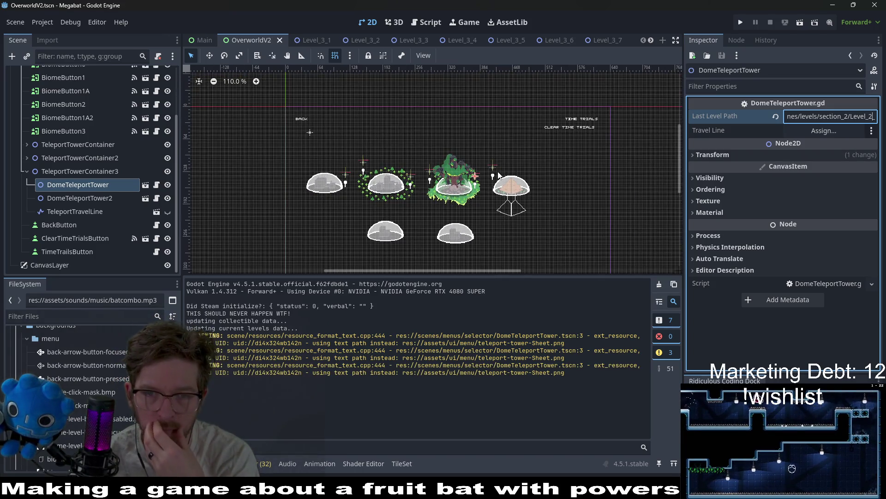
{"action": "scroll", "coordinate": [503, 178], "scroll_direction": "up", "scroll_amount": 2}
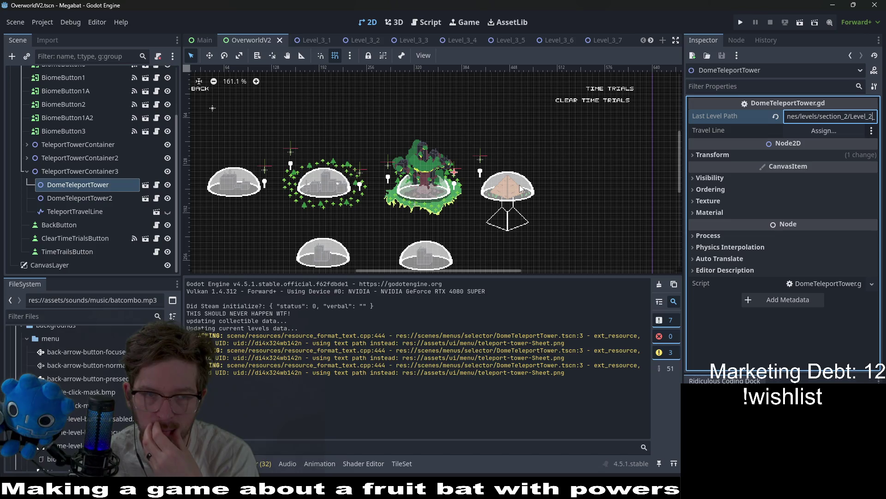
{"action": "left_click", "coordinate": [26, 170]}
Compare BiomeButton1A2, BiomeButton2 and BiomeButton1, ending on BiomeButton1A's textures and settings
{"action": "scroll", "coordinate": [451, 179], "scroll_direction": "down", "scroll_amount": 3}
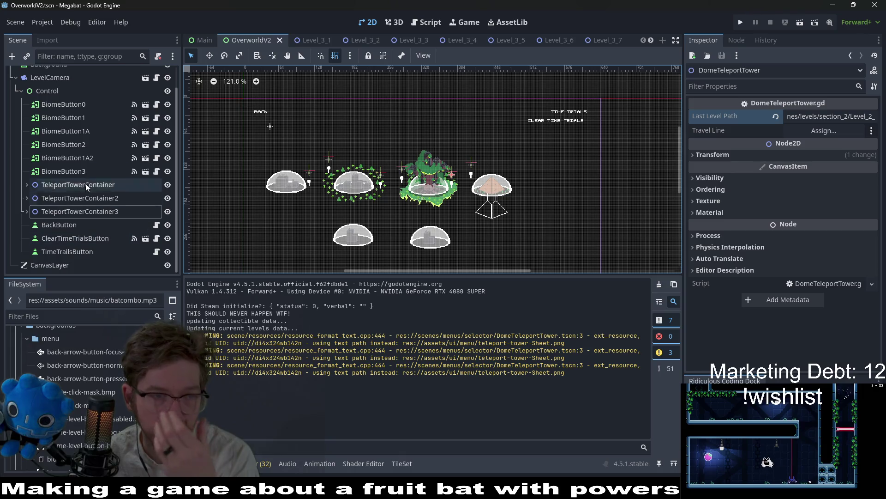
{"action": "left_click", "coordinate": [58, 162]}
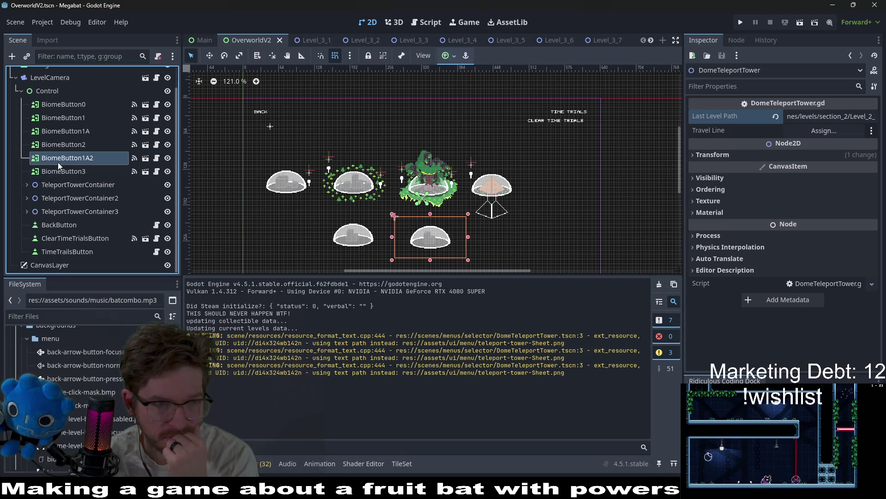
{"action": "left_click", "coordinate": [69, 142]}
{"action": "left_click", "coordinate": [74, 122]}
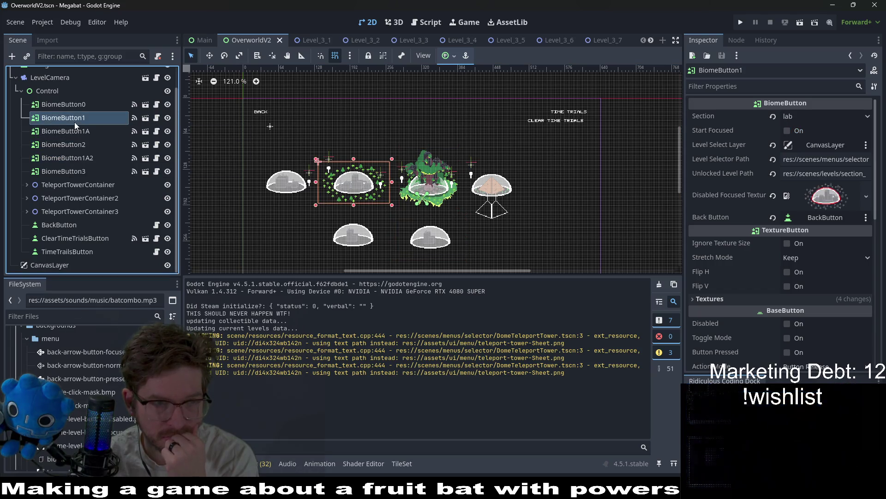
{"action": "left_click", "coordinate": [73, 131]}
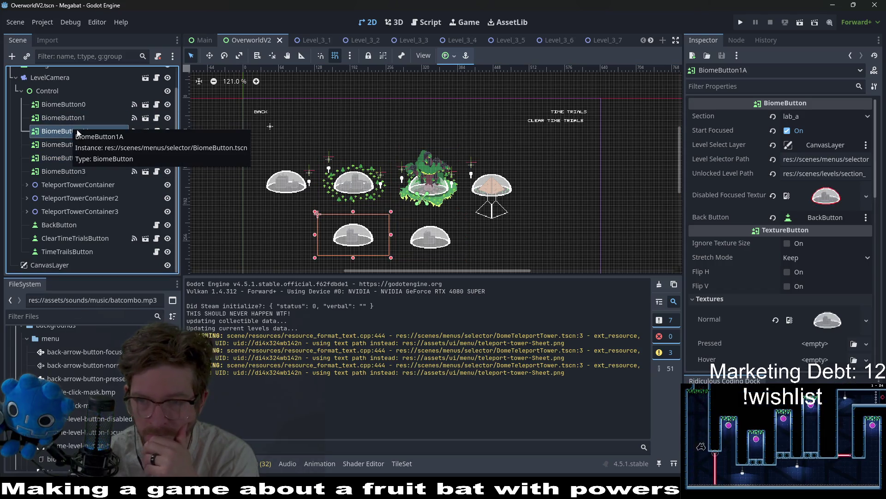
{"action": "scroll", "coordinate": [780, 285], "scroll_direction": "down", "scroll_amount": 8}
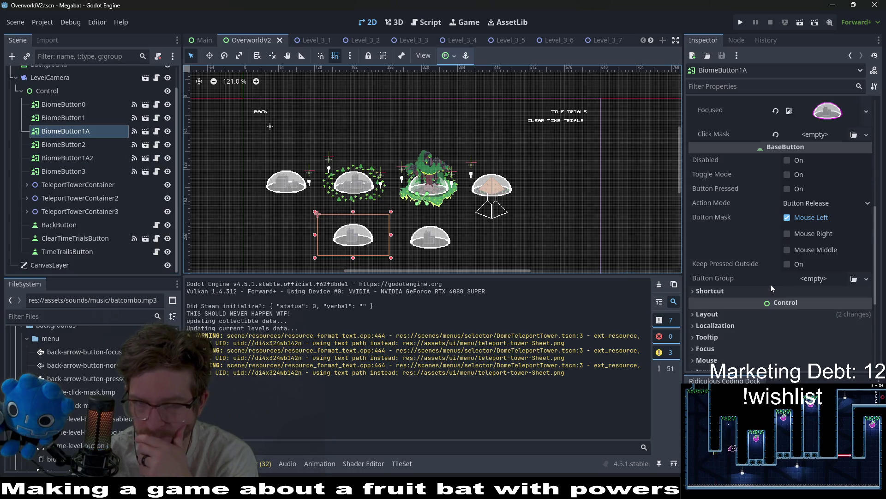
{"action": "scroll", "coordinate": [433, 175], "scroll_direction": "up", "scroll_amount": 5}
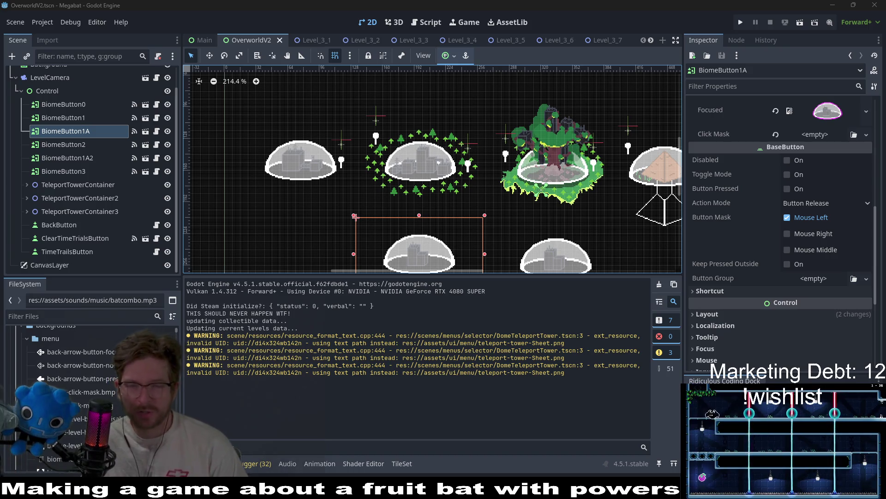
{"action": "scroll", "coordinate": [458, 181], "scroll_direction": "up", "scroll_amount": 4}
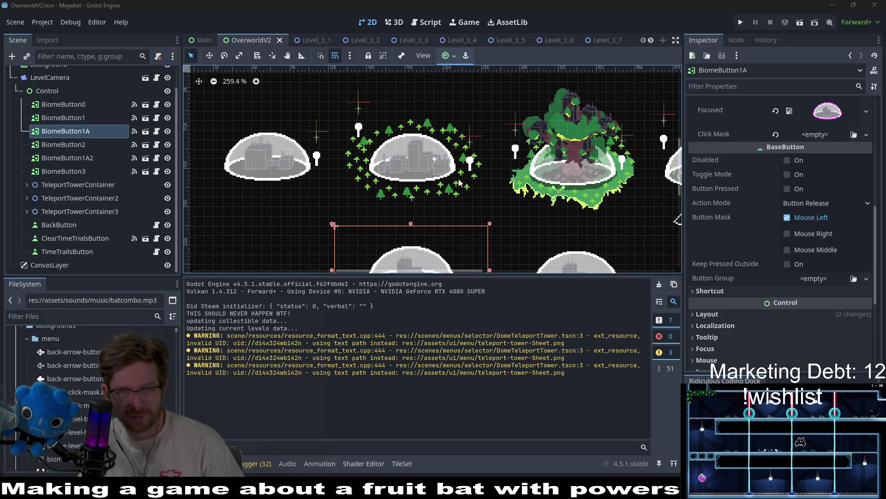
{"action": "scroll", "coordinate": [483, 134], "scroll_direction": "up", "scroll_amount": 2}
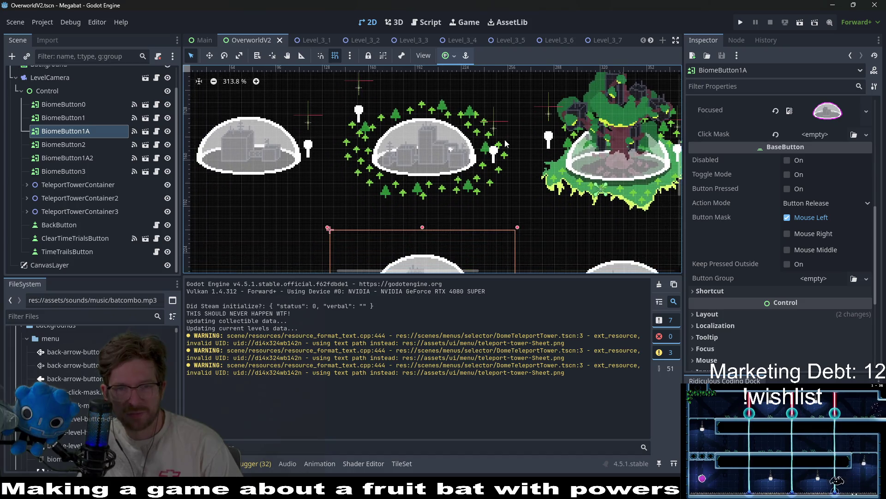
{"action": "scroll", "coordinate": [461, 152], "scroll_direction": "down", "scroll_amount": 2}
{"action": "scroll", "coordinate": [442, 137], "scroll_direction": "down", "scroll_amount": 5}
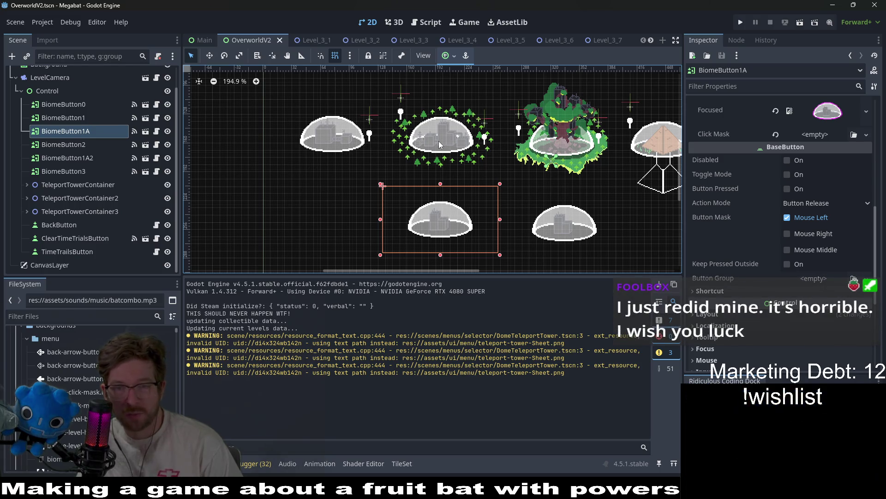
{"action": "mouse_move", "coordinate": [424, 152]}
{"action": "left_mouse_down"}
{"action": "mouse_move", "coordinate": [359, 189]}
{"action": "mouse_move", "coordinate": [412, 162]}
{"action": "left_mouse_up"}
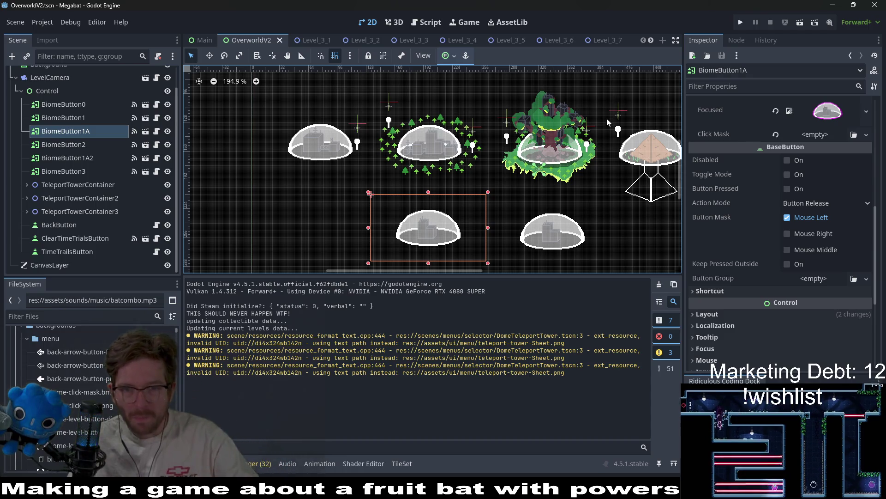
{"action": "scroll", "coordinate": [457, 222], "scroll_direction": "up", "scroll_amount": 3}
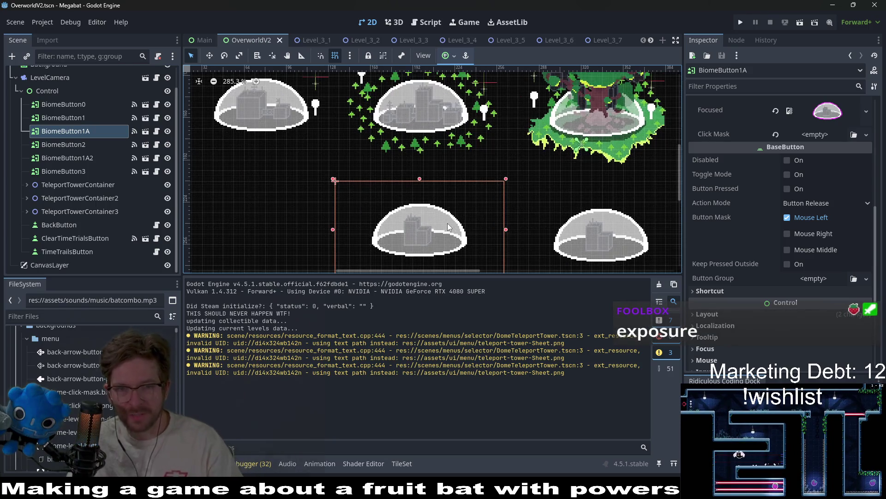
{"action": "scroll", "coordinate": [446, 179], "scroll_direction": "up", "scroll_amount": 1}
{"action": "scroll", "coordinate": [447, 180], "scroll_direction": "down", "scroll_amount": 1}
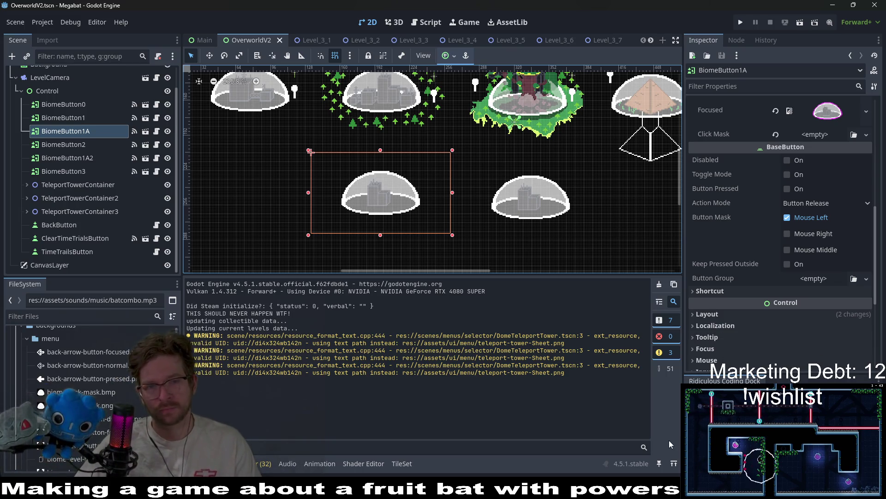
{"action": "mouse_move", "coordinate": [646, 489]}
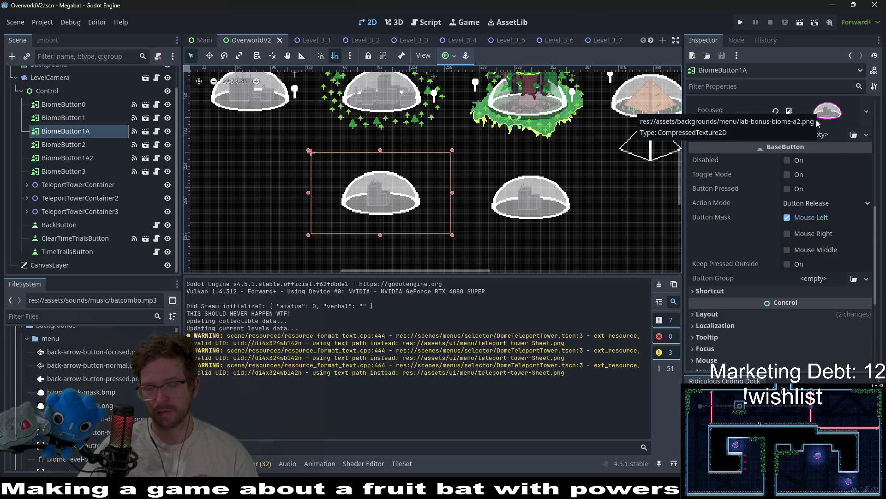
{"action": "key", "text": "alt+Tab"}
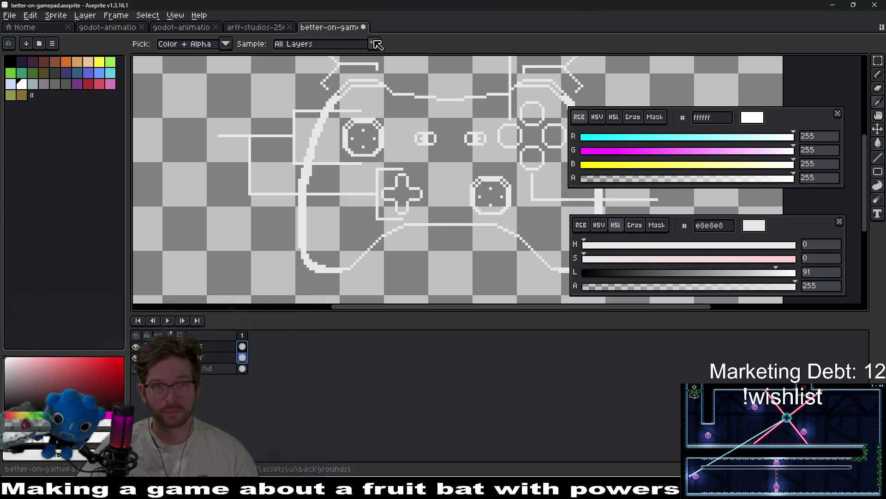
Via File > Open, go from ui up to assets, into backgrounds/menu, and open lab-bonus-biome-a.aseprite
{"action": "left_click", "coordinate": [10, 15]}
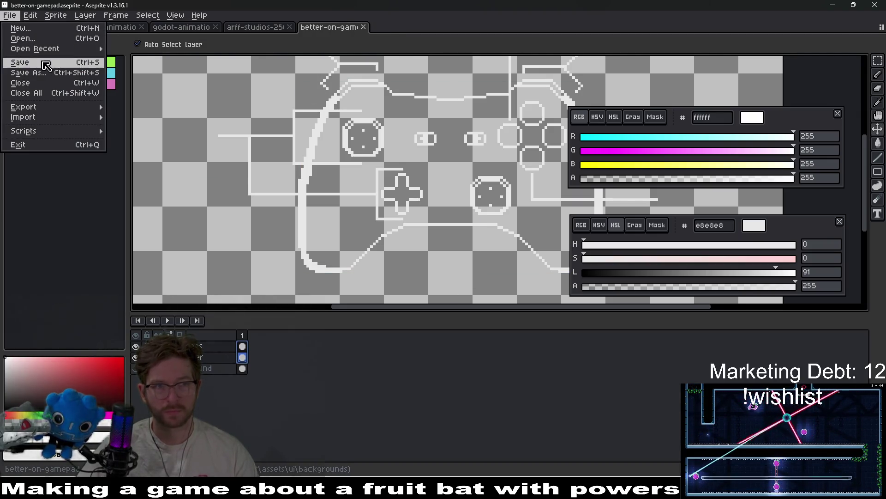
{"action": "left_click", "coordinate": [23, 39]}
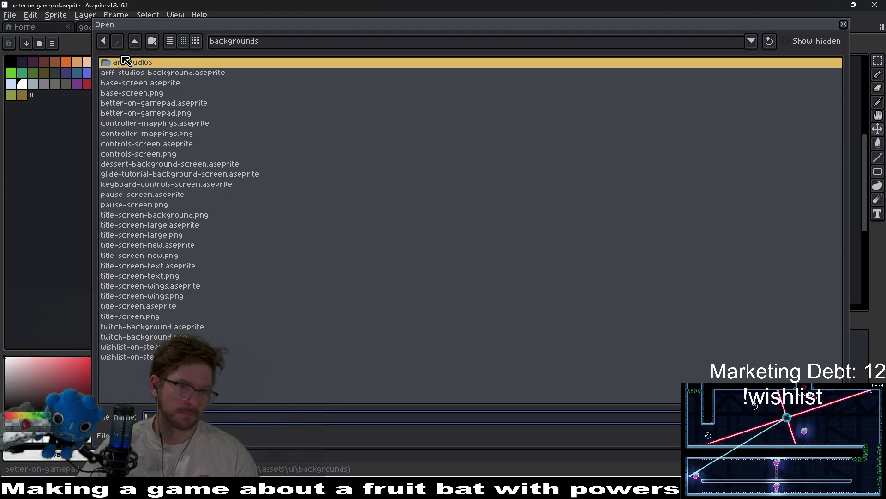
{"action": "left_click", "coordinate": [138, 44]}
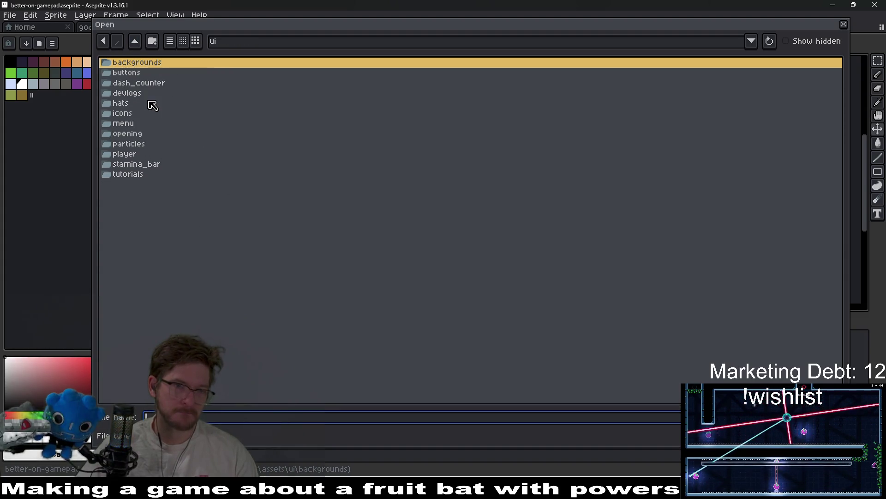
{"action": "left_click", "coordinate": [136, 42]}
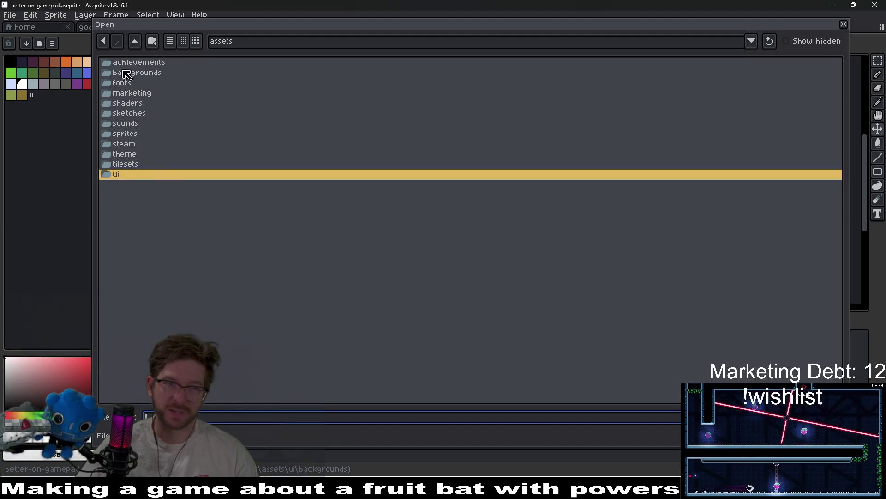
{"action": "double_click", "coordinate": [141, 73]}
{"action": "double_click", "coordinate": [137, 65]}
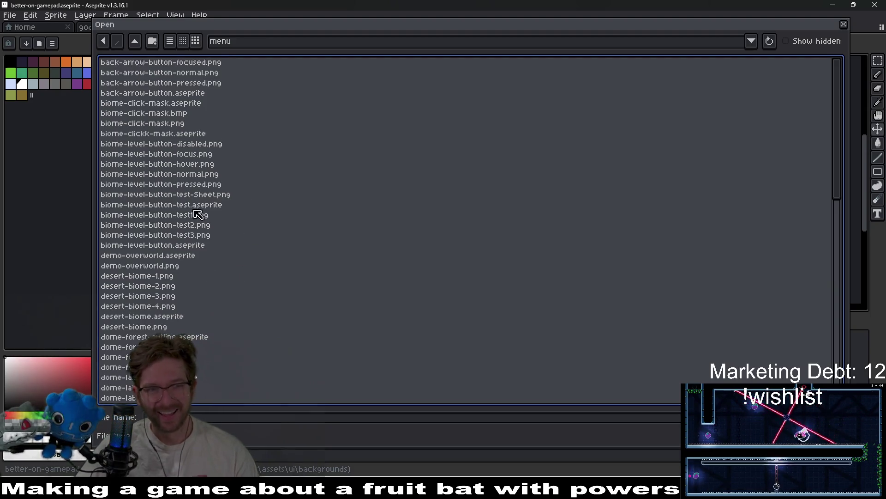
{"action": "scroll", "coordinate": [198, 227], "scroll_direction": "down", "scroll_amount": 10}
{"action": "scroll", "coordinate": [226, 231], "scroll_direction": "down", "scroll_amount": 5}
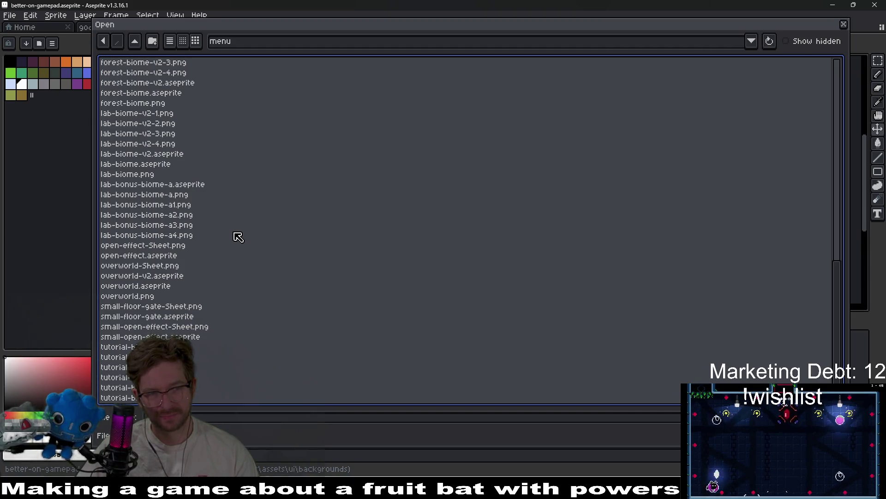
{"action": "left_click", "coordinate": [196, 195]}
{"action": "left_click", "coordinate": [198, 185]}
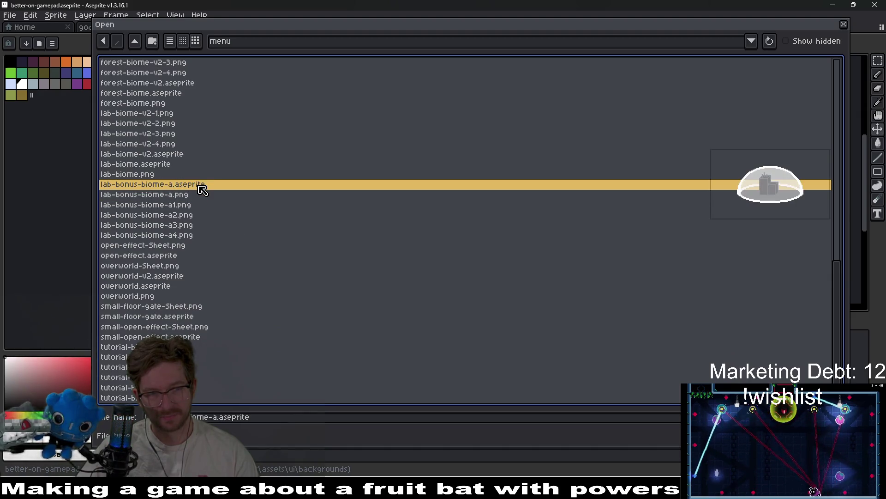
{"action": "double_click", "coordinate": [200, 185]}
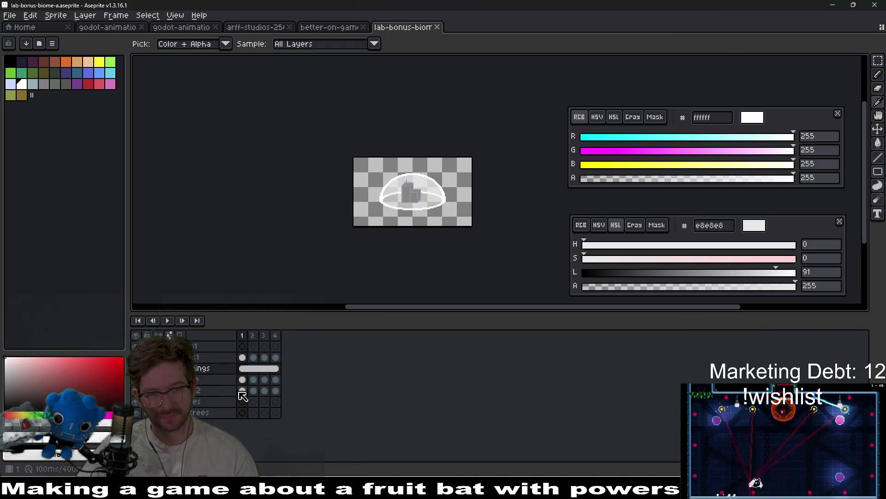
Play the dome animation, stop on frame 1, select the dome's frame 1 cel and hide the dome layer
{"action": "key", "text": "Return"}
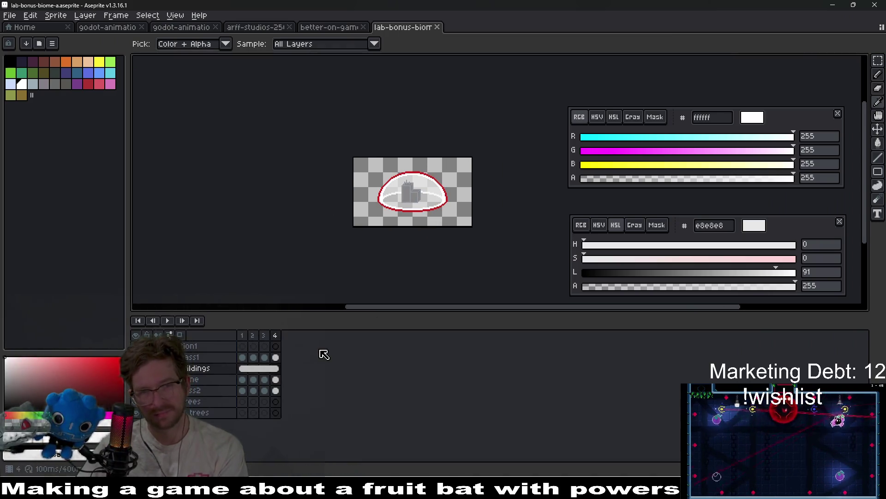
{"action": "scroll", "coordinate": [440, 200], "scroll_direction": "up", "scroll_amount": 3}
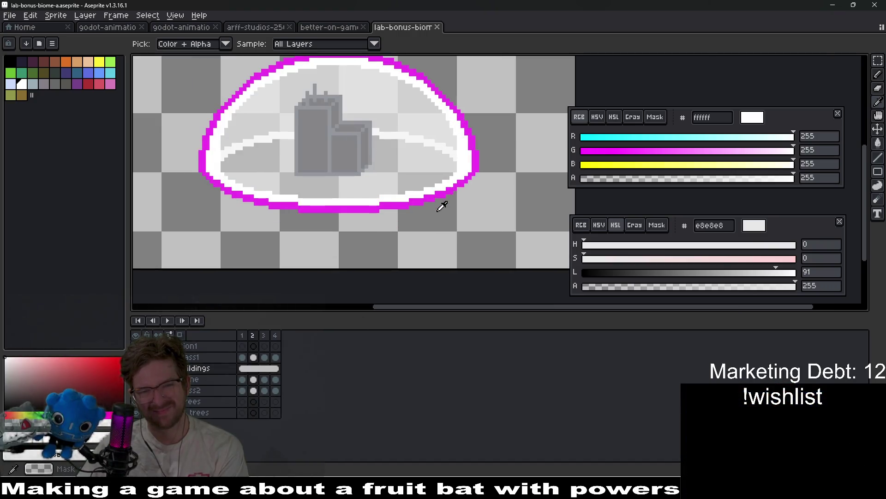
{"action": "scroll", "coordinate": [416, 214], "scroll_direction": "down", "scroll_amount": 3}
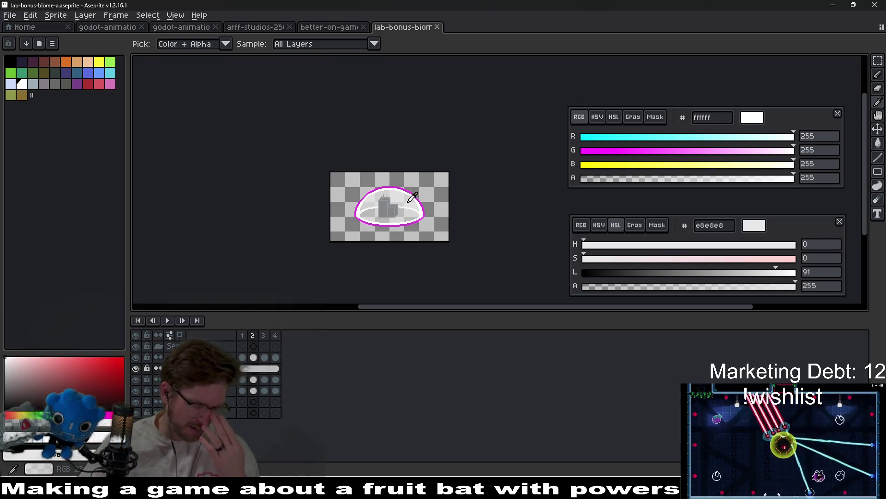
{"action": "scroll", "coordinate": [401, 206], "scroll_direction": "up", "scroll_amount": 3}
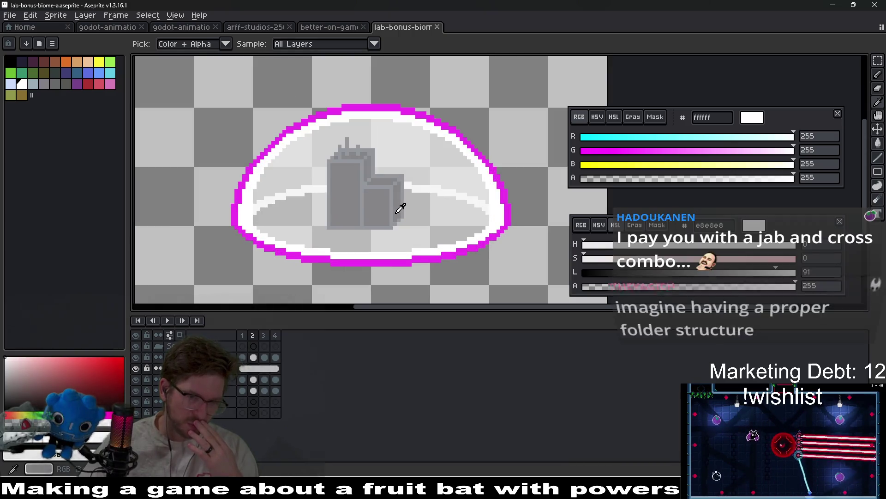
{"action": "scroll", "coordinate": [401, 206], "scroll_direction": "down", "scroll_amount": 1}
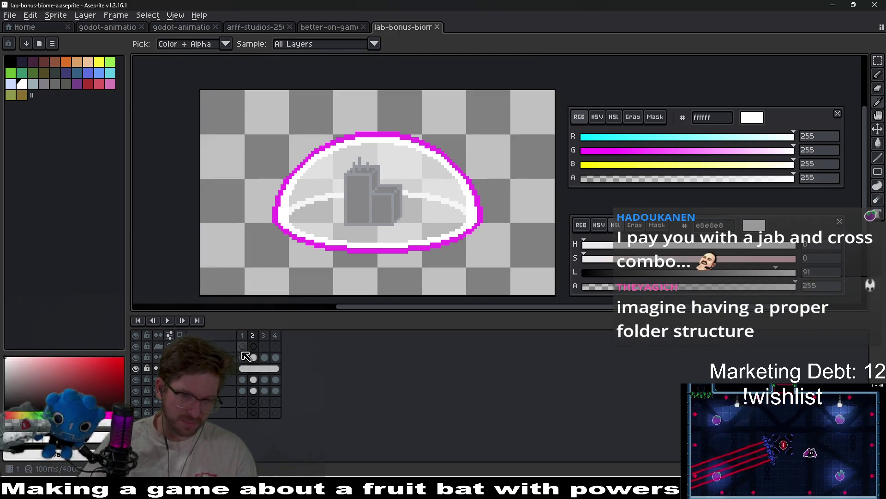
{"action": "key", "text": "Left"}
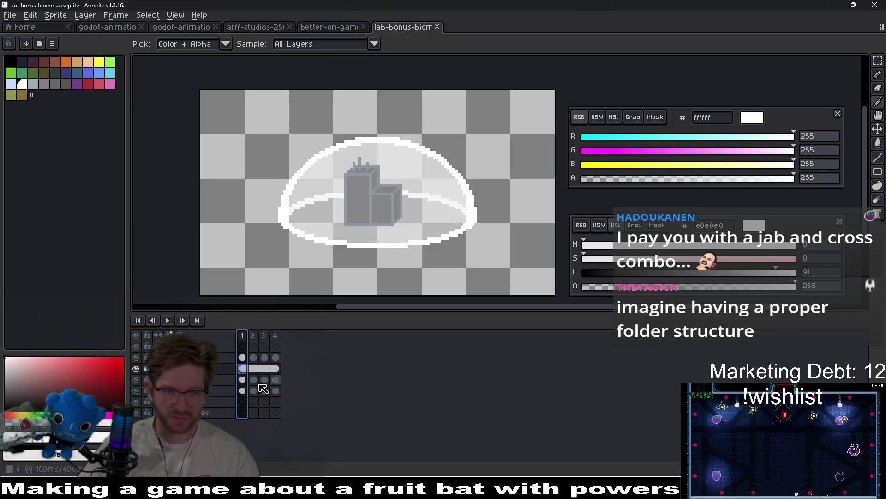
{"action": "left_click", "coordinate": [245, 382]}
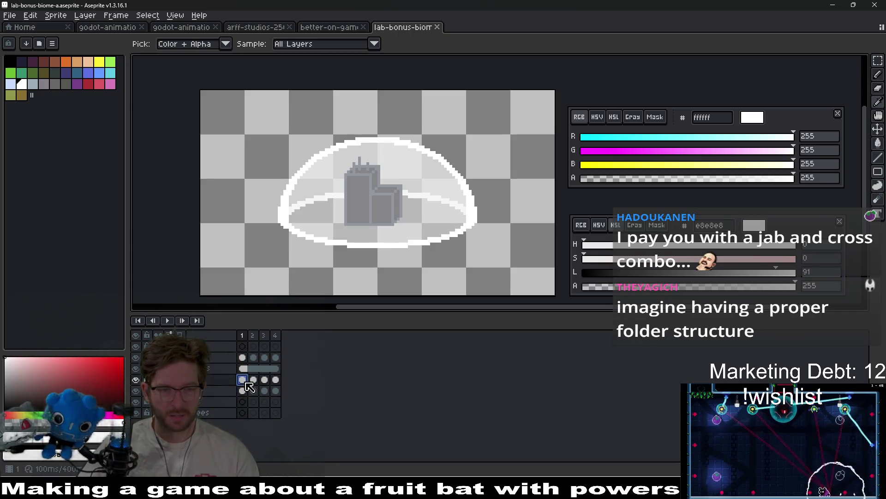
{"action": "left_click", "coordinate": [136, 380]}
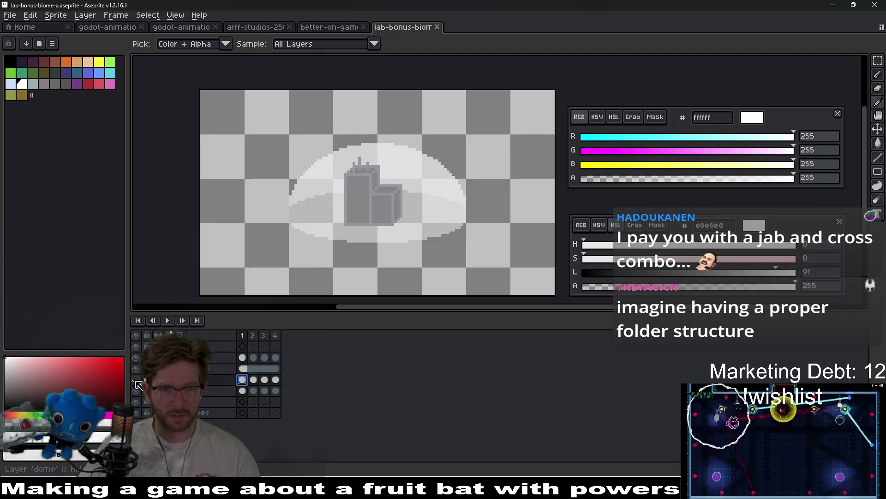
Make the dome layer visible again with its frame 4 cel selected
{"action": "left_click", "coordinate": [136, 379]}
{"action": "left_click", "coordinate": [136, 380]}
{"action": "left_click", "coordinate": [276, 379]}
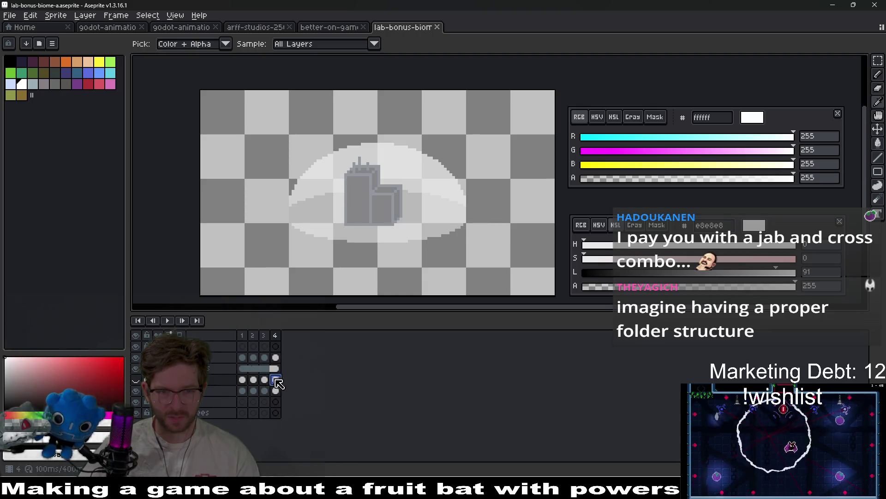
{"action": "left_click", "coordinate": [136, 379]}
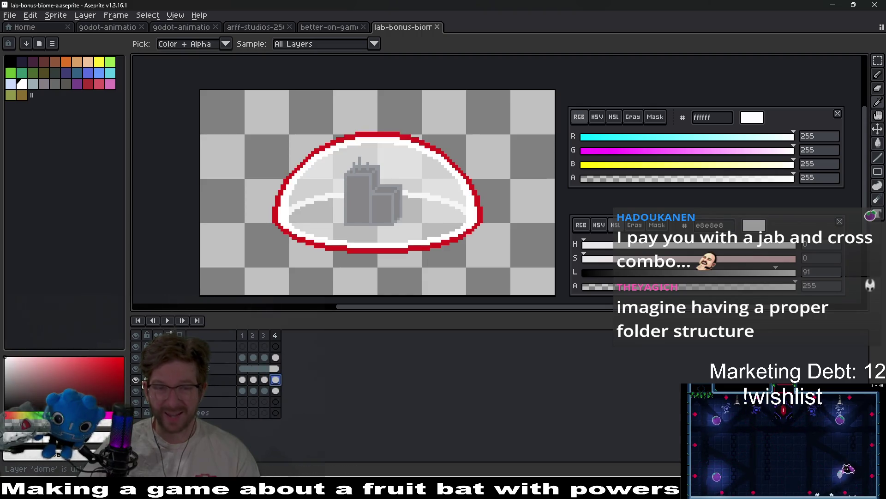
Add a new layer above the dome named dome_outline, then select the dome's frame 1 cel
{"action": "right_click", "coordinate": [204, 384]}
{"action": "mouse_move", "coordinate": [233, 402]}
{"action": "left_click", "coordinate": [323, 401]}
{"action": "double_click", "coordinate": [217, 383]}
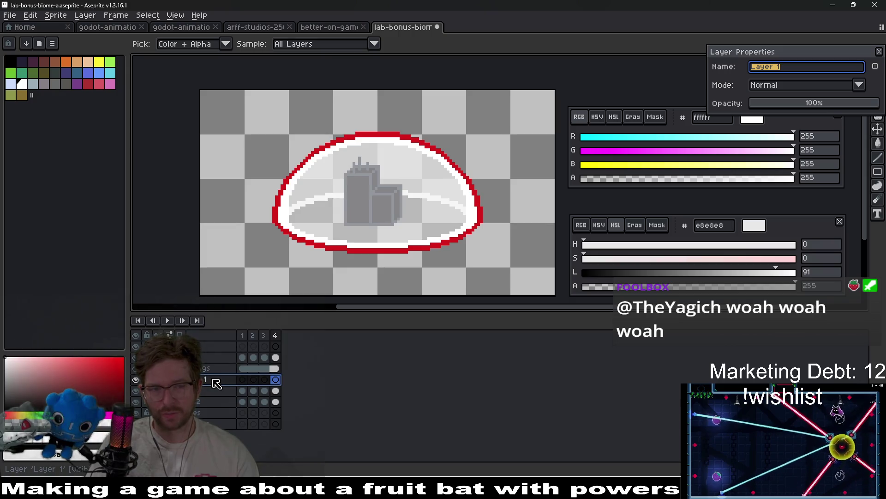
{"action": "type", "text": "outl"}
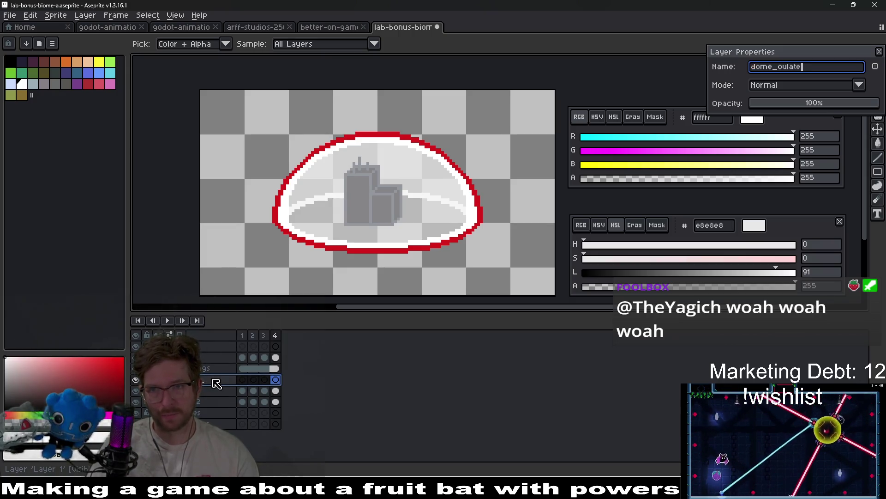
{"action": "type", "text": "ine"}
{"action": "key", "text": "Return"}
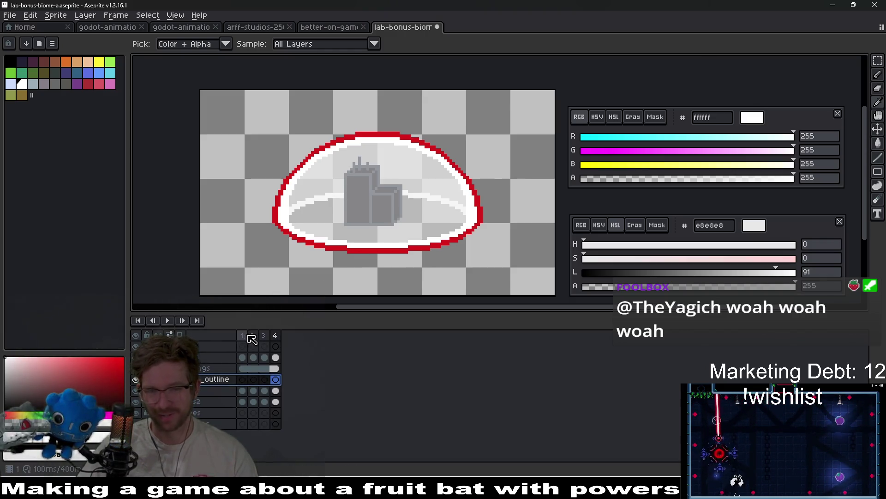
{"action": "left_click", "coordinate": [242, 390]}
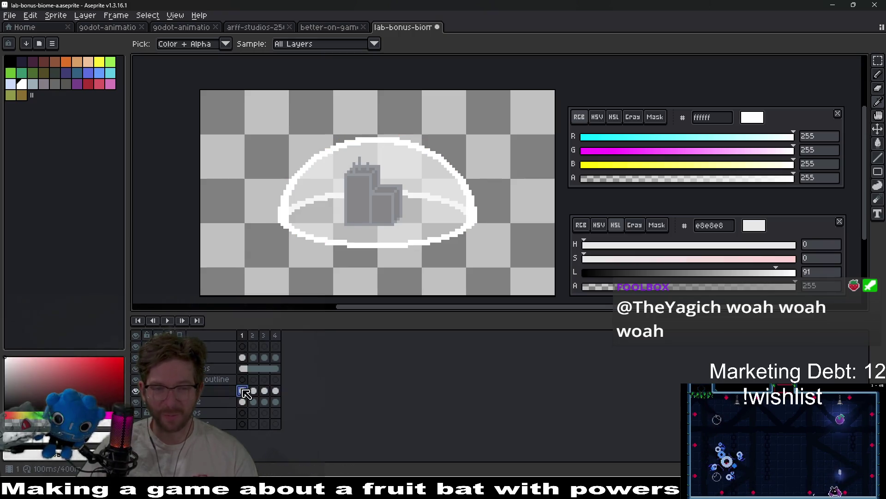
{"action": "scroll", "coordinate": [311, 180], "scroll_direction": "up", "scroll_amount": 2}
Undo moving the dome cels, then magic-wand select frame 2's magenta outline and deselect
{"action": "mouse_move", "coordinate": [276, 390]}
{"action": "left_mouse_down"}
{"action": "mouse_move", "coordinate": [249, 398]}
{"action": "mouse_move", "coordinate": [244, 380]}
{"action": "left_mouse_up"}
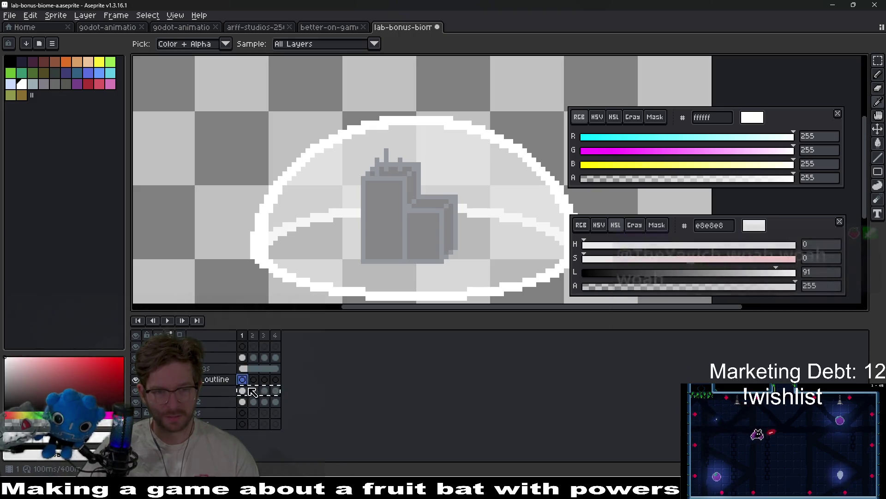
{"action": "key", "text": "ctrl+z"}
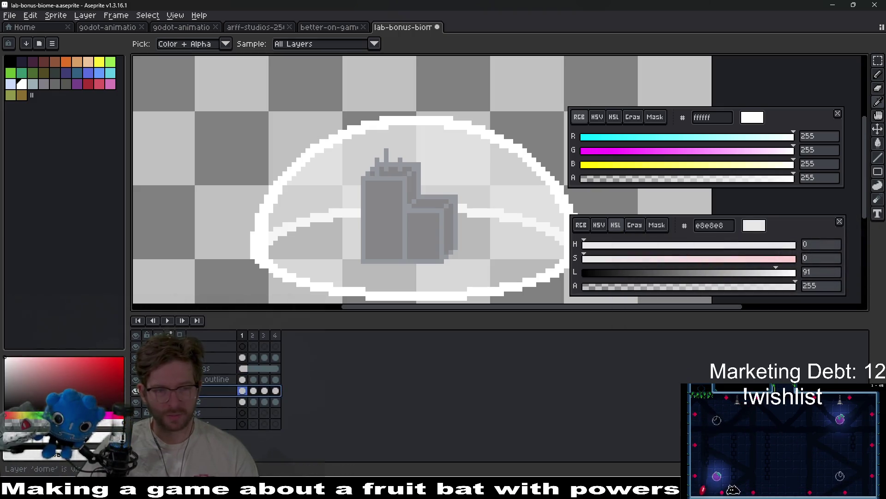
{"action": "left_click", "coordinate": [254, 391]}
{"action": "key", "text": "w"}
{"action": "left_click", "coordinate": [250, 257]}
{"action": "key", "text": "ctrl+d"}
Step back and forth through frames 1–4 comparing the white, magenta and red outlines, then open the File menu
{"action": "key", "text": "period"}
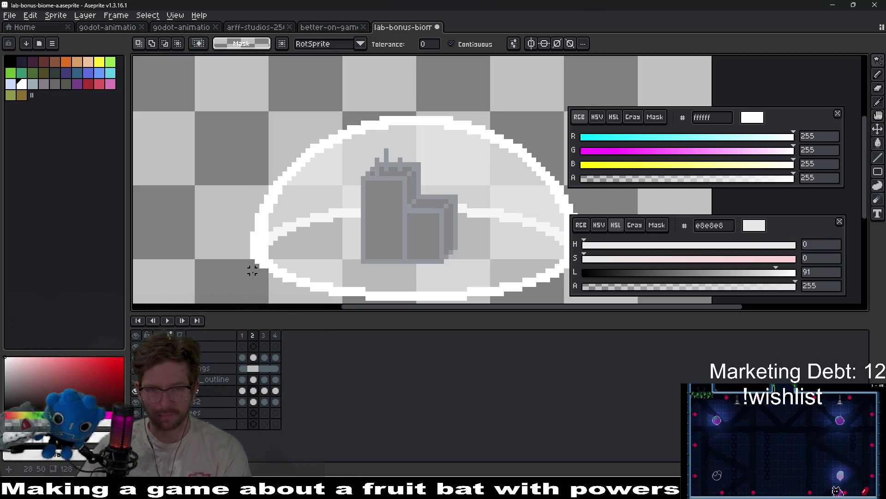
{"action": "key", "text": "period"}
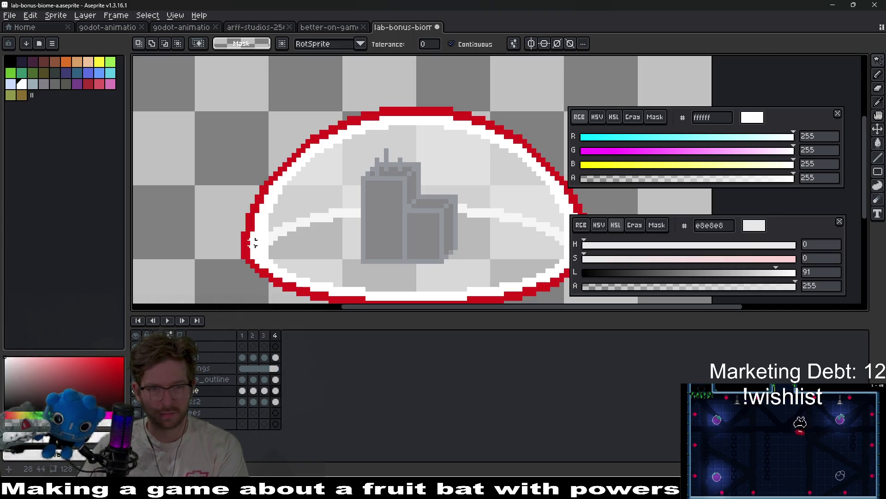
{"action": "key", "text": "period"}
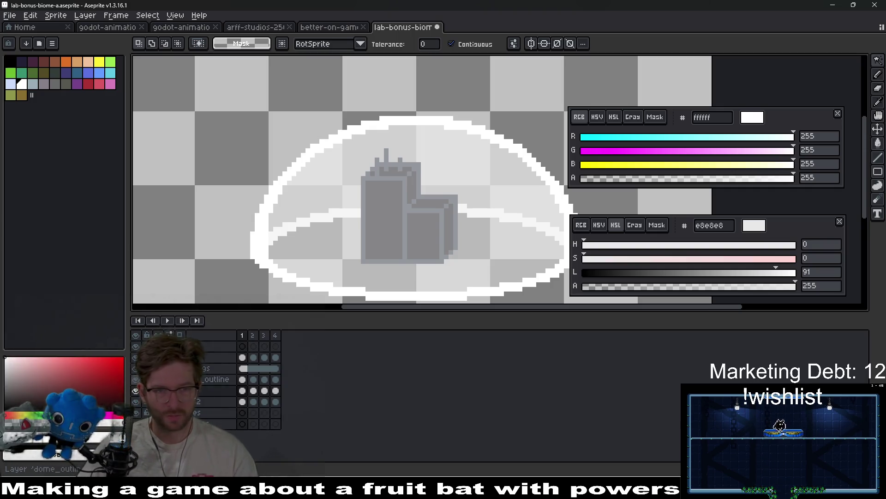
{"action": "key", "text": "period"}
{"action": "key", "text": "period"}
{"action": "key", "text": "period"}
{"action": "key", "text": "period"}
{"action": "key", "text": "period"}
{"action": "key", "text": "period"}
{"action": "key", "text": "comma"}
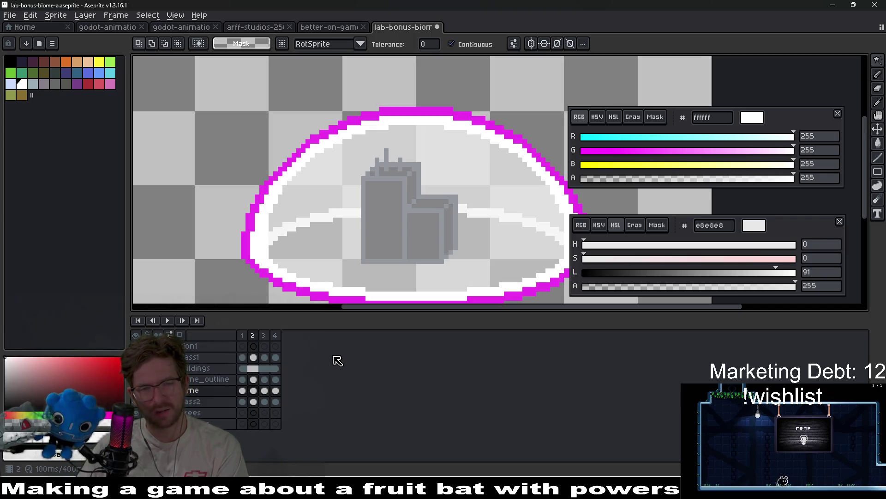
{"action": "key", "text": "period"}
{"action": "key", "text": "period"}
{"action": "key", "text": "period"}
{"action": "key", "text": "period"}
{"action": "key", "text": "period"}
{"action": "key", "text": "comma"}
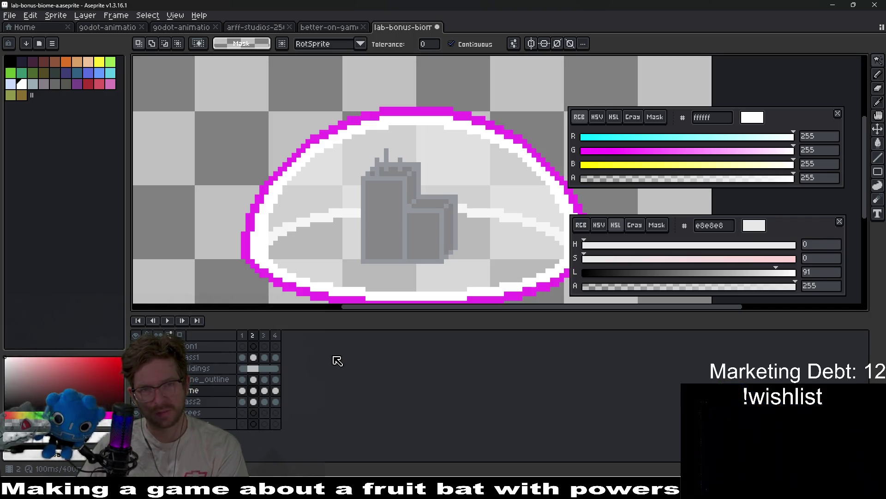
{"action": "key", "text": "period"}
{"action": "key", "text": "period"}
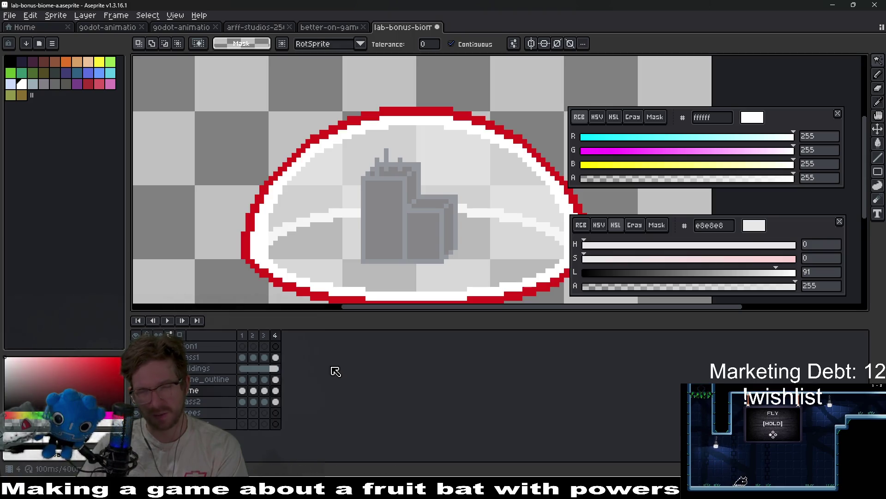
{"action": "key", "text": "period"}
{"action": "key", "text": "period"}
{"action": "key", "text": "comma"}
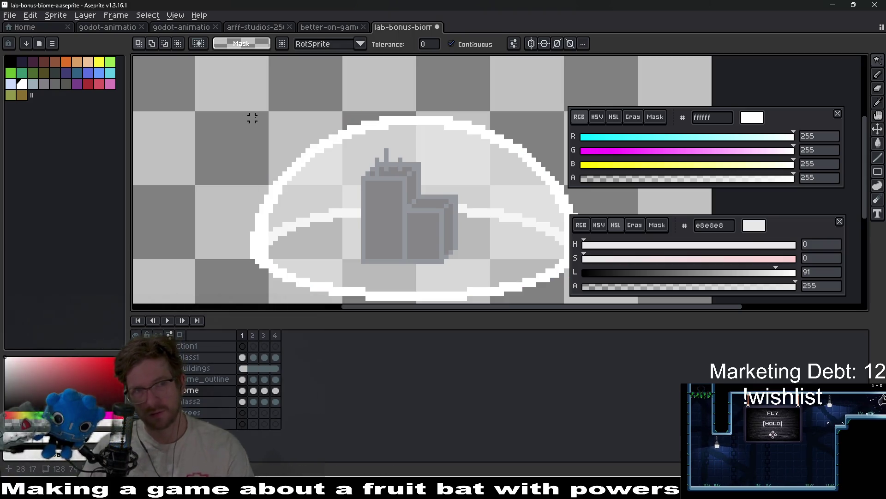
{"action": "left_click", "coordinate": [9, 15]}
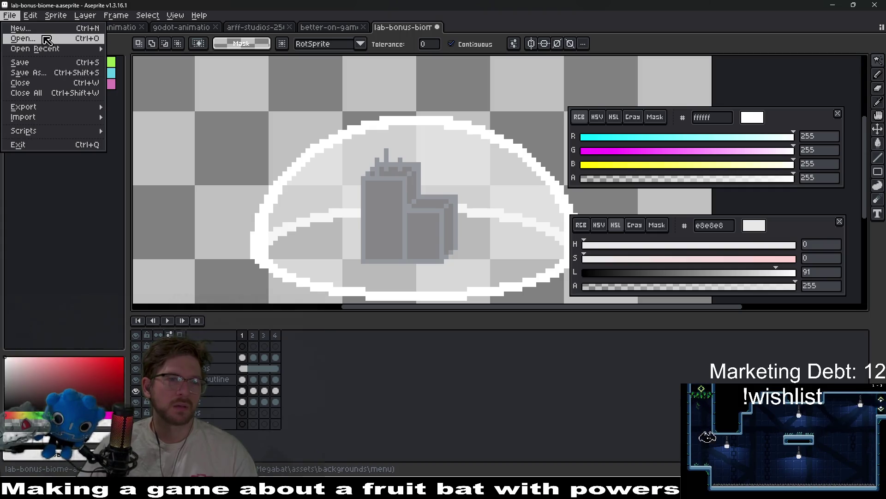
Browse the Open dialog past the desert-biome file and open lab-biome-v2.aseprite
{"action": "left_click", "coordinate": [47, 40]}
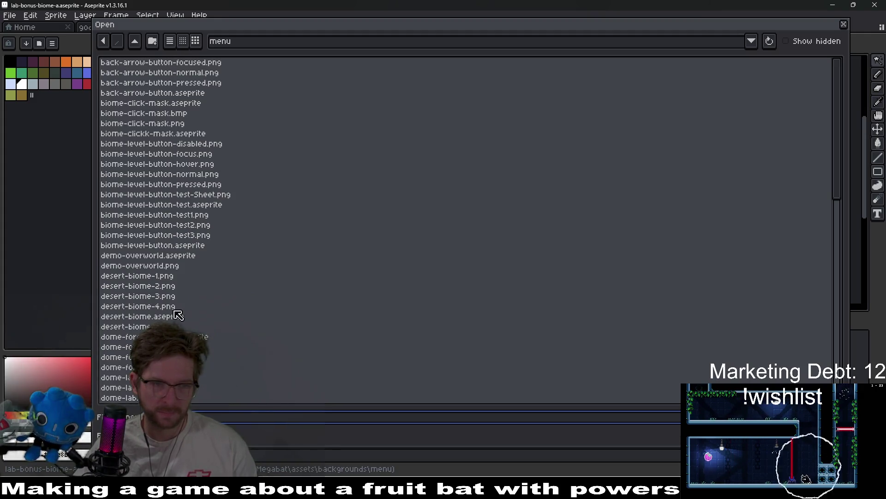
{"action": "scroll", "coordinate": [261, 322], "scroll_direction": "down", "scroll_amount": 3}
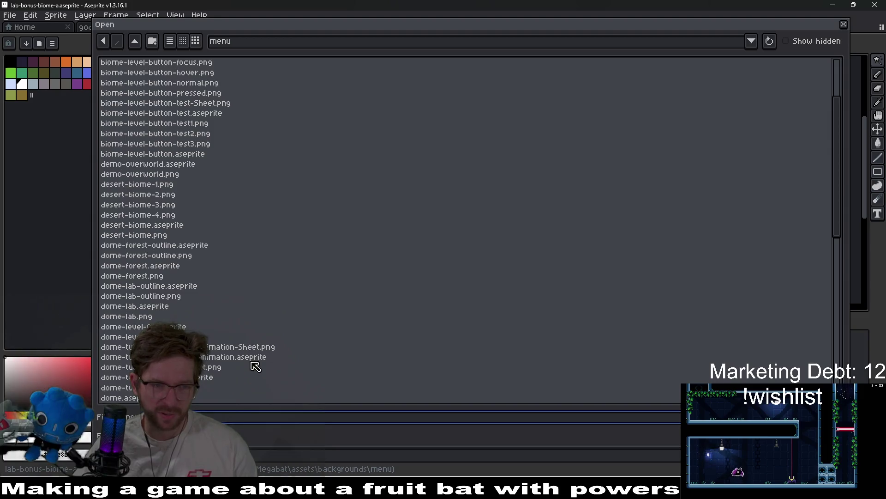
{"action": "scroll", "coordinate": [220, 318], "scroll_direction": "up", "scroll_amount": 3}
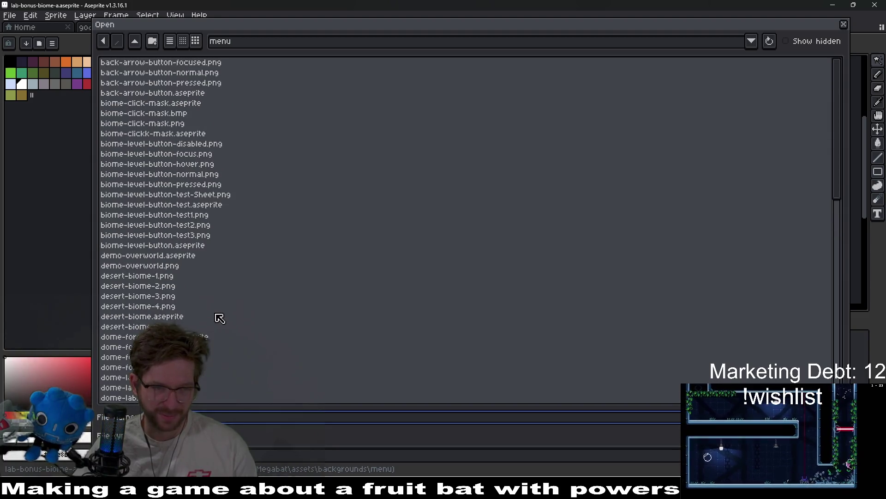
{"action": "left_click", "coordinate": [169, 318]}
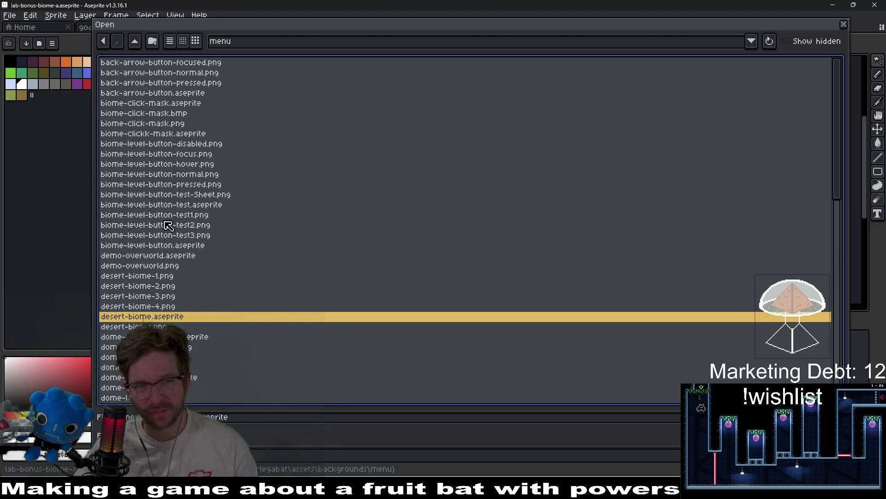
{"action": "scroll", "coordinate": [188, 267], "scroll_direction": "down", "scroll_amount": 10}
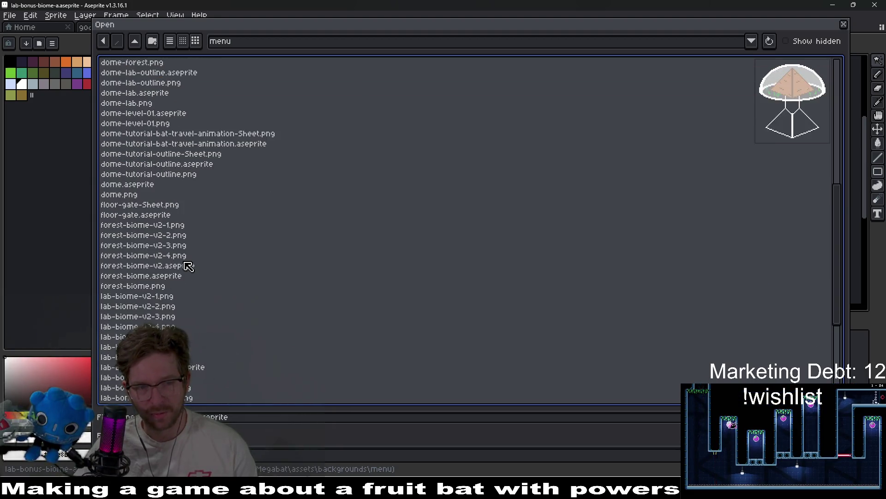
{"action": "scroll", "coordinate": [162, 297], "scroll_direction": "down", "scroll_amount": 5}
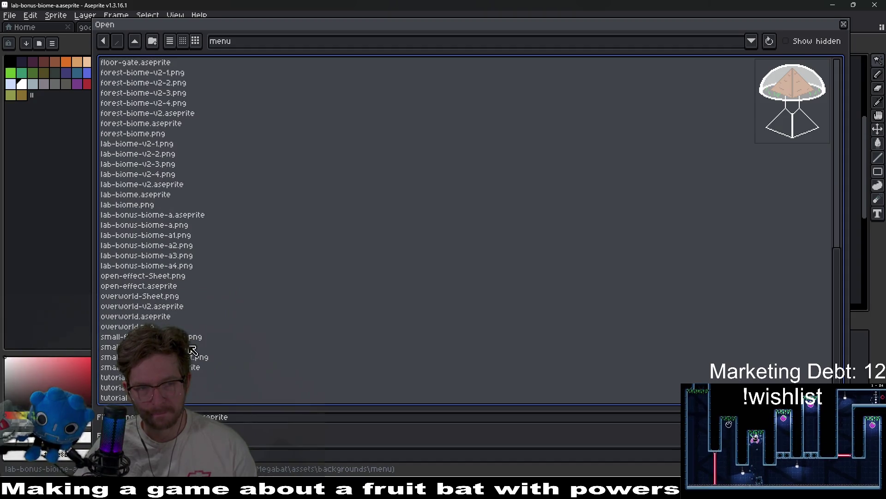
{"action": "left_click", "coordinate": [161, 187]}
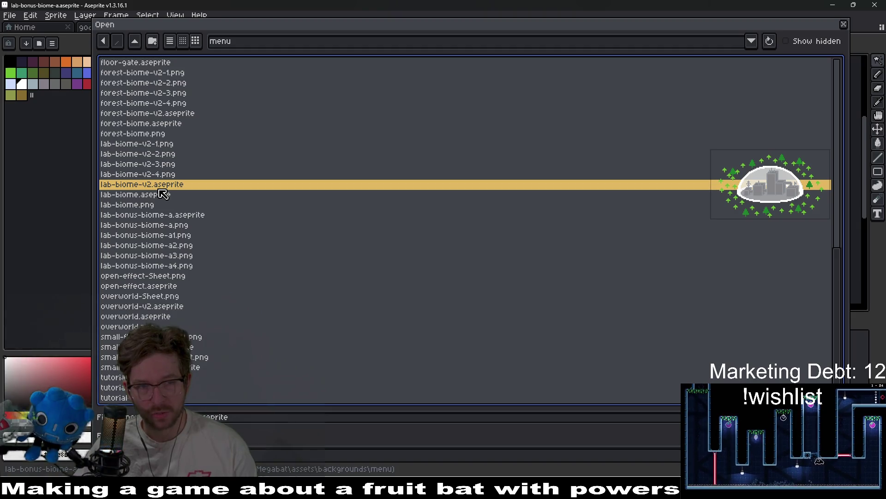
{"action": "key", "text": "Return"}
{"action": "left_click", "coordinate": [242, 335]}
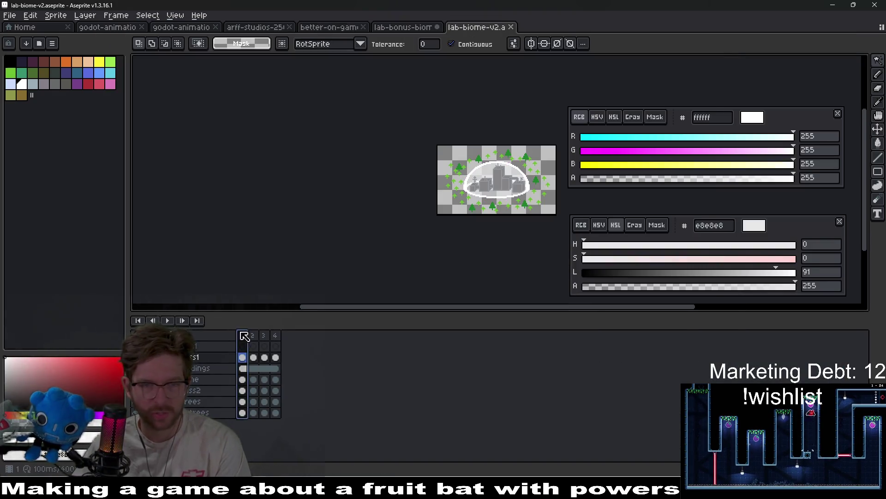
Step through and play lab-biome-v2's frames to compare outline colours, then switch to the lab-bonus-biome-a tab
{"action": "key", "text": "Right"}
{"action": "key", "text": "Right"}
{"action": "scroll", "coordinate": [511, 188], "scroll_direction": "up", "scroll_amount": 3}
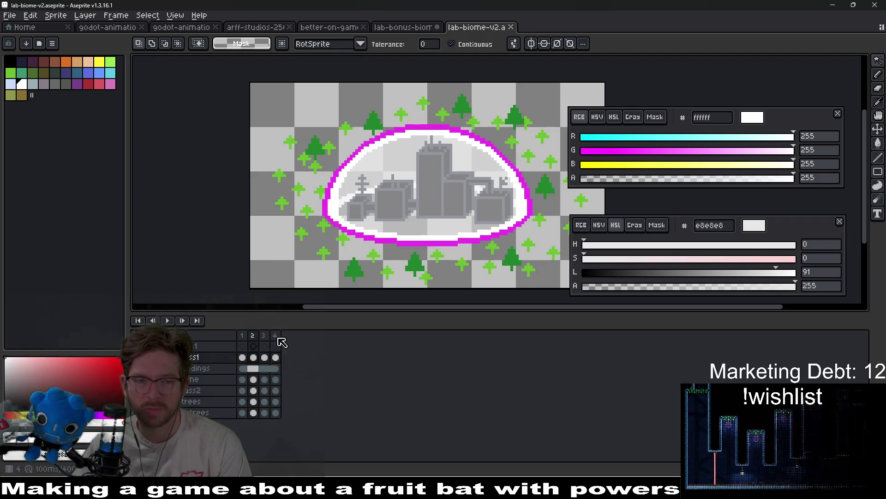
{"action": "left_click", "coordinate": [264, 335]}
{"action": "key", "text": "Return"}
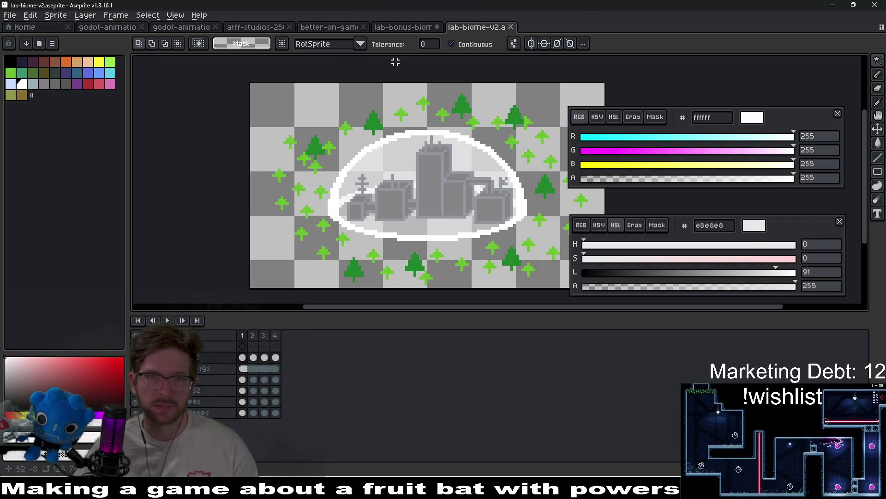
{"action": "left_click", "coordinate": [402, 26]}
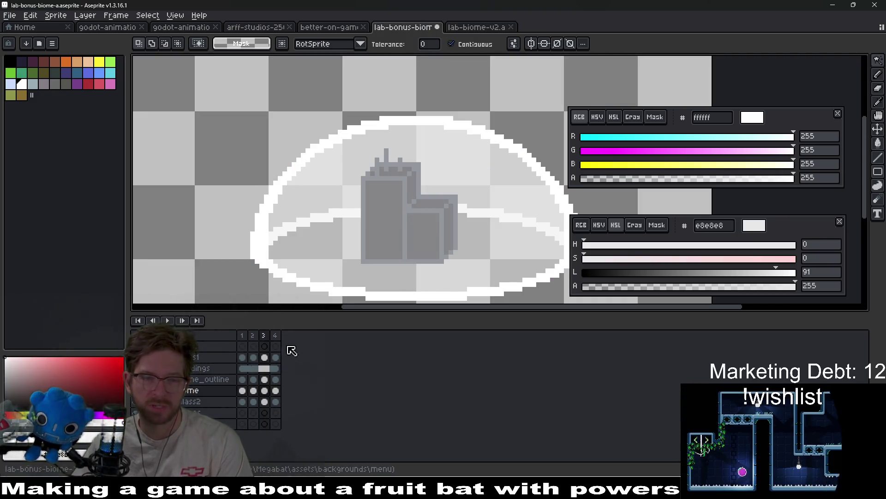
{"action": "key", "text": "Left"}
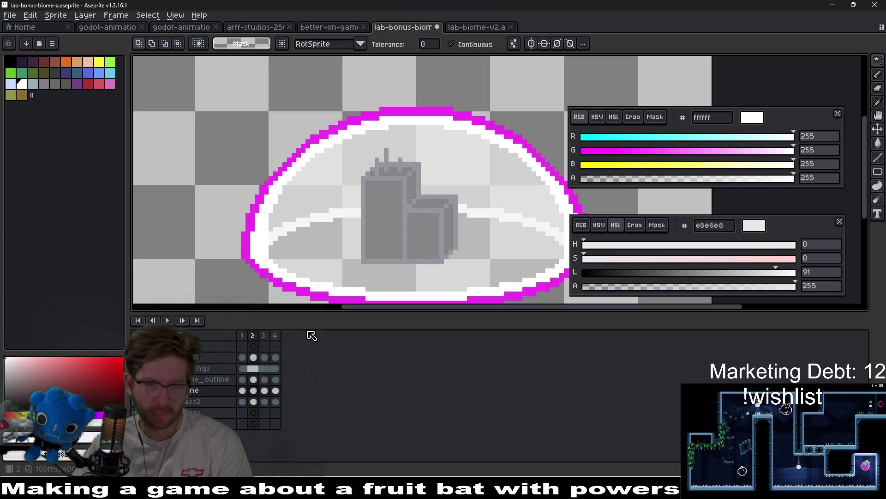
{"action": "key", "text": "Left"}
{"action": "right_click", "coordinate": [242, 335]}
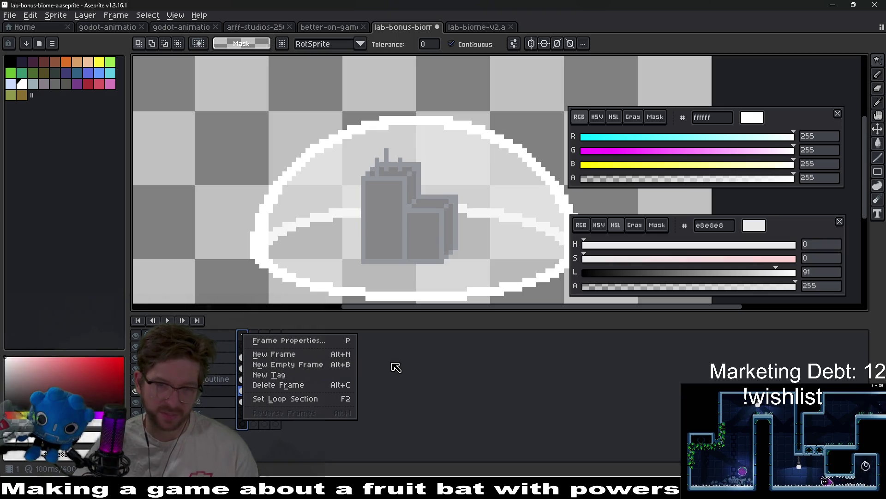
{"action": "left_click", "coordinate": [493, 370]}
{"action": "left_click", "coordinate": [252, 335]}
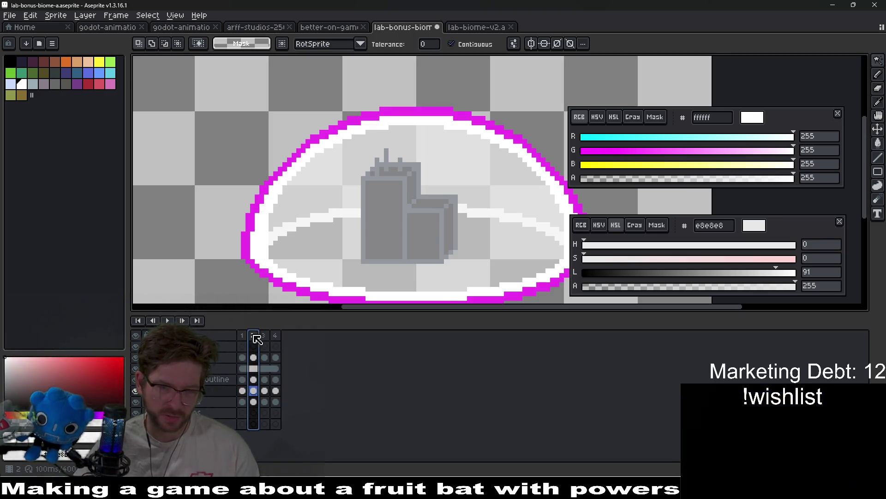
{"action": "left_click", "coordinate": [218, 379]}
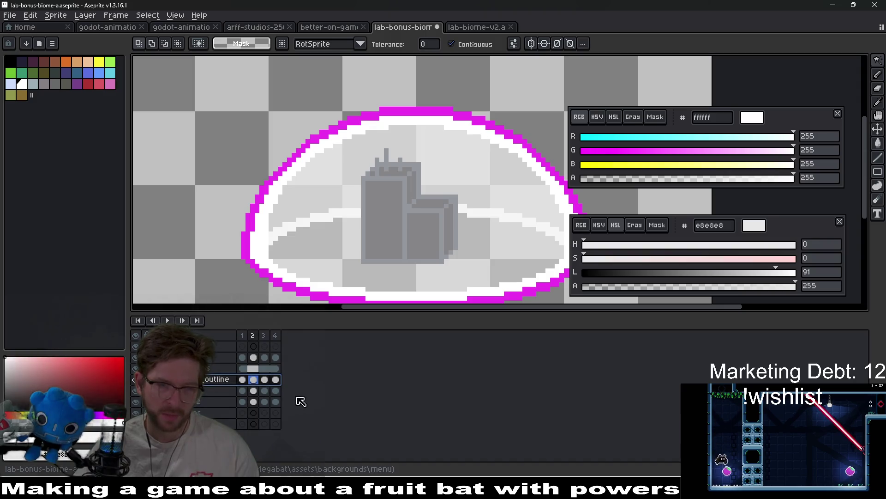
{"action": "left_click", "coordinate": [264, 380]}
{"action": "left_click", "coordinate": [275, 380]}
{"action": "left_click", "coordinate": [264, 380]}
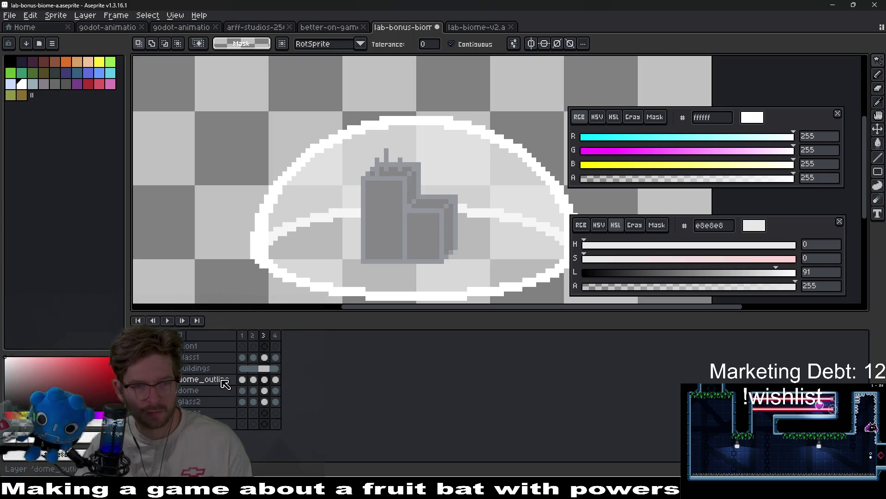
{"action": "left_click", "coordinate": [242, 379]}
{"action": "left_click", "coordinate": [266, 244]}
Delete the white outline from dome_outline's frame 1, undoing the accidental glass1 dome-fill deletion
{"action": "key", "text": "Delete"}
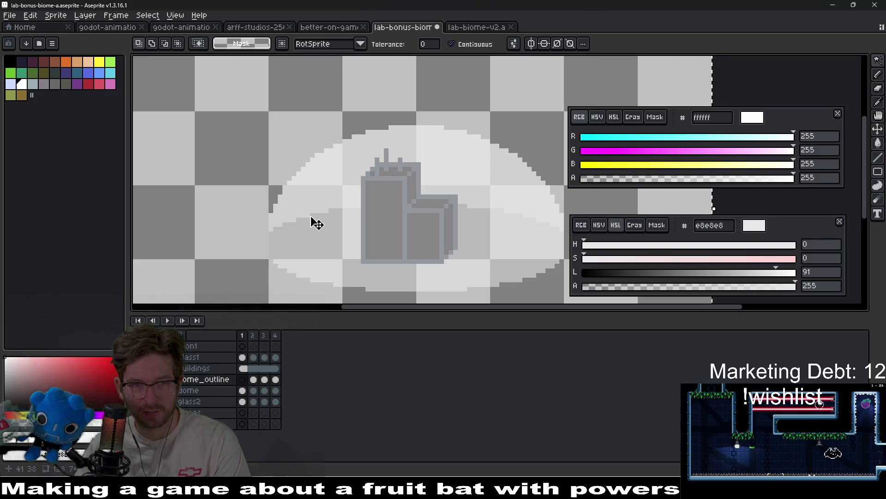
{"action": "key", "text": "ctrl+d"}
{"action": "left_click", "coordinate": [242, 357]}
{"action": "left_click", "coordinate": [322, 238]}
{"action": "key", "text": "Delete"}
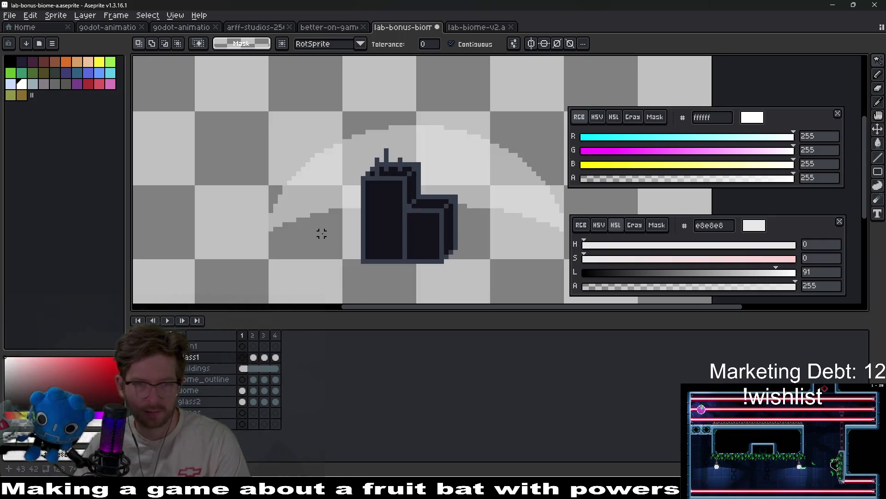
{"action": "key", "text": "ctrl+d"}
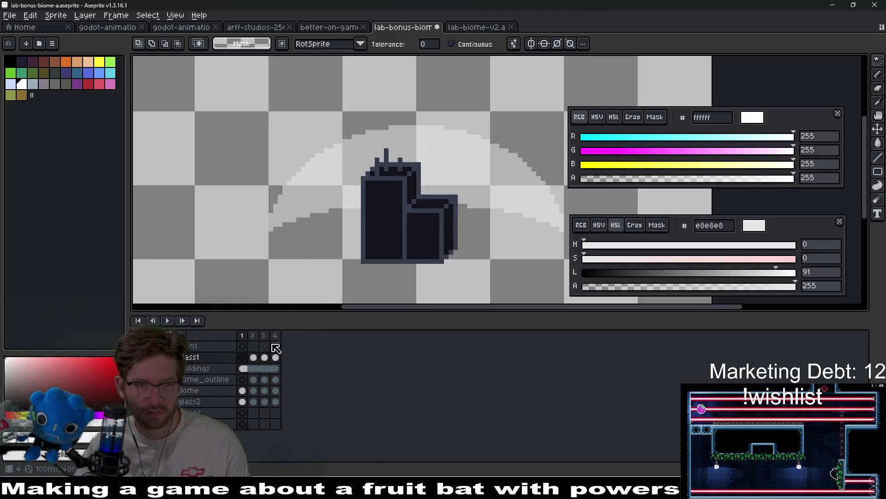
{"action": "left_click", "coordinate": [244, 401]}
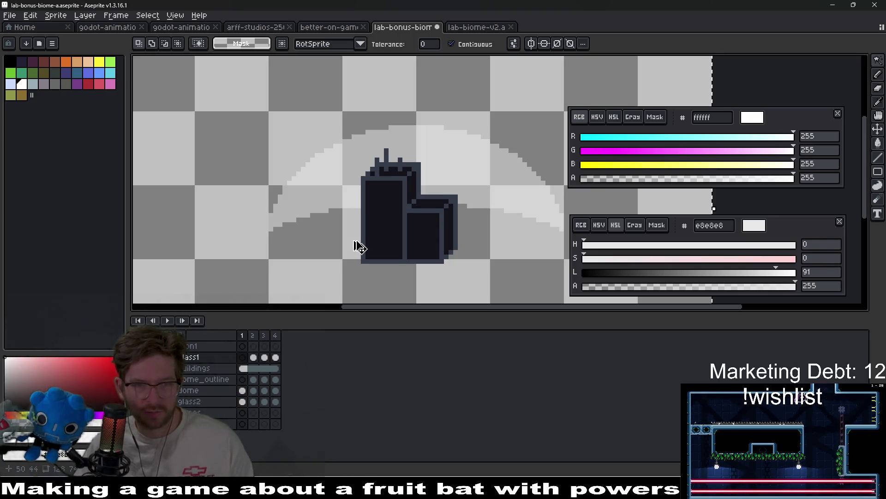
{"action": "key", "text": "ctrl+z"}
{"action": "key", "text": "ctrl+z"}
{"action": "key", "text": "ctrl+z"}
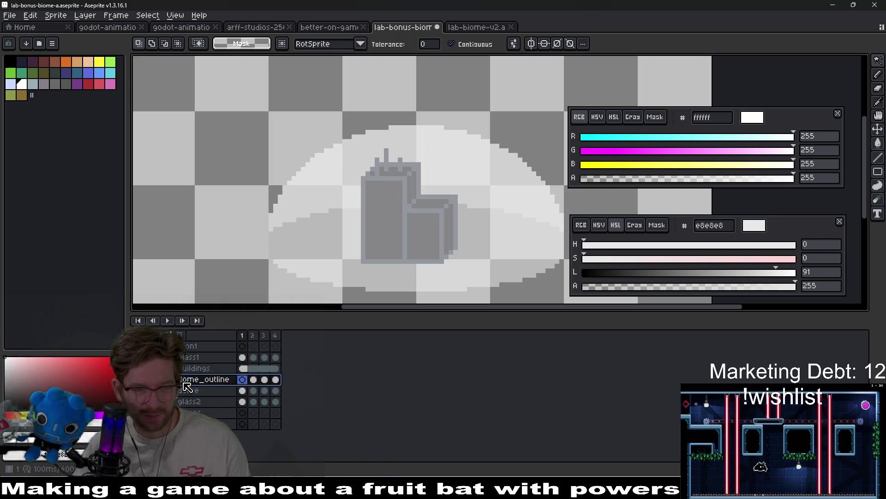
Remove the white pixels from dome_outline's frames 2, 3 and 4, keeping the magenta and red outlines
{"action": "left_click", "coordinate": [255, 381]}
{"action": "left_click", "coordinate": [259, 252]}
{"action": "key", "text": "ctrl+d"}
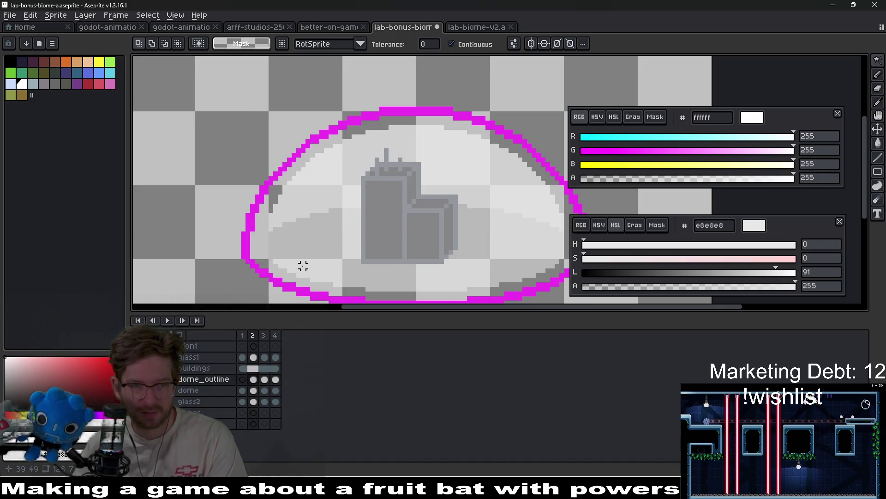
{"action": "key", "text": "Right"}
{"action": "key", "text": "Down"}
{"action": "key", "text": "Up"}
{"action": "left_click", "coordinate": [265, 253]}
{"action": "key", "text": "ctrl+d"}
{"action": "key", "text": "Right"}
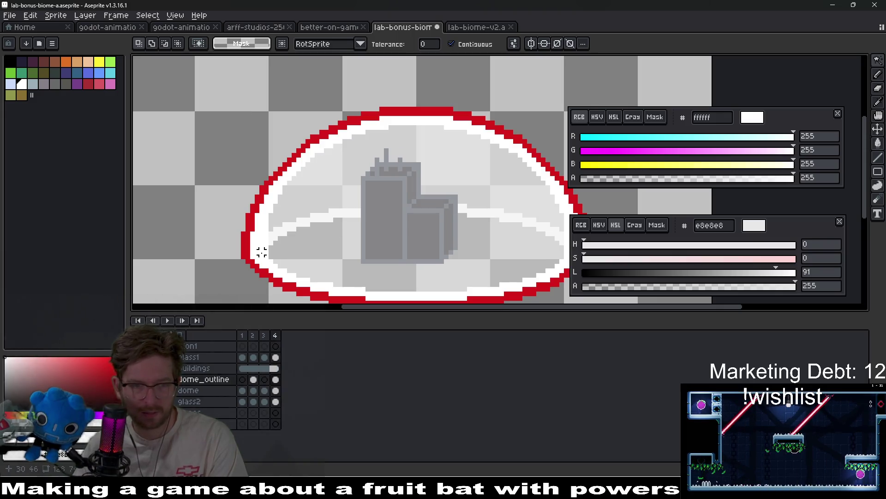
{"action": "left_click", "coordinate": [252, 234]}
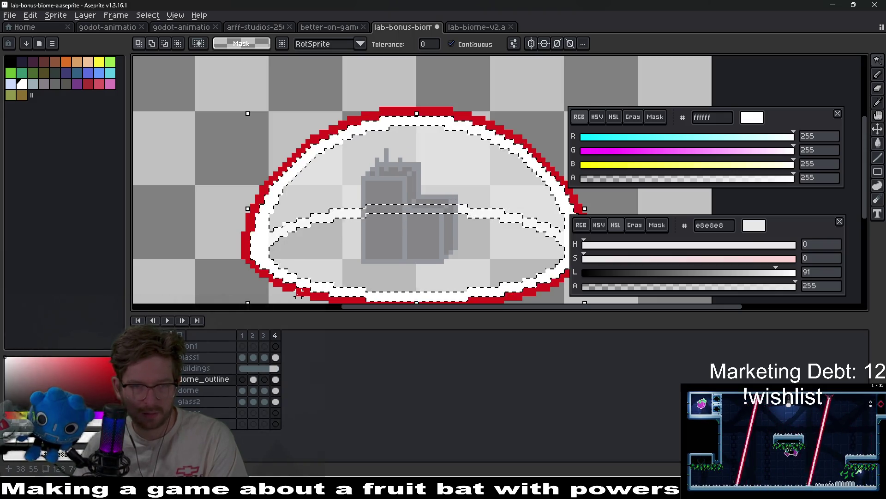
{"action": "key", "text": "Delete"}
Play the animation to check the outlines, then select the dome layer's cels in frames 1–4
{"action": "key", "text": "Return"}
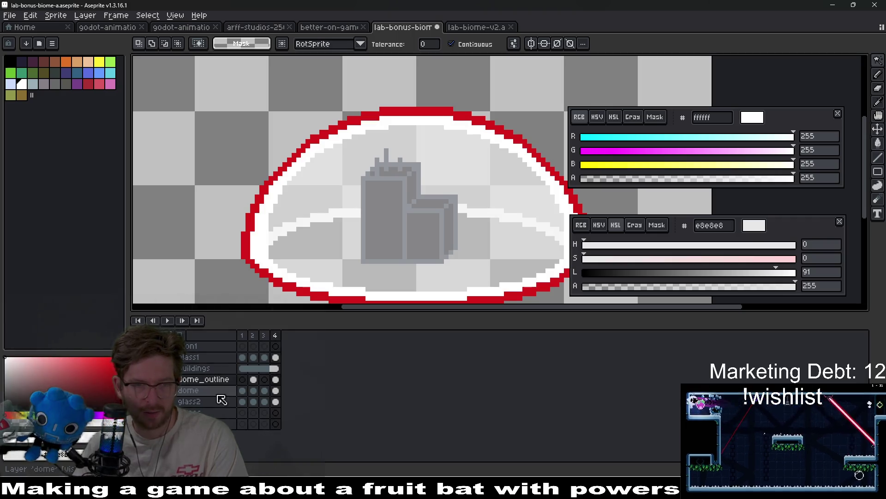
{"action": "key", "text": "Return"}
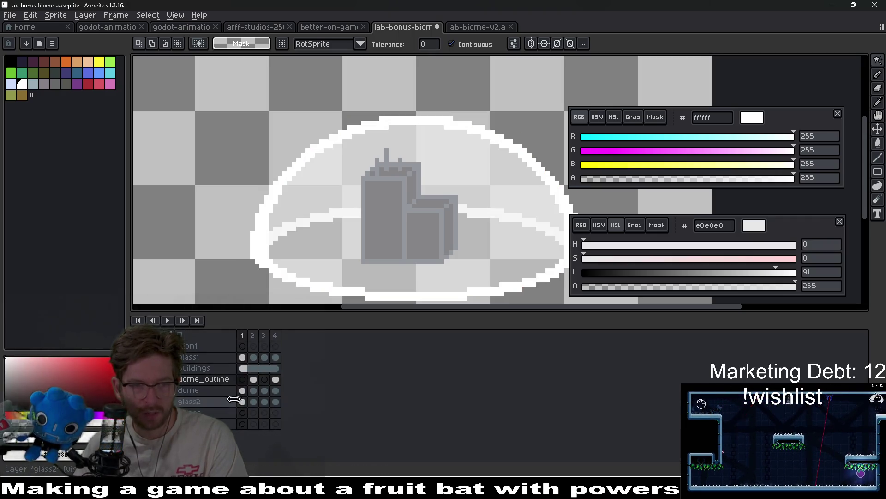
{"action": "left_click_drag", "start_coordinate": [247, 396], "coordinate": [276, 391]}
Link the dome layer's four selected cels, then review frames 3 and 4 and return to frame 1
{"action": "right_click", "coordinate": [276, 390]}
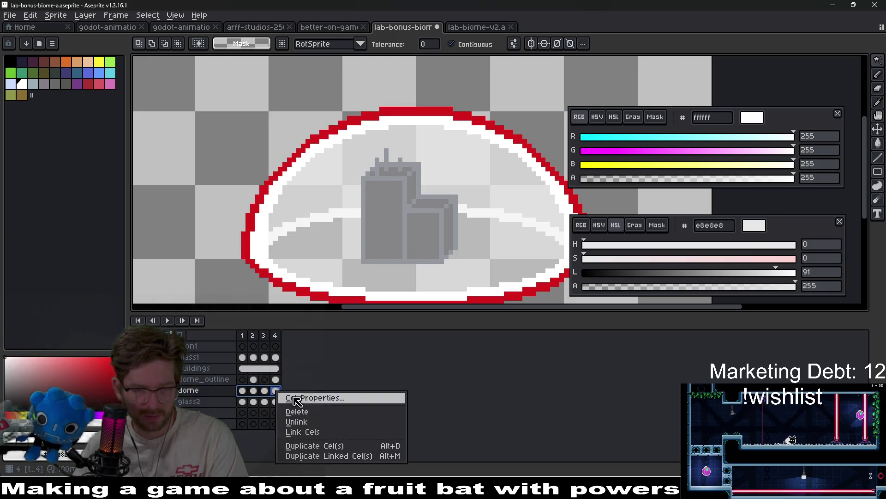
{"action": "left_click", "coordinate": [313, 433]}
{"action": "left_click", "coordinate": [264, 411]}
{"action": "left_click", "coordinate": [273, 410]}
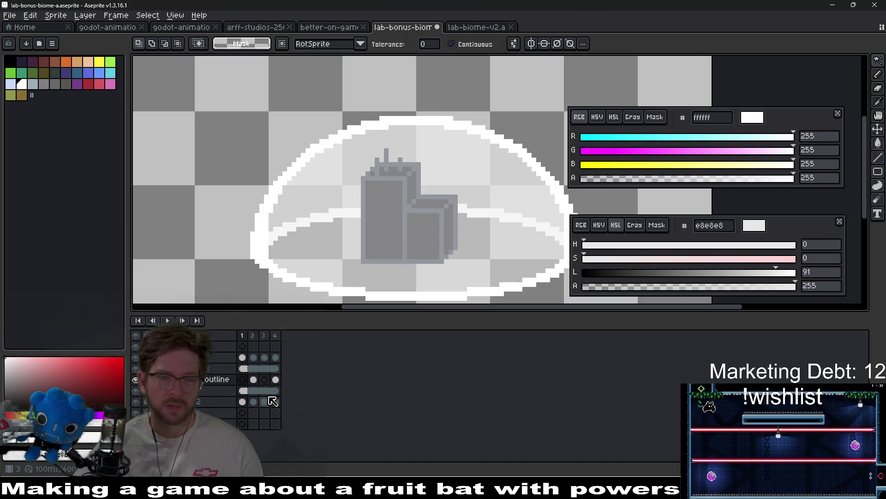
{"action": "left_click", "coordinate": [265, 379]}
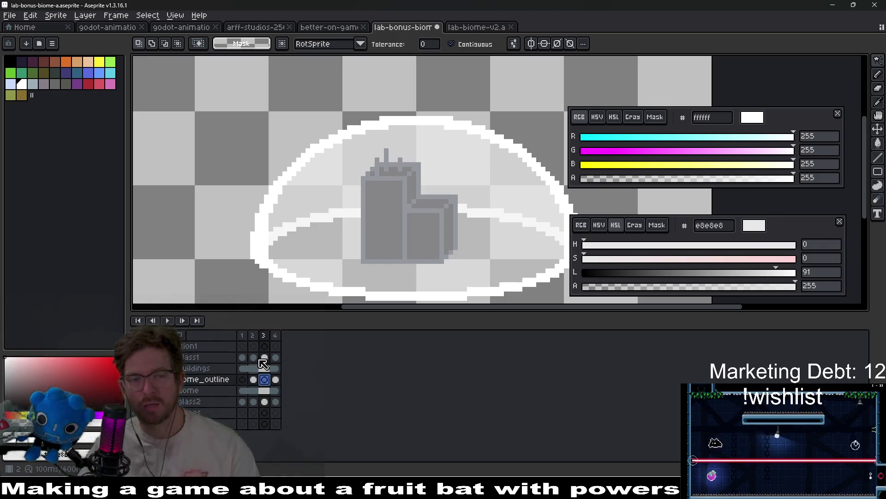
{"action": "left_click", "coordinate": [242, 335]}
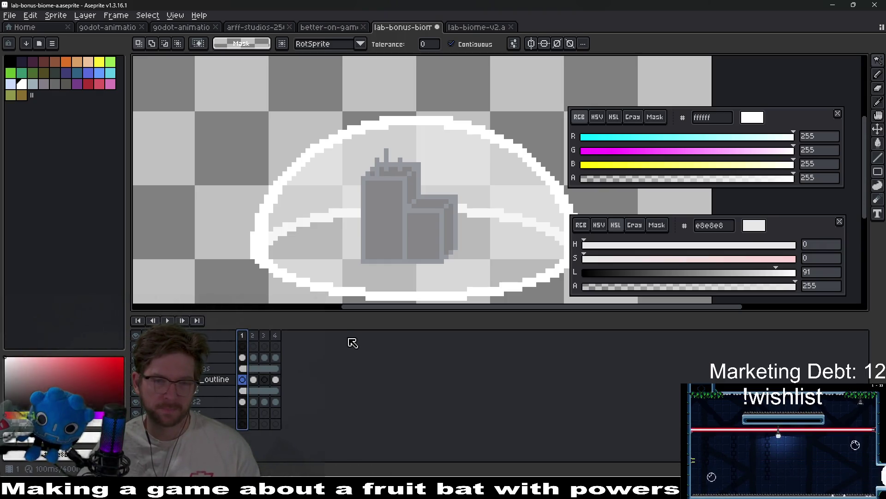
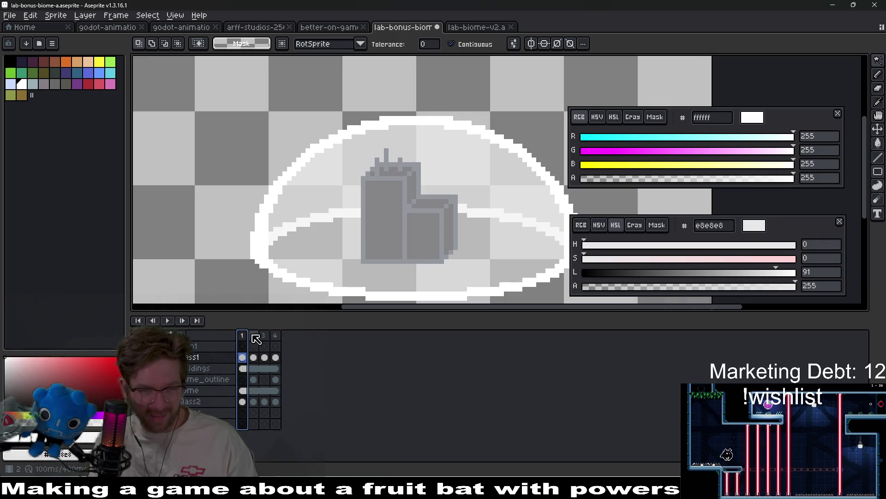
Preview the dome animation from frame 2, playing it and then stopping playback
{"action": "left_click", "coordinate": [253, 335]}
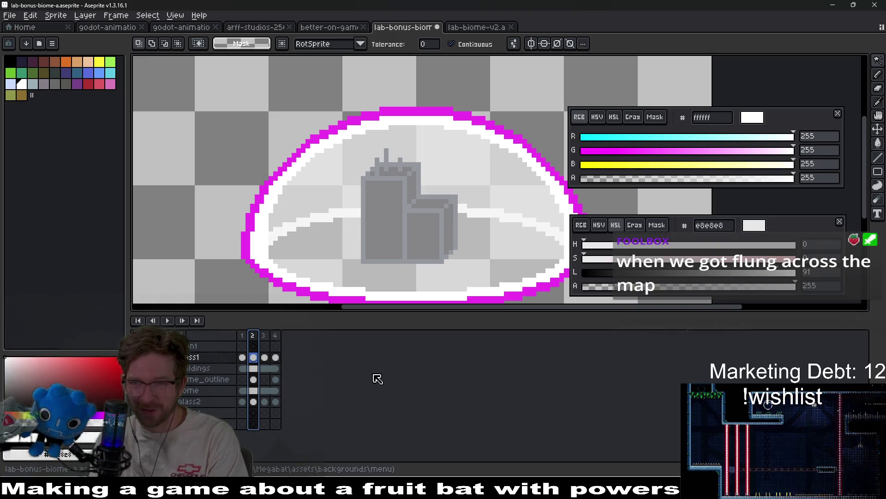
{"action": "key", "text": "Return"}
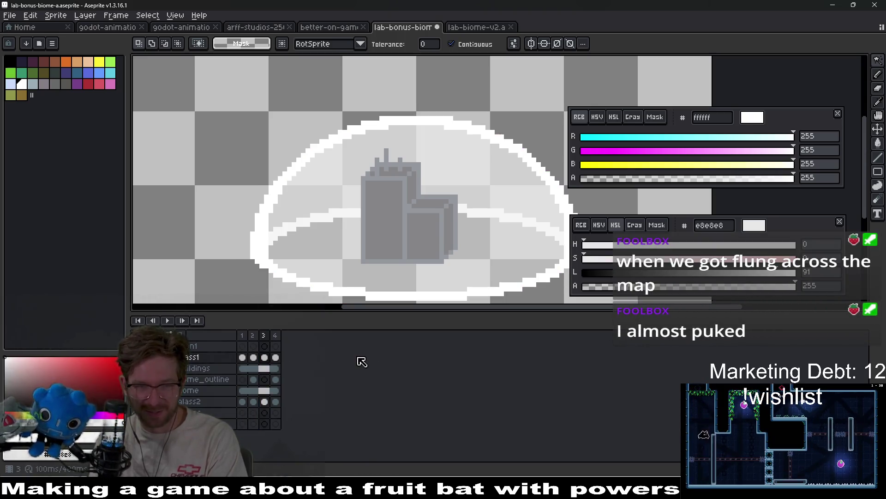
{"action": "key", "text": "Return"}
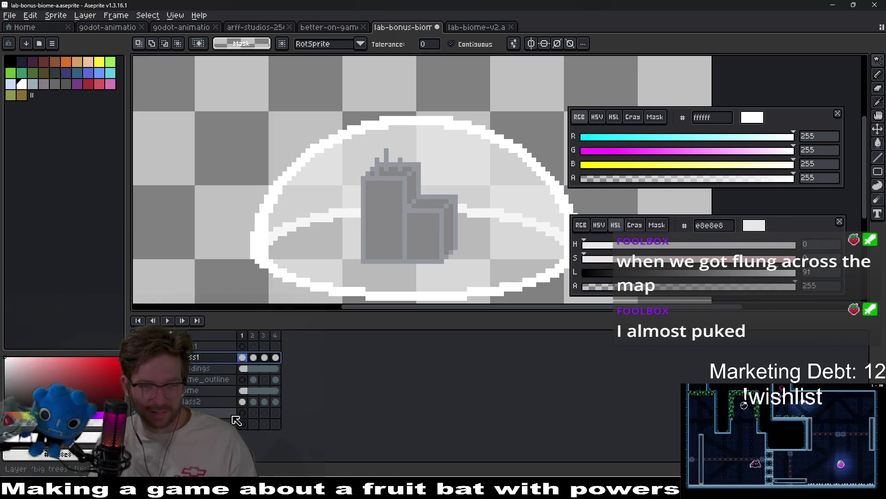
On the biome layer's first frame, make the glass1 and glass2 layers visible
{"action": "left_click", "coordinate": [243, 391]}
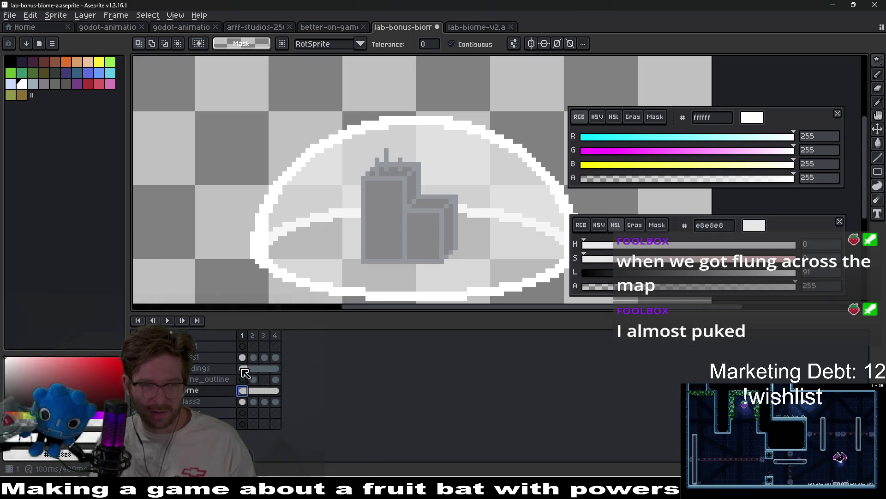
{"action": "left_click", "coordinate": [137, 356]}
{"action": "left_click", "coordinate": [137, 401]}
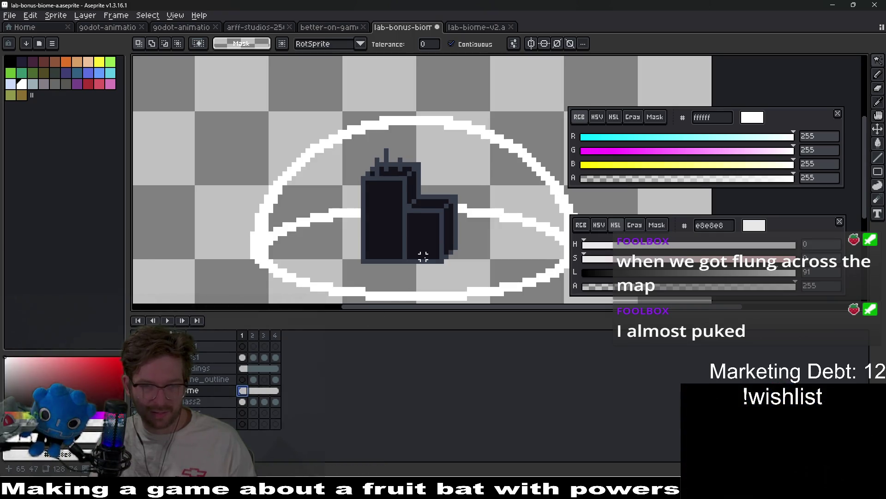
Rectangle-select the whole dome outline area on the dome layer
{"action": "left_click_drag", "start_coordinate": [424, 257], "coordinate": [406, 251]}
{"action": "left_click_drag", "start_coordinate": [277, 392], "coordinate": [235, 396]}
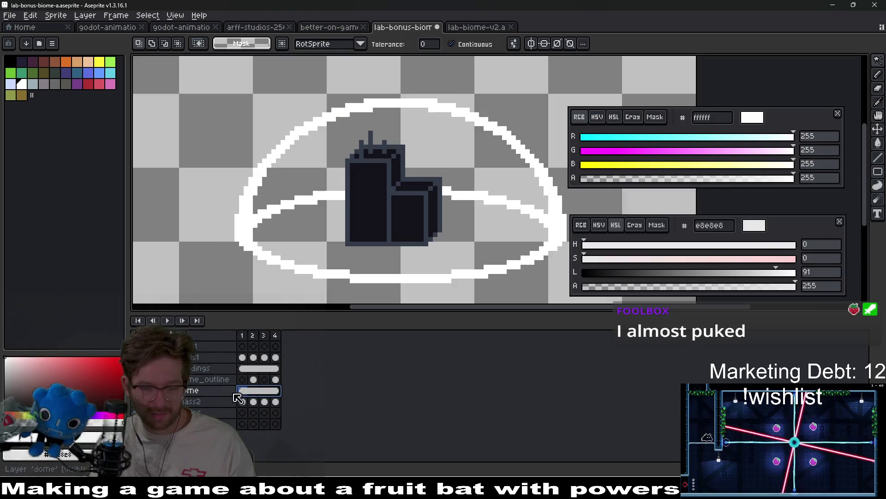
{"action": "key", "text": "m"}
{"action": "scroll", "coordinate": [338, 160], "scroll_direction": "down", "scroll_amount": 4}
{"action": "mouse_move", "coordinate": [307, 151]}
{"action": "left_mouse_down"}
{"action": "mouse_move", "coordinate": [459, 233]}
{"action": "mouse_move", "coordinate": [456, 226]}
{"action": "left_mouse_up"}
{"action": "scroll", "coordinate": [478, 222], "scroll_direction": "up", "scroll_amount": 2}
{"action": "key", "text": "ctrl+d"}
{"action": "mouse_move", "coordinate": [445, 226]}
{"action": "left_mouse_down"}
{"action": "mouse_move", "coordinate": [189, 110]}
{"action": "mouse_move", "coordinate": [176, 91]}
{"action": "left_mouse_up"}
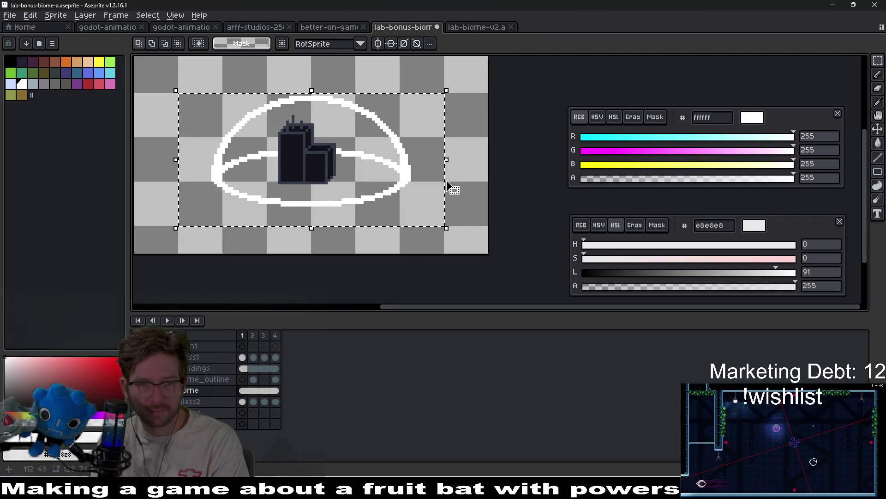
Squash the dome outline narrower and shorter, to about 63×44
{"action": "left_click_drag", "start_coordinate": [445, 161], "coordinate": [402, 159]}
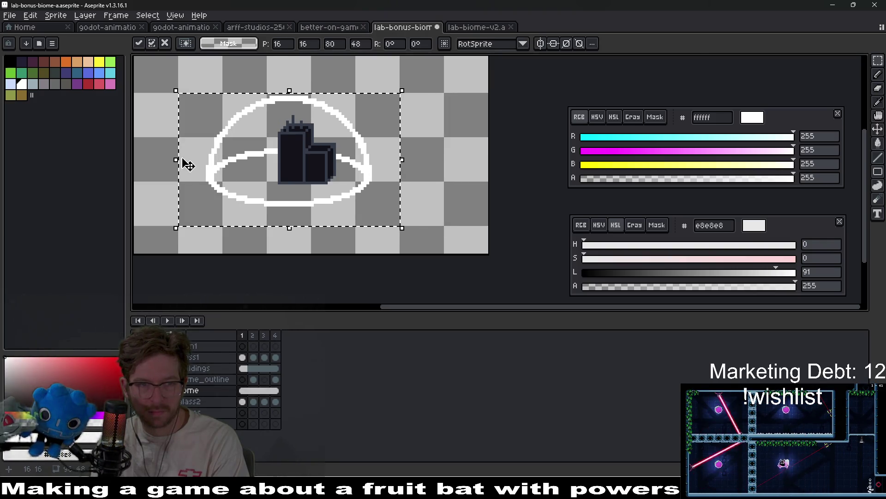
{"action": "left_click_drag", "start_coordinate": [176, 157], "coordinate": [231, 168]}
{"action": "left_click_drag", "start_coordinate": [340, 161], "coordinate": [396, 135]}
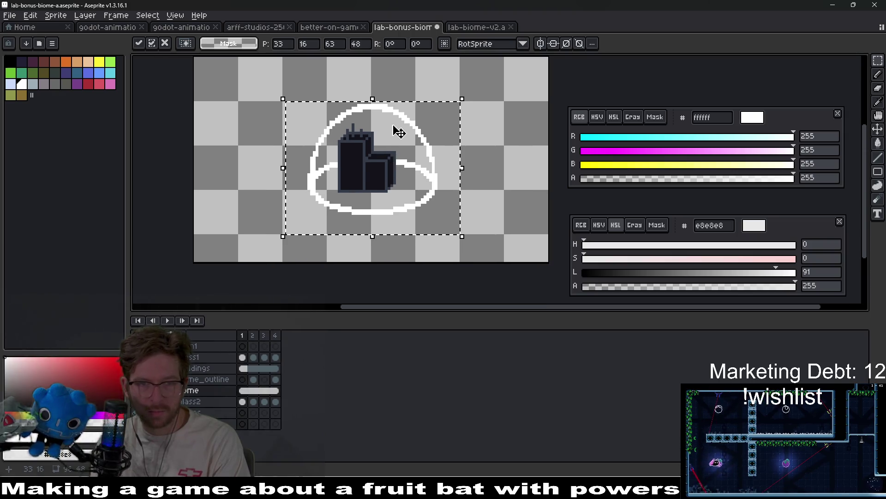
{"action": "left_click_drag", "start_coordinate": [370, 99], "coordinate": [372, 110]}
{"action": "scroll", "coordinate": [390, 152], "scroll_direction": "up", "scroll_amount": 3}
{"action": "mouse_move", "coordinate": [465, 203]}
{"action": "left_mouse_down"}
{"action": "mouse_move", "coordinate": [453, 192]}
{"action": "mouse_move", "coordinate": [481, 181]}
{"action": "left_mouse_up"}
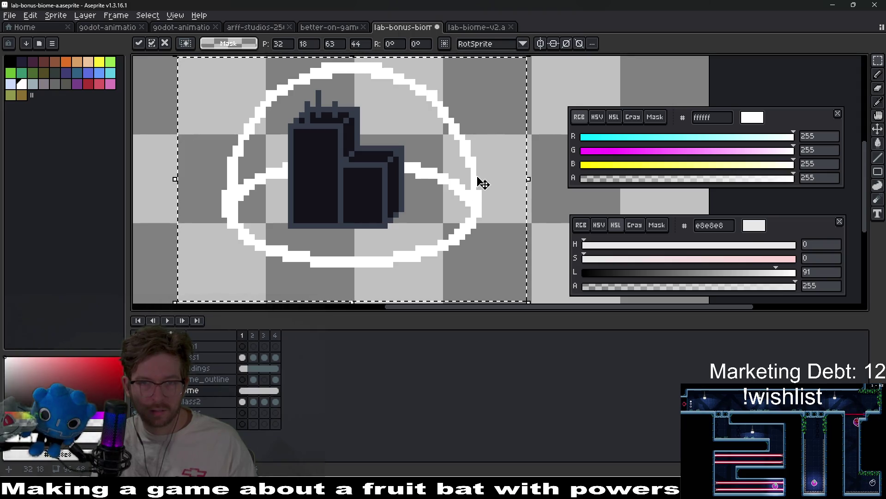
{"action": "scroll", "coordinate": [482, 184], "scroll_direction": "down", "scroll_amount": 2}
{"action": "left_click_drag", "start_coordinate": [480, 178], "coordinate": [499, 166]}
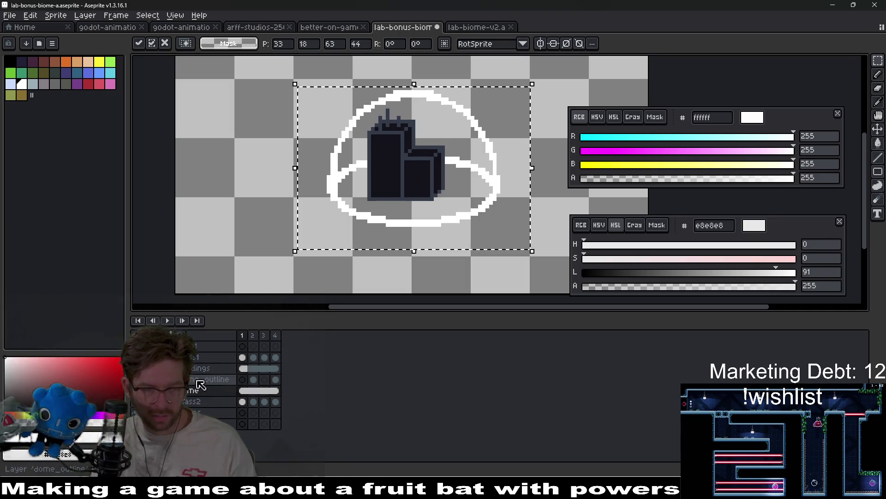
Move the buildings right and down so they sit centred inside the dome
{"action": "left_click", "coordinate": [258, 368]}
{"action": "left_click_drag", "start_coordinate": [396, 174], "coordinate": [413, 178]}
{"action": "key", "text": "ctrl+d"}
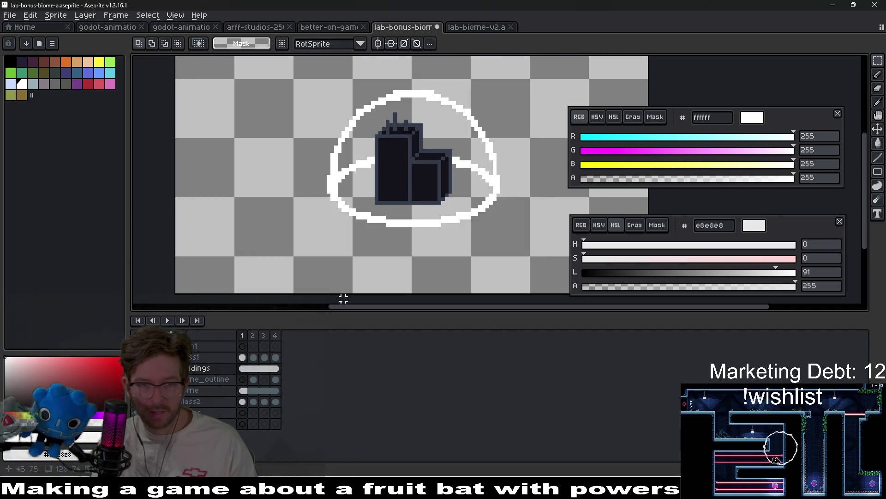
Select the dome layer and turn on vertical symmetry for pixel drawing
{"action": "left_click", "coordinate": [240, 390]}
{"action": "scroll", "coordinate": [373, 164], "scroll_direction": "up", "scroll_amount": 2}
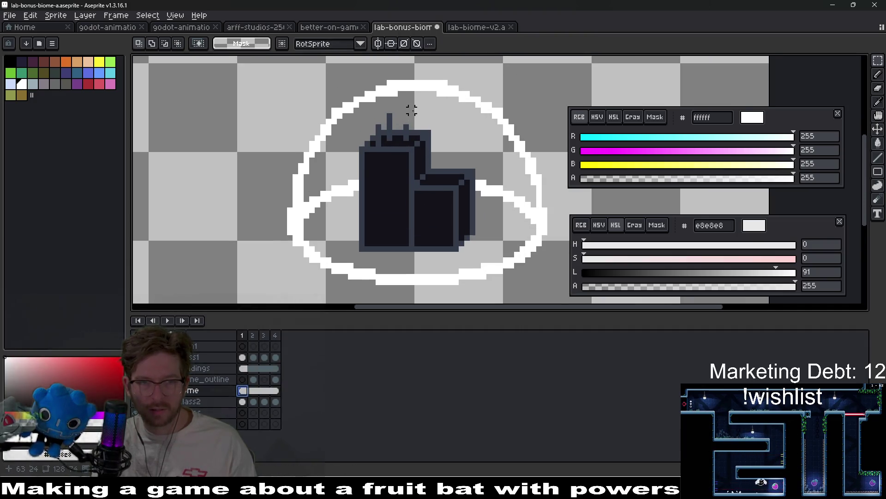
{"action": "left_click_drag", "start_coordinate": [520, 172], "coordinate": [497, 100]}
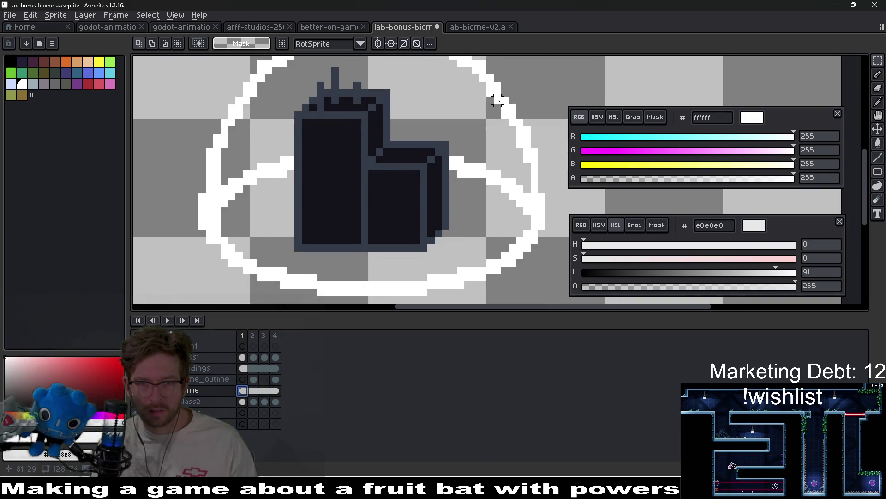
{"action": "scroll", "coordinate": [527, 235], "scroll_direction": "down", "scroll_amount": 2}
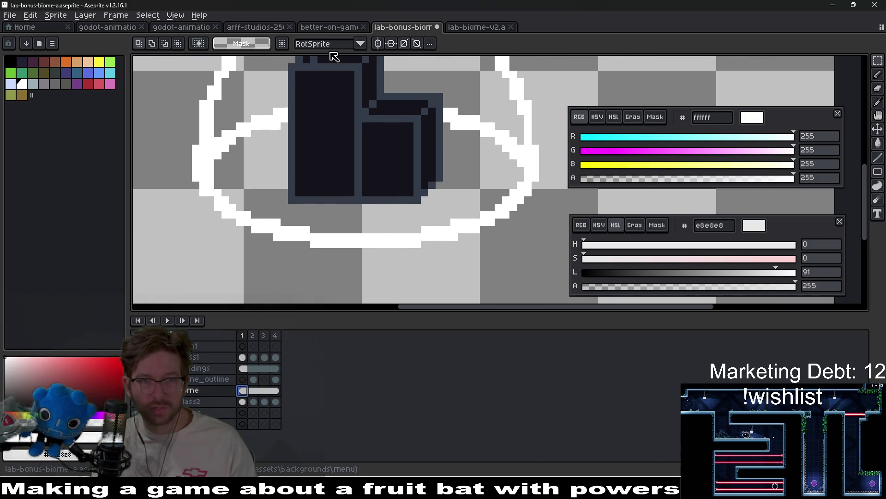
{"action": "left_click", "coordinate": [377, 43]}
{"action": "scroll", "coordinate": [422, 178], "scroll_direction": "up", "scroll_amount": 1}
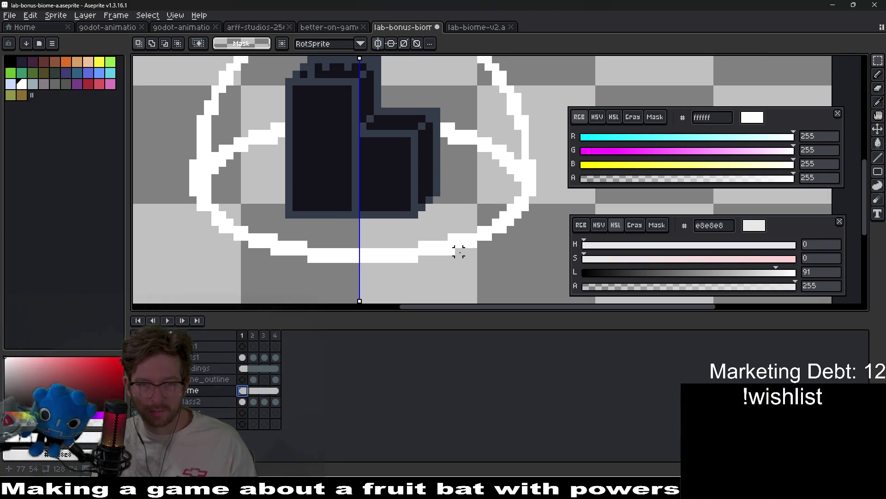
{"action": "key", "text": "b"}
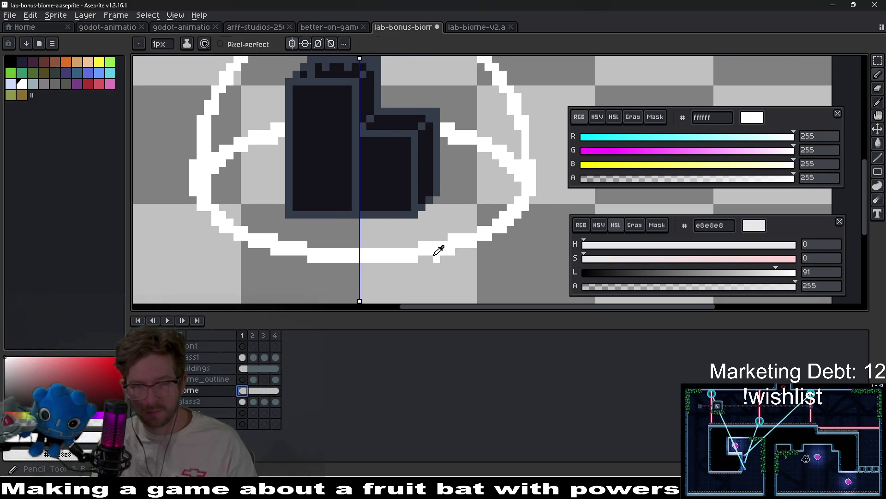
{"action": "key", "text": "i"}
{"action": "key", "text": "b"}
{"action": "scroll", "coordinate": [323, 268], "scroll_direction": "up", "scroll_amount": 2}
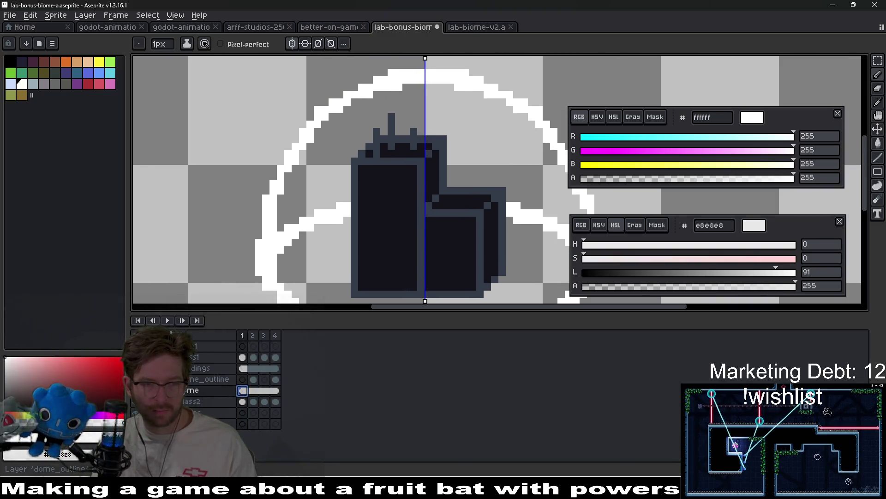
Hide the buildings layer and shift the dome outline one pixel left
{"action": "left_click", "coordinate": [138, 368]}
{"action": "scroll", "coordinate": [431, 174], "scroll_direction": "down", "scroll_amount": 1}
{"action": "scroll", "coordinate": [395, 179], "scroll_direction": "right", "scroll_amount": 3}
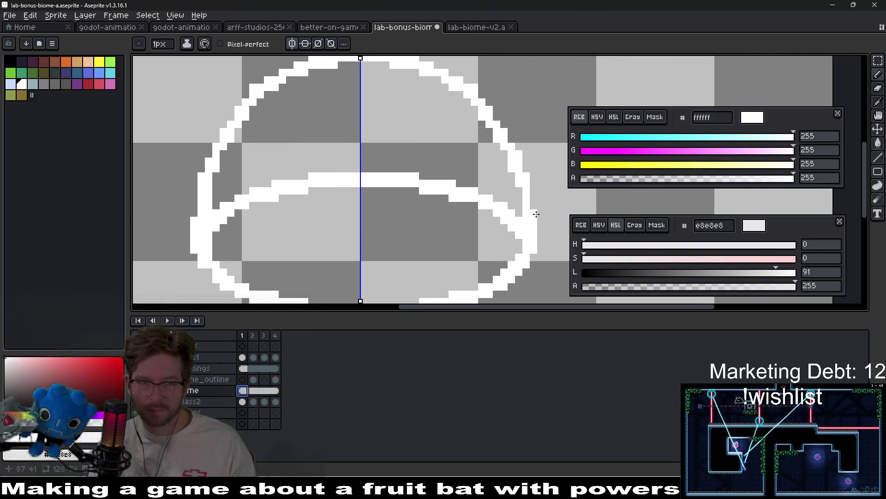
{"action": "key", "text": "v"}
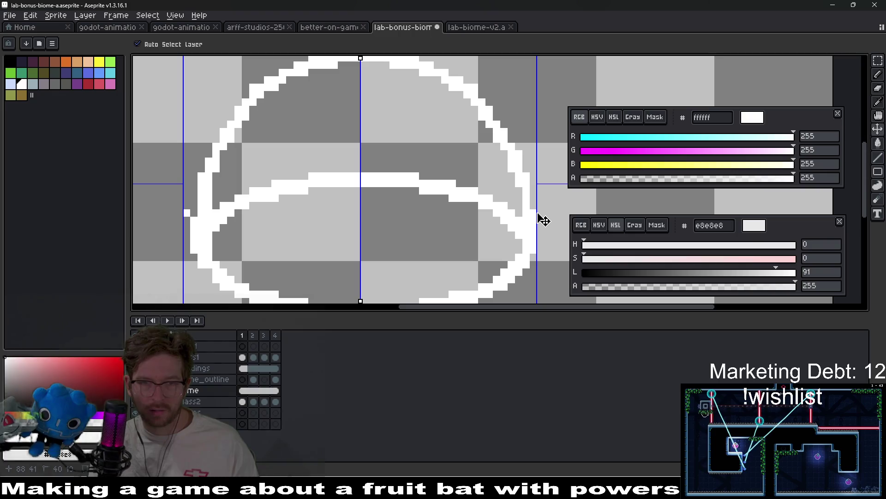
{"action": "key", "text": "b"}
{"action": "scroll", "coordinate": [421, 217], "scroll_direction": "down", "scroll_amount": 1}
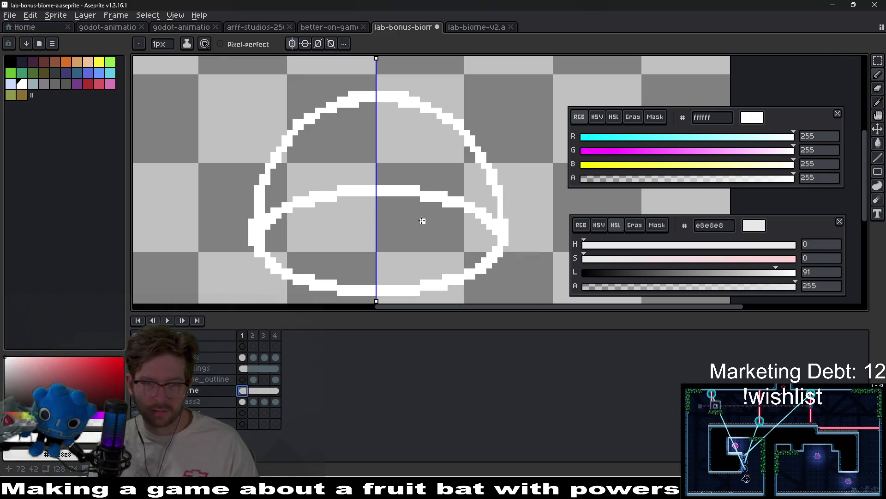
{"action": "key", "text": "v"}
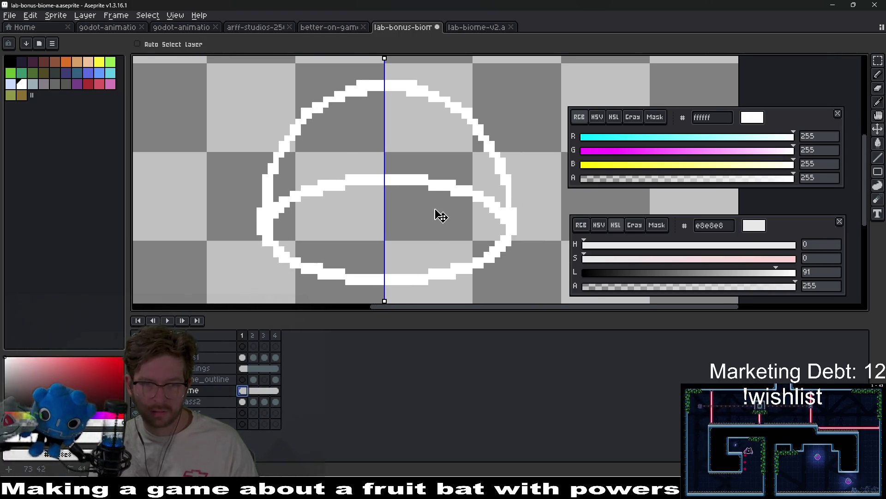
{"action": "left_click_drag", "start_coordinate": [441, 216], "coordinate": [439, 216]}
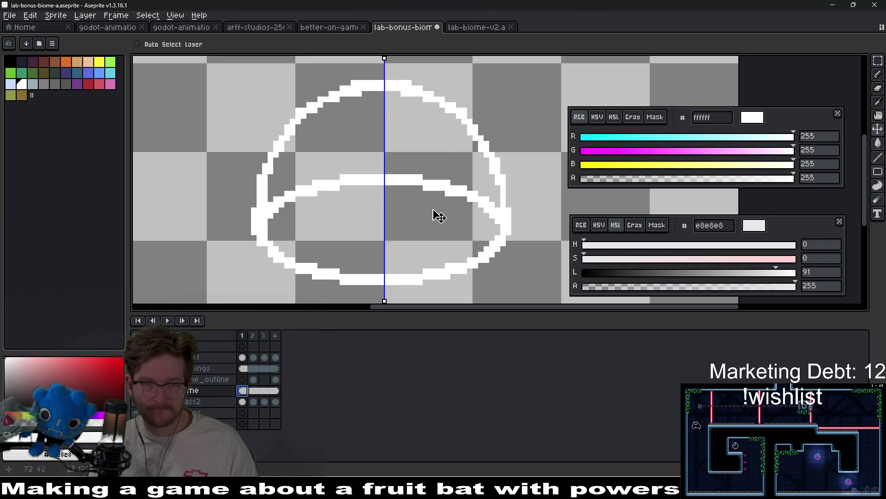
{"action": "scroll", "coordinate": [431, 119], "scroll_direction": "down", "scroll_amount": 2}
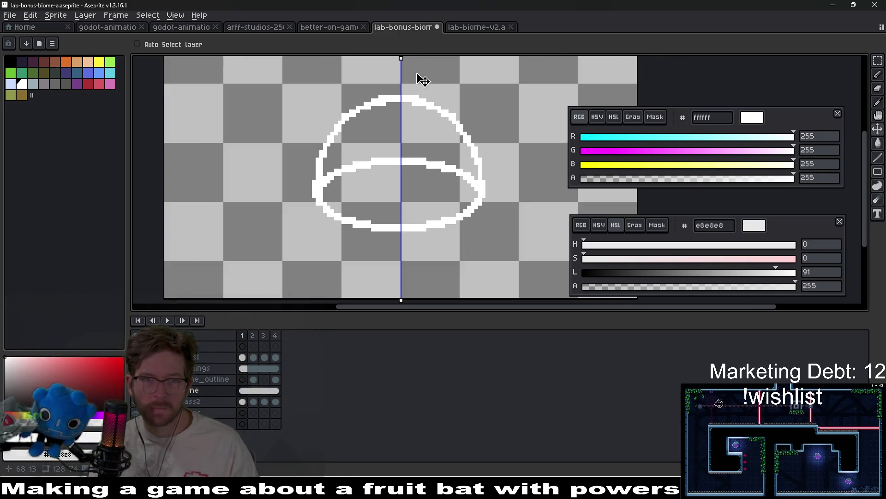
{"action": "key", "text": "ctrl+a"}
Fill the missing pixel in the dome's white arc, then restore vertical symmetry
{"action": "left_click", "coordinate": [378, 43]}
{"action": "left_click_drag", "start_coordinate": [385, 139], "coordinate": [516, 296]}
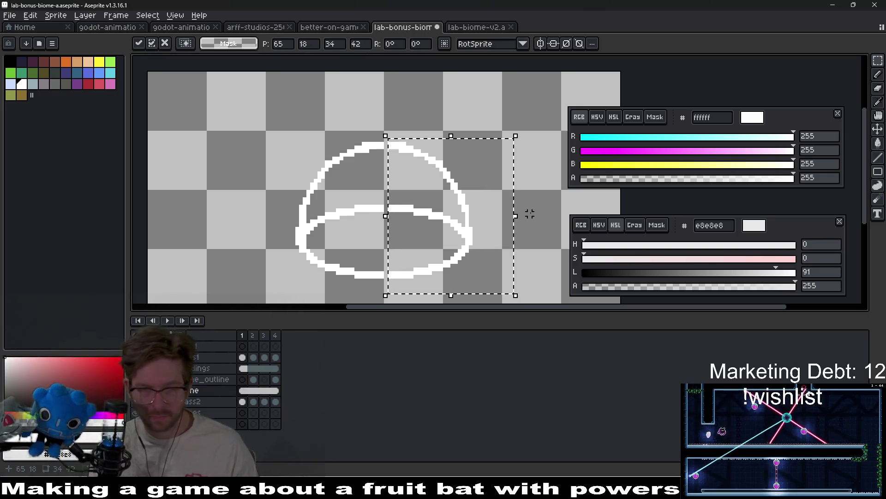
{"action": "key", "text": "ctrl+d"}
{"action": "key", "text": "b"}
{"action": "scroll", "coordinate": [426, 263], "scroll_direction": "up", "scroll_amount": 4}
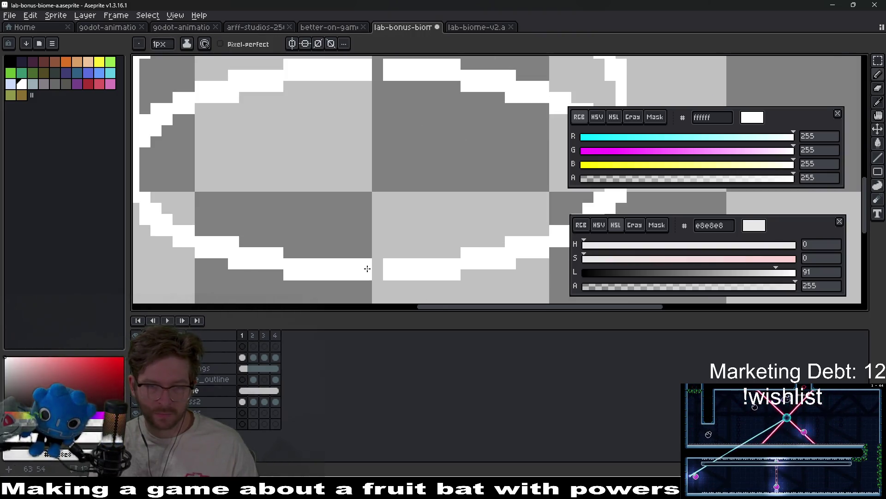
{"action": "scroll", "coordinate": [382, 143], "scroll_direction": "up", "scroll_amount": 3}
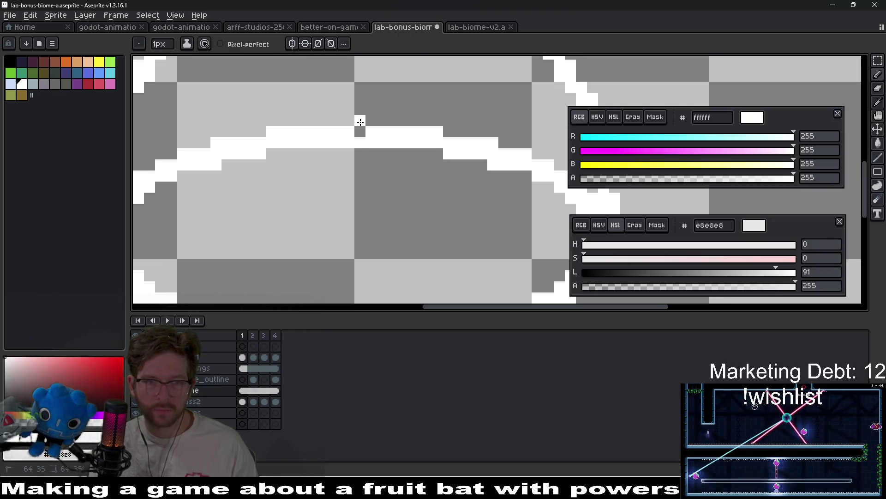
{"action": "left_click", "coordinate": [360, 132]}
{"action": "scroll", "coordinate": [362, 229], "scroll_direction": "up", "scroll_amount": 5}
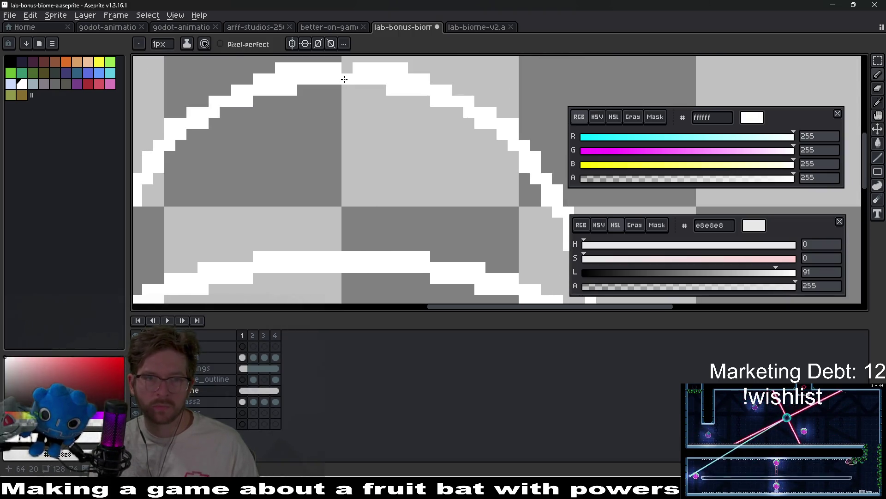
{"action": "left_click", "coordinate": [292, 43]}
{"action": "scroll", "coordinate": [386, 103], "scroll_direction": "down", "scroll_amount": 2}
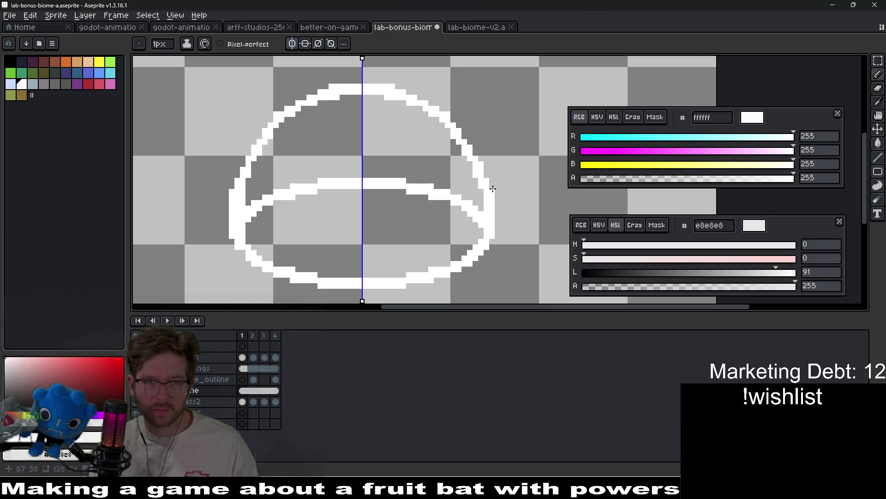
{"action": "left_click_drag", "start_coordinate": [375, 222], "coordinate": [440, 198]}
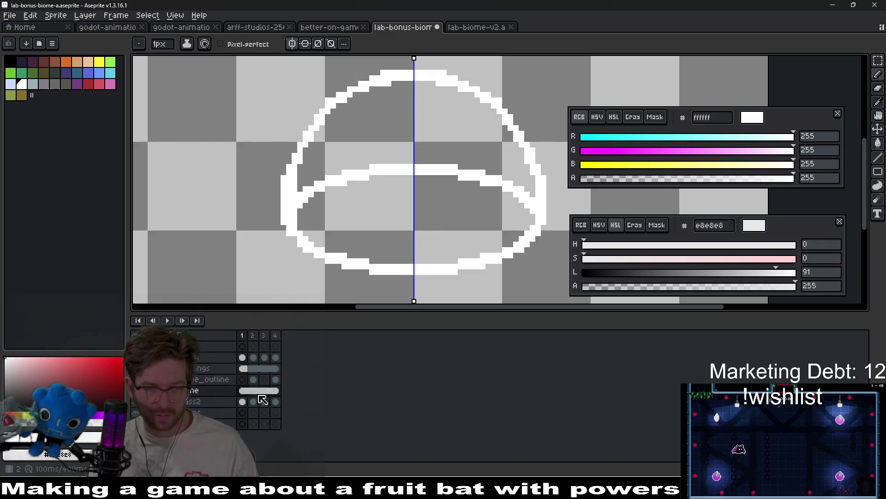
Delete the old dome from frames 2–4 and ellipse-select the building's base on frame 1
{"action": "mouse_move", "coordinate": [253, 392]}
{"action": "left_mouse_down"}
{"action": "mouse_move", "coordinate": [275, 396]}
{"action": "mouse_move", "coordinate": [244, 393]}
{"action": "left_mouse_up"}
{"action": "key", "text": "Delete"}
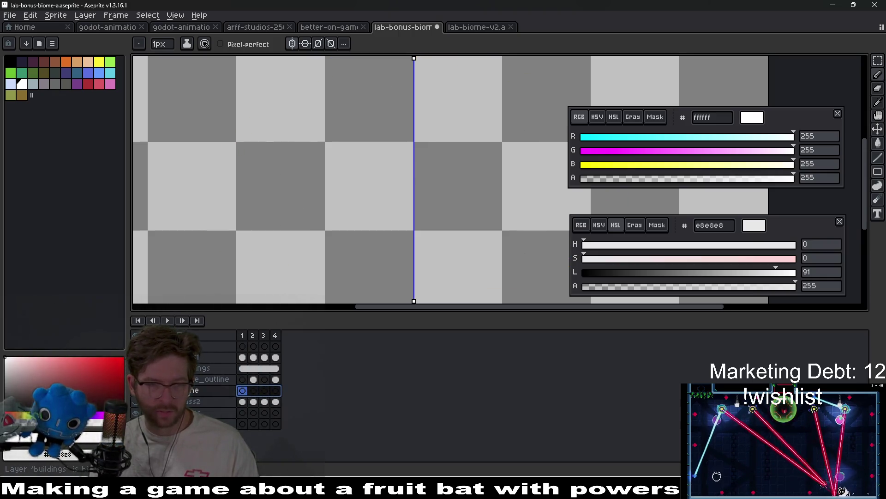
{"action": "left_click", "coordinate": [242, 391]}
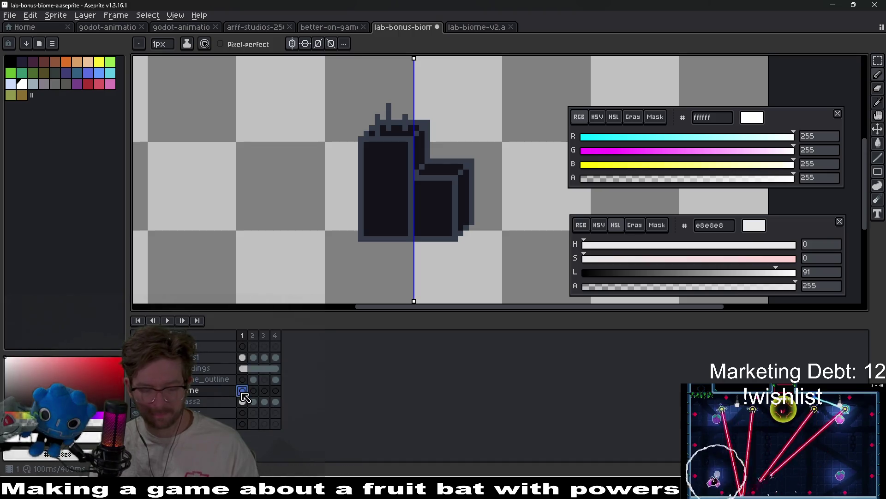
{"action": "key", "text": "m"}
{"action": "mouse_move", "coordinate": [289, 166]}
{"action": "left_mouse_down"}
{"action": "mouse_move", "coordinate": [536, 210]}
{"action": "mouse_move", "coordinate": [554, 242]}
{"action": "mouse_move", "coordinate": [560, 260]}
{"action": "mouse_move", "coordinate": [544, 253]}
{"action": "mouse_move", "coordinate": [555, 267]}
{"action": "left_mouse_up"}
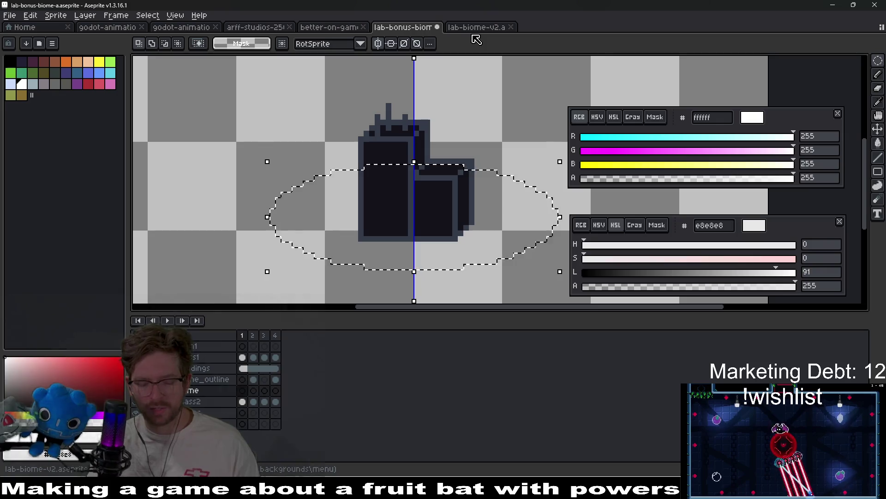
Convert the ellipse into a Border selection and fill the resulting ring with white
{"action": "key", "text": "ctrl+i"}
{"action": "key", "text": "Escape"}
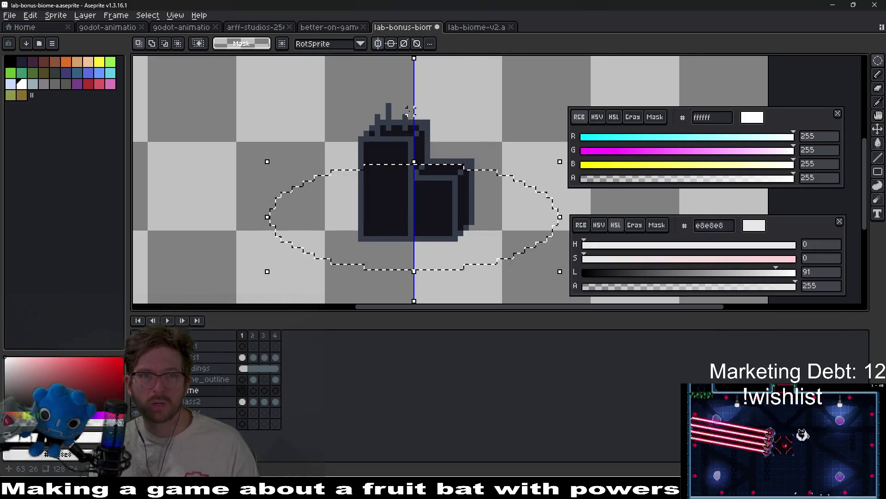
{"action": "left_click", "coordinate": [148, 15]}
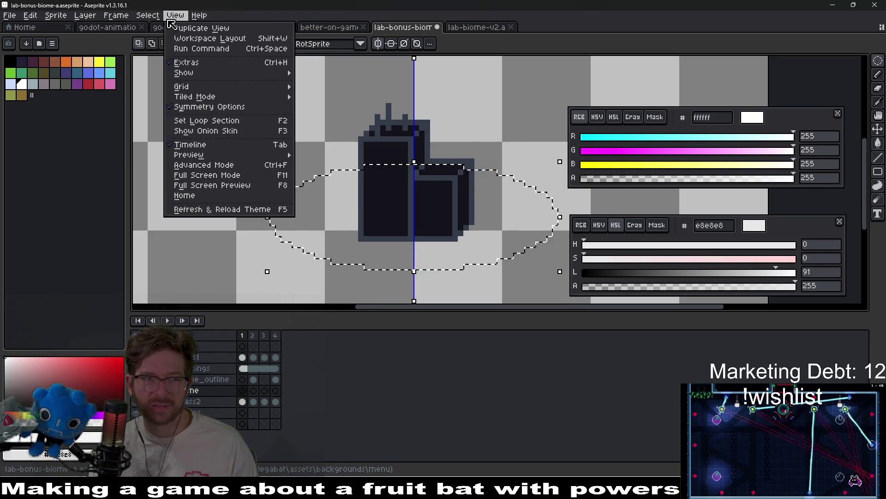
{"action": "mouse_move", "coordinate": [166, 84]}
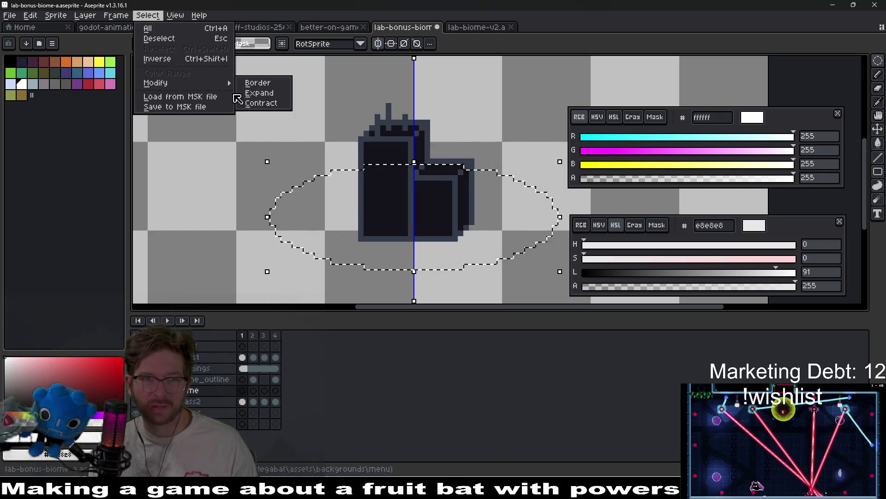
{"action": "left_click", "coordinate": [276, 87]}
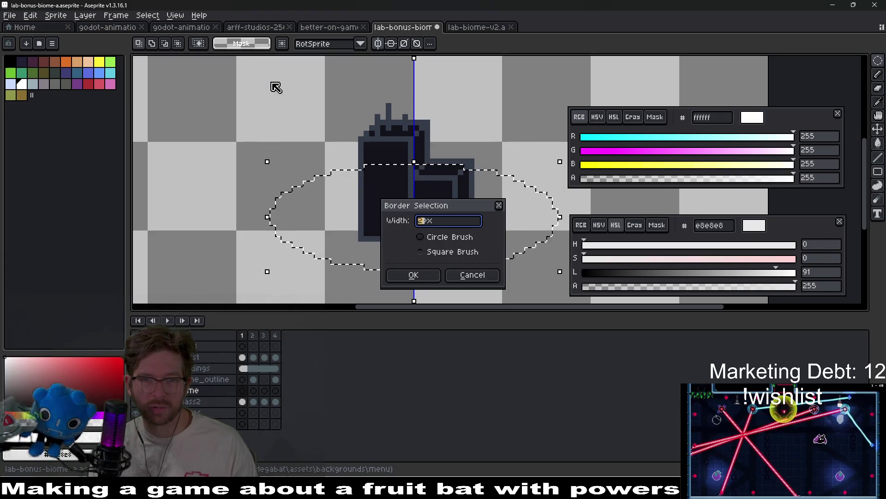
{"action": "left_click", "coordinate": [413, 276]}
{"action": "key", "text": "g"}
{"action": "left_click", "coordinate": [441, 261]}
{"action": "scroll", "coordinate": [442, 262], "scroll_direction": "down", "scroll_amount": 1}
{"action": "key", "text": "ctrl+d"}
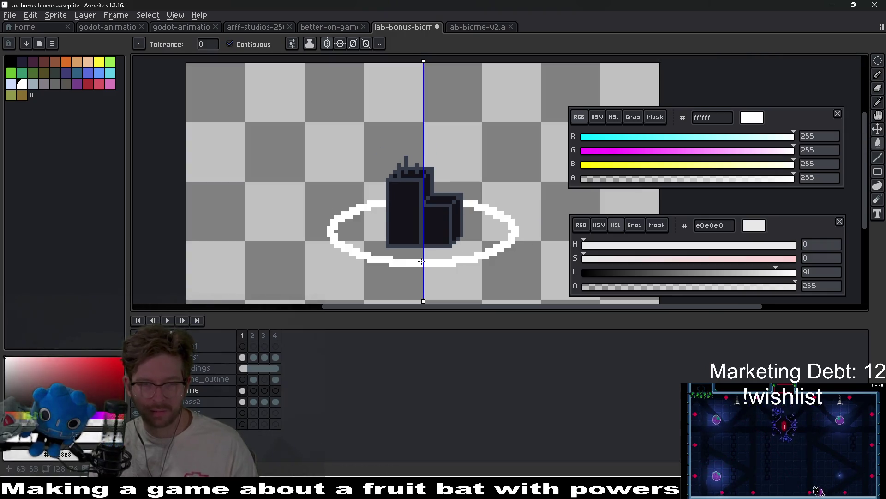
Draw the dome's white side line rising from the base ring
{"action": "left_click_drag", "start_coordinate": [432, 189], "coordinate": [413, 217]}
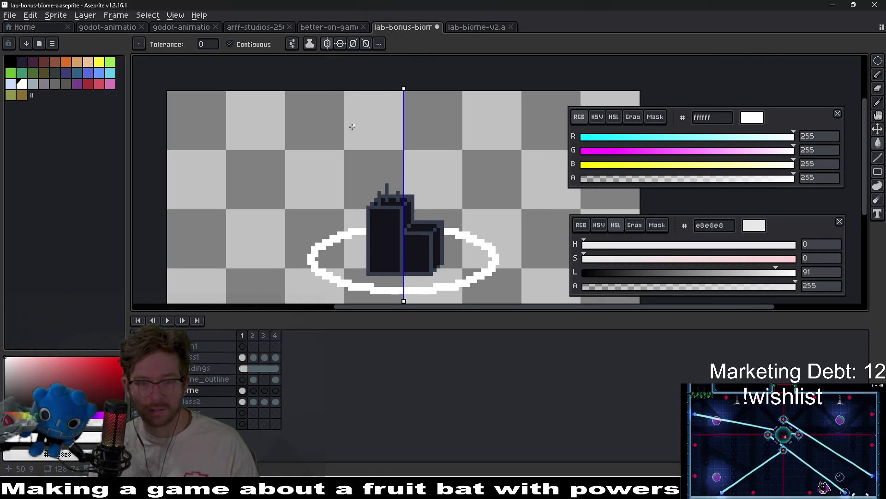
{"action": "key", "text": "b"}
{"action": "scroll", "coordinate": [317, 251], "scroll_direction": "up", "scroll_amount": 1}
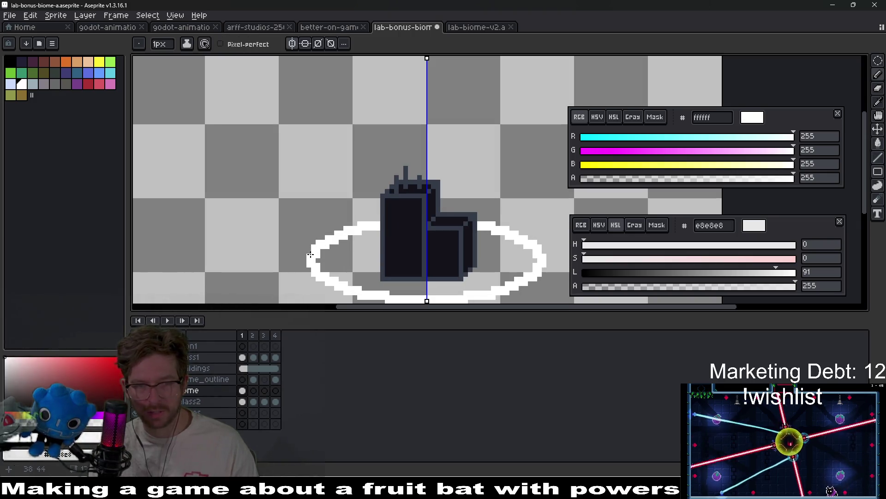
{"action": "key", "text": "l"}
{"action": "mouse_move", "coordinate": [311, 244]}
{"action": "left_mouse_down"}
{"action": "mouse_move", "coordinate": [316, 212]}
{"action": "mouse_move", "coordinate": [346, 156]}
{"action": "mouse_move", "coordinate": [326, 167]}
{"action": "mouse_move", "coordinate": [327, 178]}
{"action": "mouse_move", "coordinate": [360, 145]}
{"action": "mouse_move", "coordinate": [397, 131]}
{"action": "mouse_move", "coordinate": [390, 135]}
{"action": "left_mouse_up"}
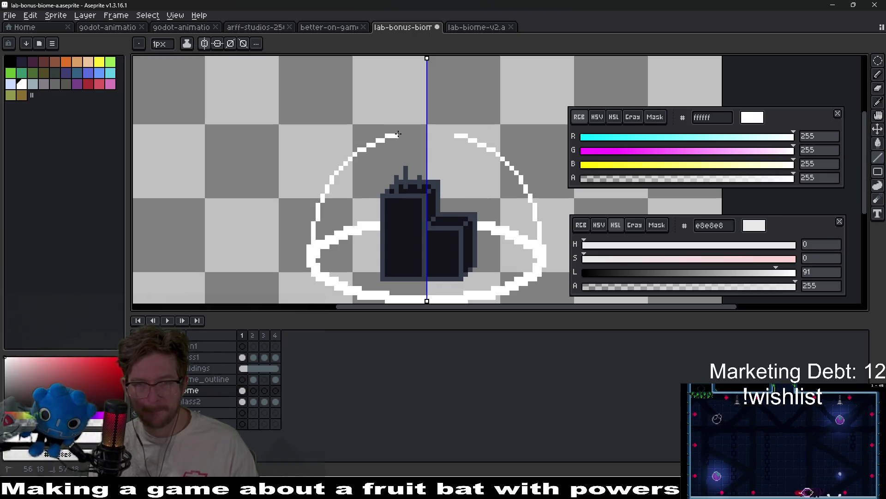
{"action": "scroll", "coordinate": [480, 212], "scroll_direction": "down", "scroll_amount": 4}
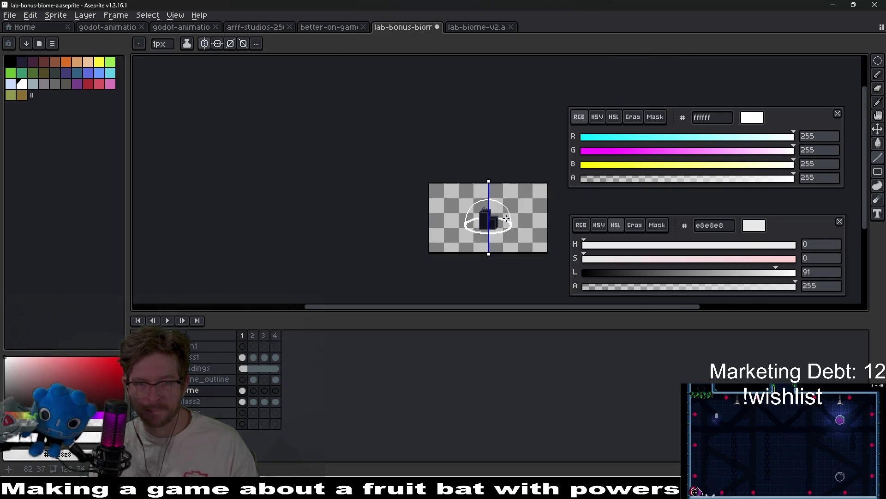
{"action": "scroll", "coordinate": [484, 231], "scroll_direction": "up", "scroll_amount": 6}
{"action": "left_click_drag", "start_coordinate": [485, 244], "coordinate": [546, 247]}
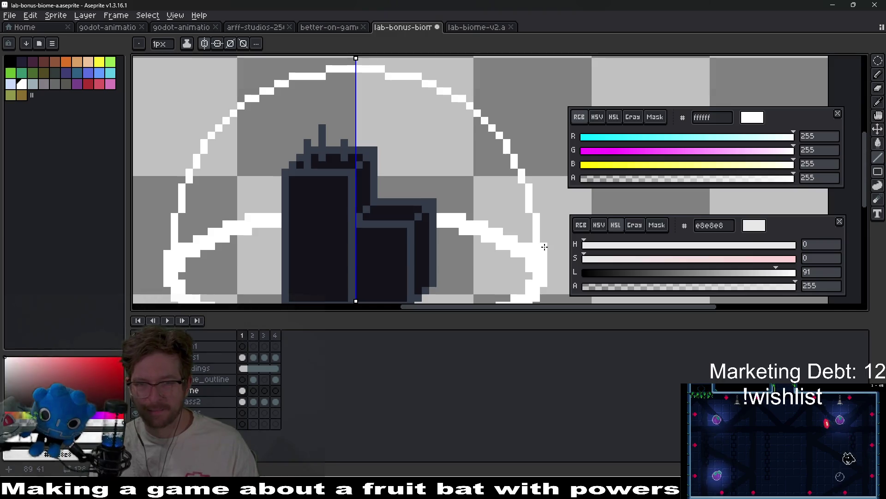
Extend the white outline up the right edge and close the arc across the top
{"action": "left_click", "coordinate": [543, 212]}
{"action": "mouse_move", "coordinate": [536, 210]}
{"action": "left_mouse_down"}
{"action": "mouse_move", "coordinate": [533, 182]}
{"action": "mouse_move", "coordinate": [507, 137]}
{"action": "mouse_move", "coordinate": [463, 93]}
{"action": "mouse_move", "coordinate": [396, 66]}
{"action": "mouse_move", "coordinate": [431, 97]}
{"action": "left_mouse_up"}
{"action": "left_click", "coordinate": [391, 96]}
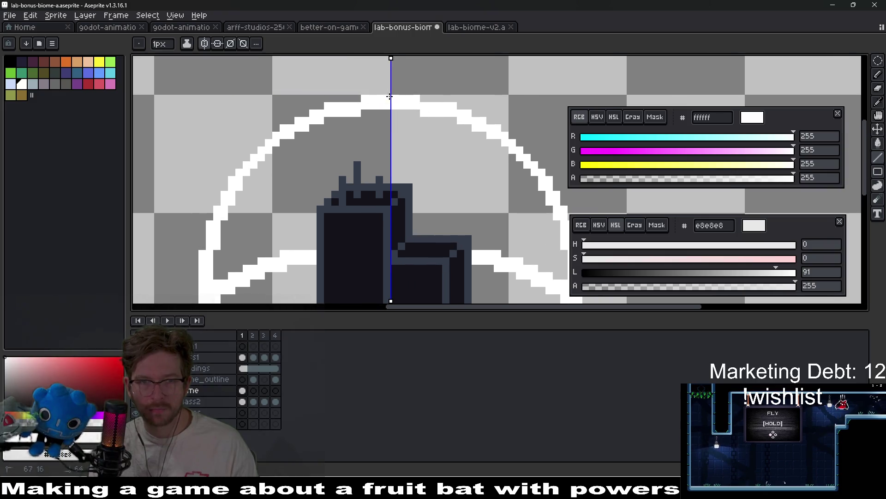
{"action": "left_click", "coordinate": [356, 97]}
{"action": "scroll", "coordinate": [439, 120], "scroll_direction": "down", "scroll_amount": 2}
{"action": "scroll", "coordinate": [439, 120], "scroll_direction": "down", "scroll_amount": 2}
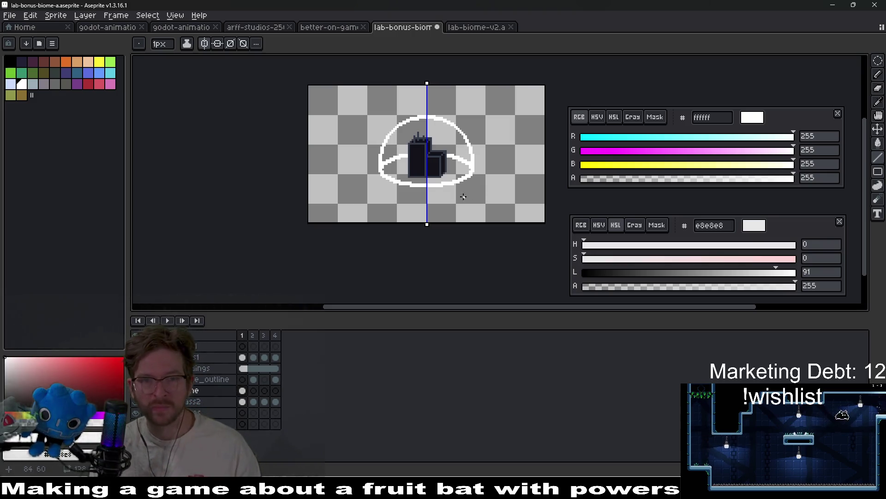
{"action": "scroll", "coordinate": [463, 196], "scroll_direction": "up", "scroll_amount": 2}
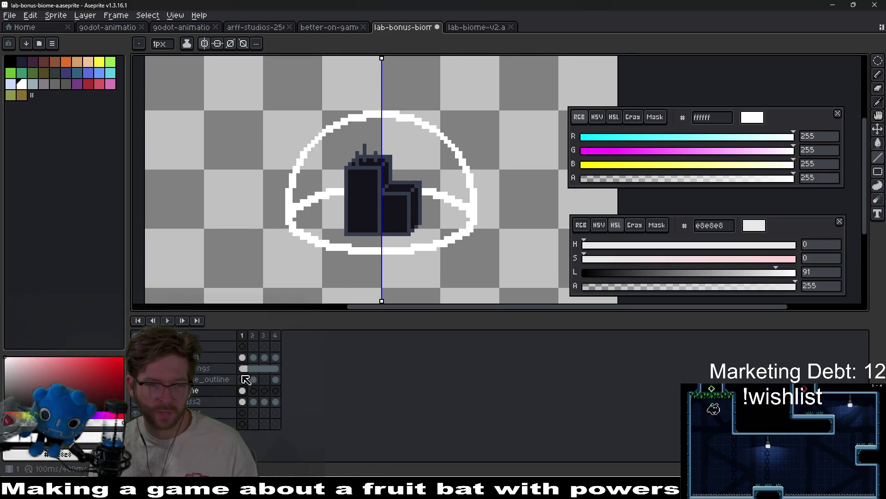
Sample the magenta ed35ed from frame 2's outline and return to frame 1
{"action": "left_click", "coordinate": [253, 379]}
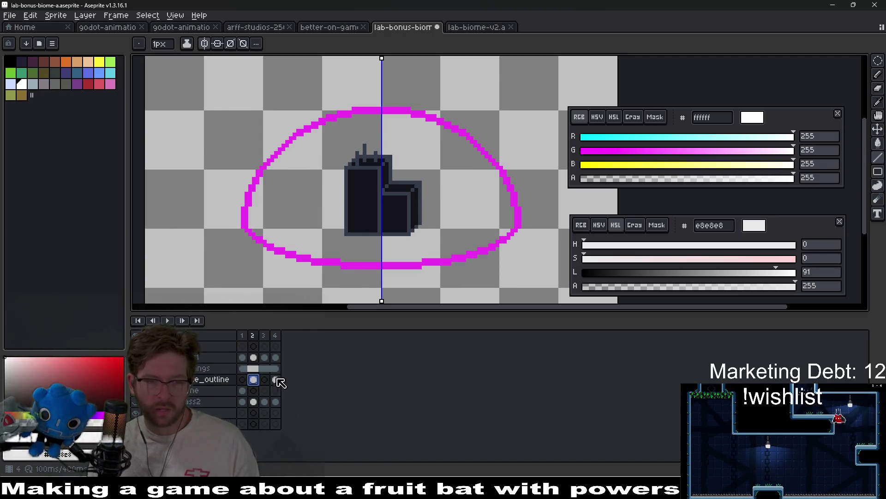
{"action": "left_click", "coordinate": [250, 392]}
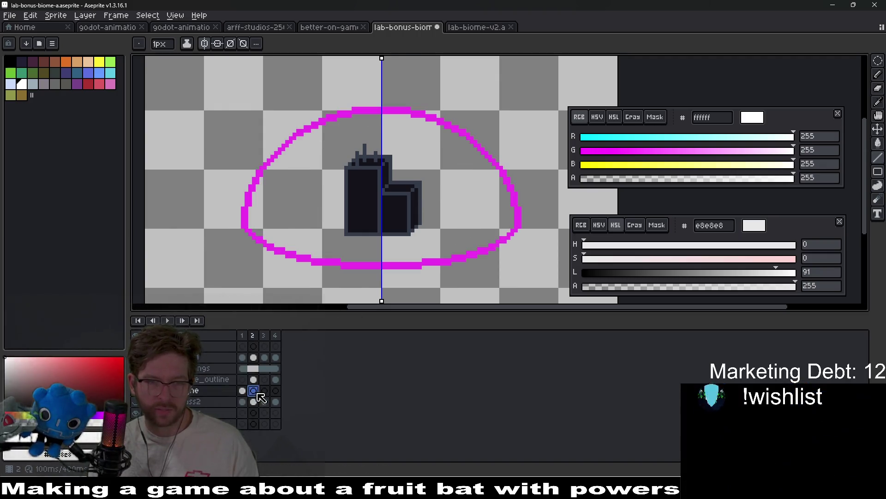
{"action": "key", "text": "i"}
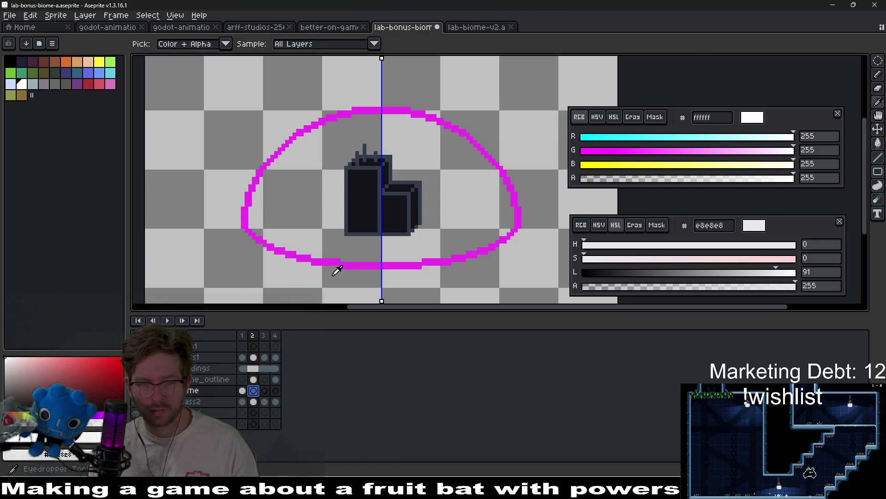
{"action": "left_click", "coordinate": [351, 263]}
{"action": "left_click", "coordinate": [242, 391]}
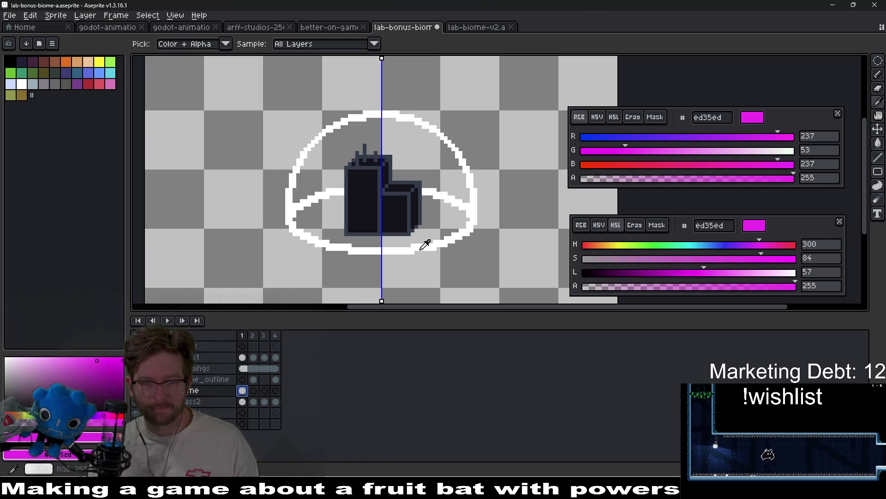
Magic-wand select the white dome outline on frame 1
{"action": "key", "text": "b"}
{"action": "scroll", "coordinate": [457, 238], "scroll_direction": "up", "scroll_amount": 2}
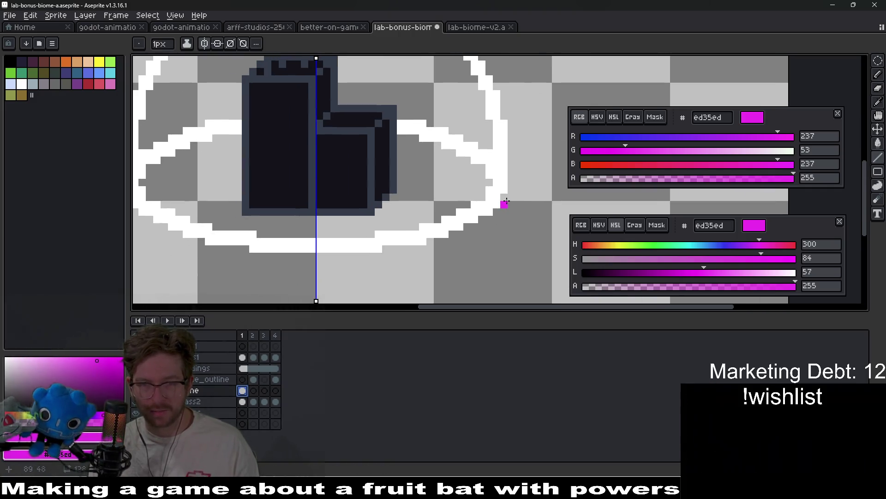
{"action": "scroll", "coordinate": [507, 202], "scroll_direction": "left", "scroll_amount": 2}
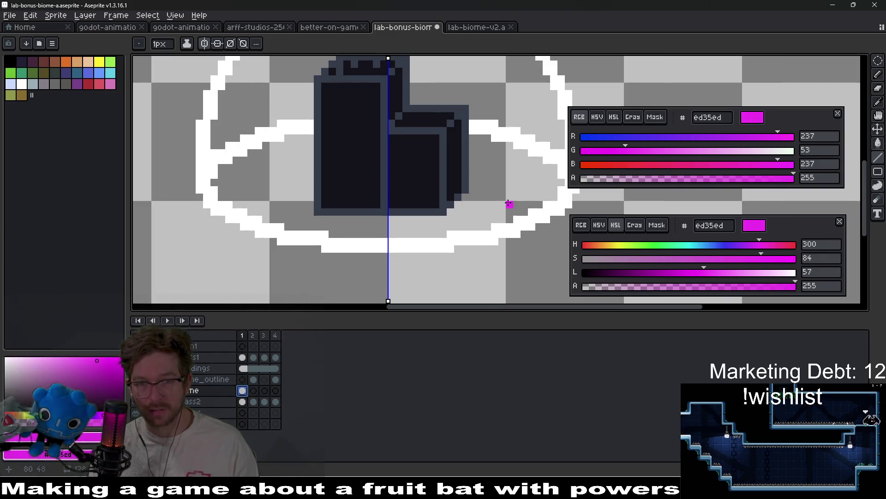
{"action": "scroll", "coordinate": [510, 203], "scroll_direction": "right", "scroll_amount": 2}
{"action": "scroll", "coordinate": [499, 231], "scroll_direction": "up", "scroll_amount": 1}
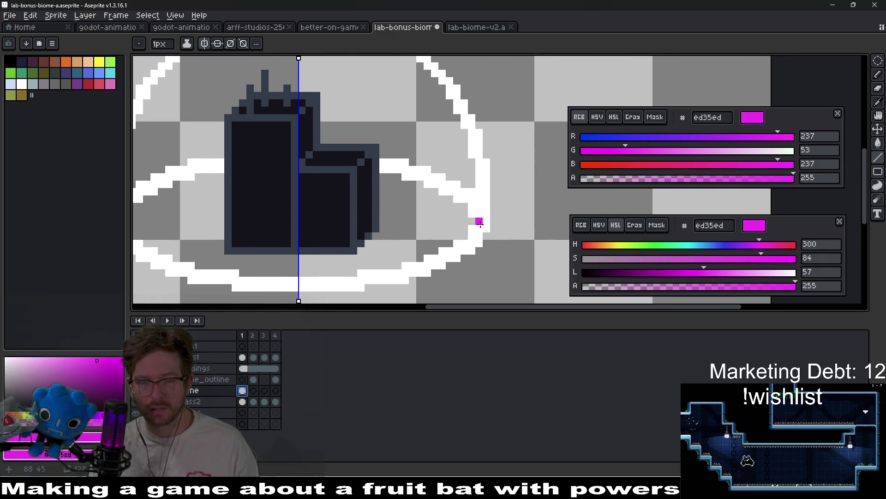
{"action": "scroll", "coordinate": [480, 223], "scroll_direction": "down", "scroll_amount": 2}
{"action": "key", "text": "w"}
{"action": "left_click", "coordinate": [485, 222]}
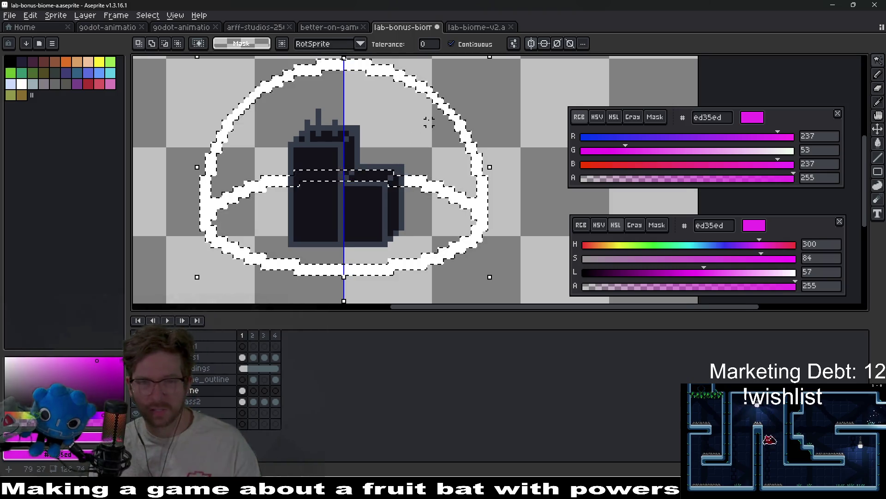
Expand the dome selection outward to form a thick magenta outline on frame 2, then deselect
{"action": "scroll", "coordinate": [425, 118], "scroll_direction": "up", "scroll_amount": 1}
{"action": "left_click", "coordinate": [148, 15]}
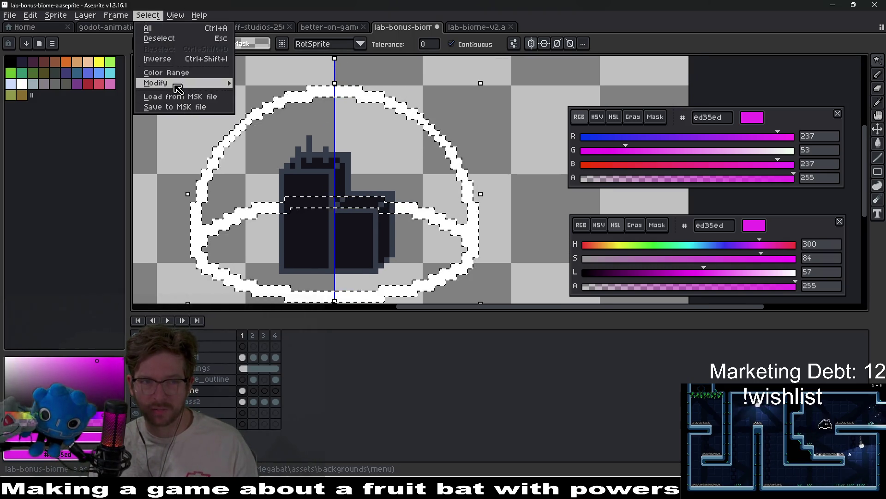
{"action": "left_click", "coordinate": [282, 93]}
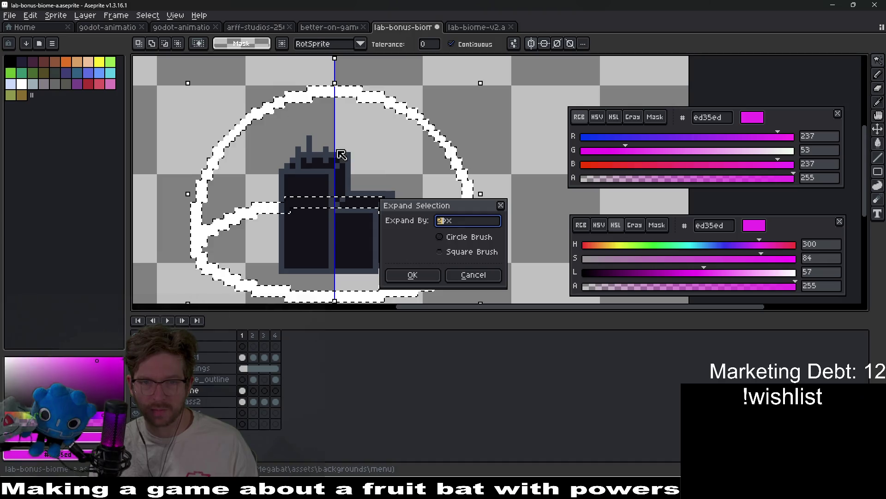
{"action": "left_click", "coordinate": [432, 276]}
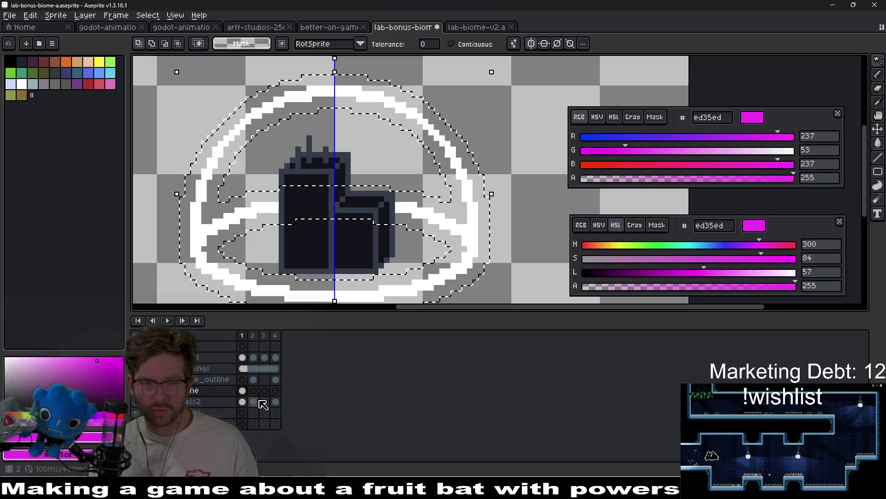
{"action": "left_click", "coordinate": [254, 379]}
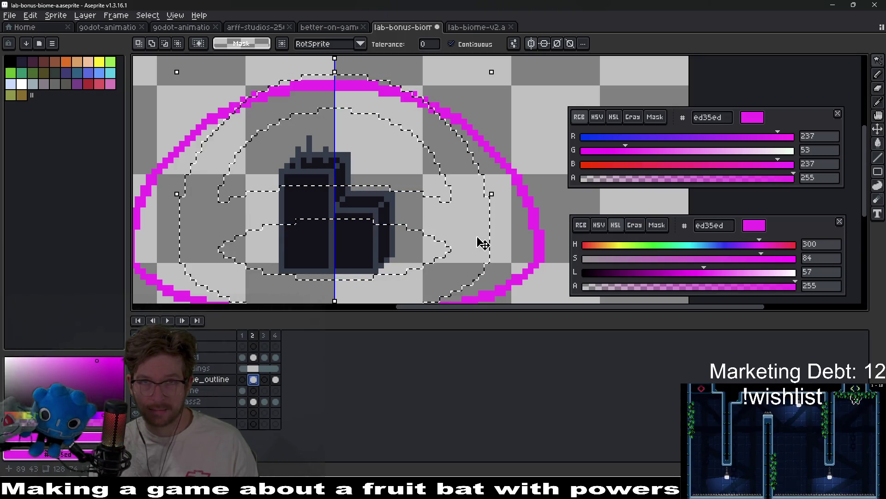
{"action": "key", "text": "ctrl+d"}
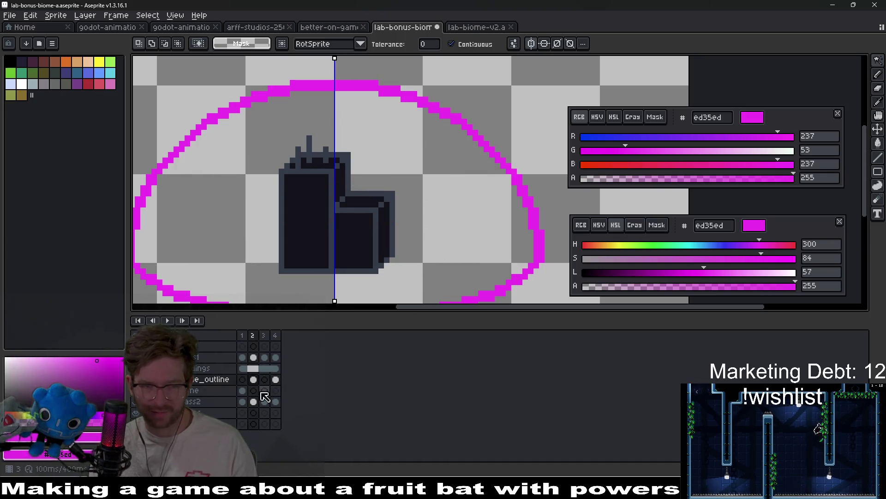
Step back to frame 1 and test-select the area outside the white outline, then deselect
{"action": "left_click", "coordinate": [253, 391]}
{"action": "key", "text": "Left"}
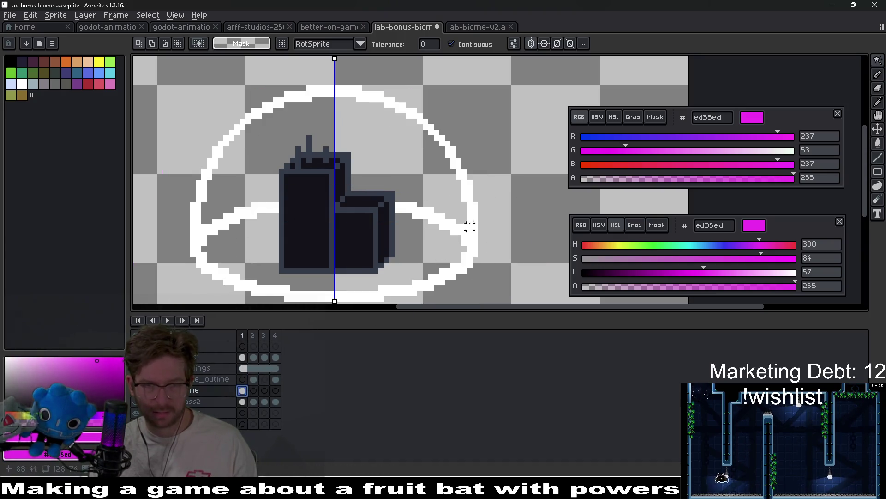
{"action": "left_click", "coordinate": [502, 204]}
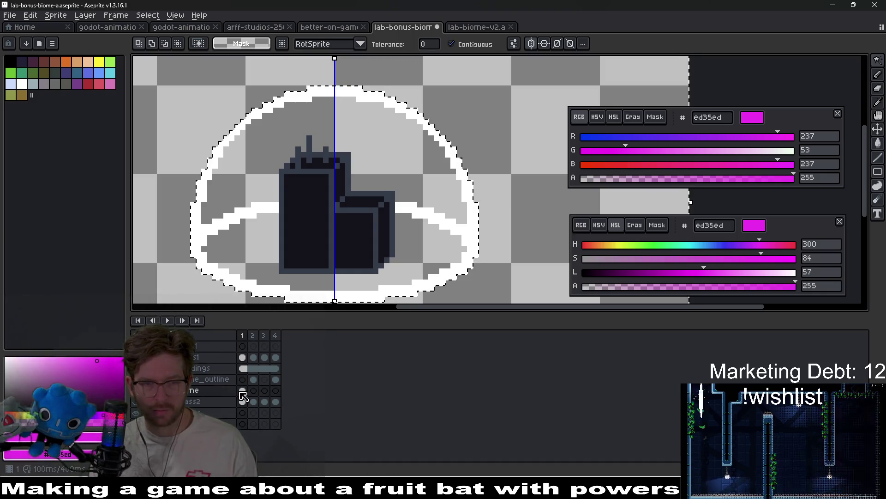
{"action": "key", "text": "ctrl+d"}
Link the dome layer's cels across frames 1–4 and save the sprite
{"action": "left_click_drag", "start_coordinate": [241, 391], "coordinate": [275, 391]}
{"action": "right_click", "coordinate": [275, 390]}
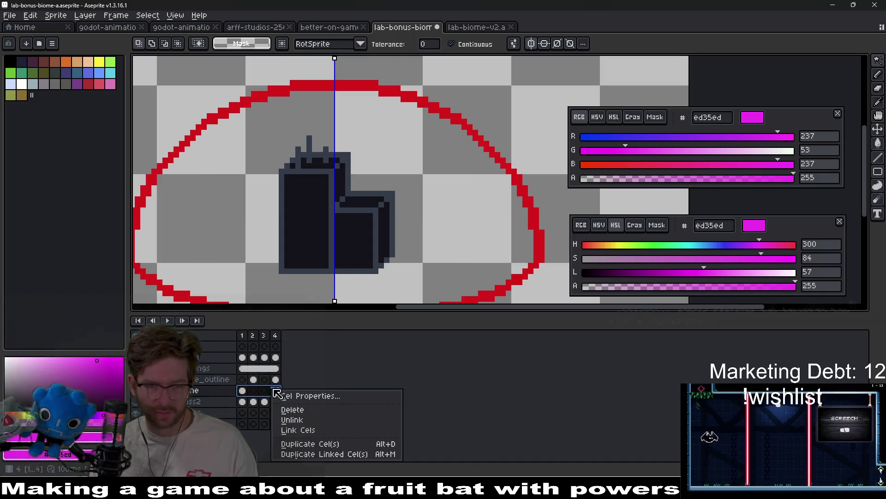
{"action": "left_click", "coordinate": [302, 429]}
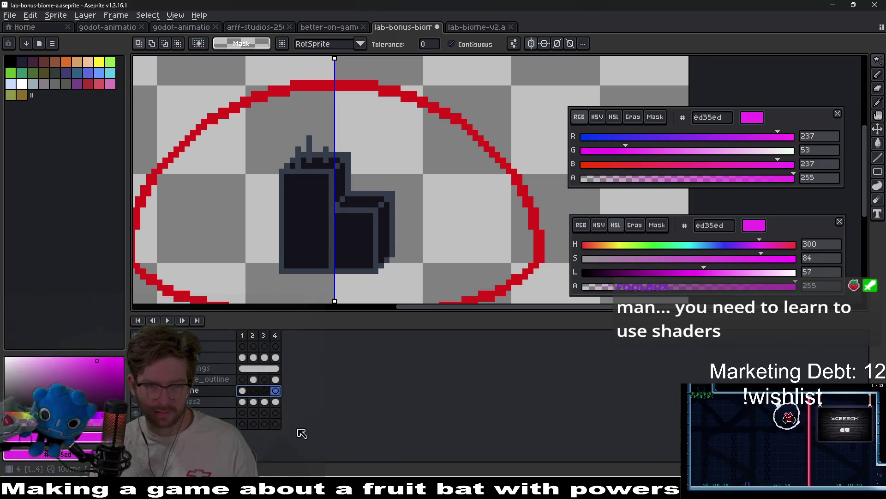
{"action": "left_click", "coordinate": [253, 391]}
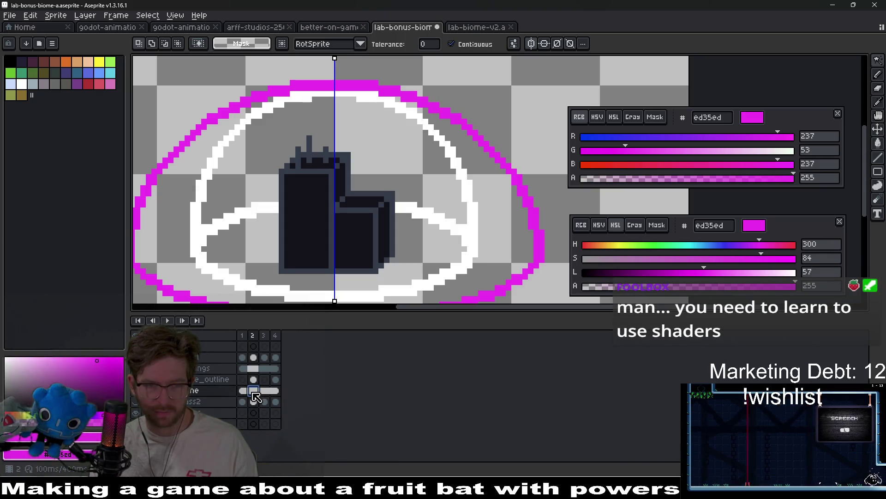
{"action": "left_click", "coordinate": [512, 221]}
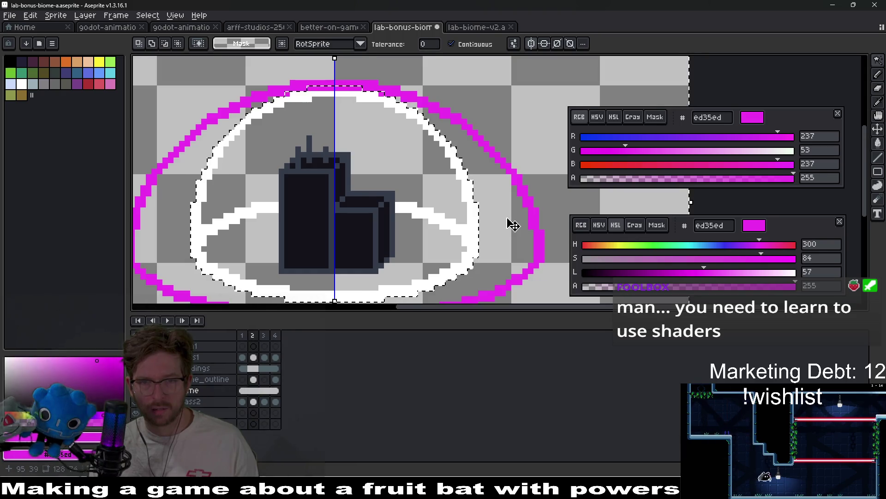
{"action": "scroll", "coordinate": [512, 225], "scroll_direction": "down", "scroll_amount": 1}
{"action": "key", "text": "ctrl+z"}
{"action": "key", "text": "ctrl+z"}
{"action": "key", "text": "ctrl+z"}
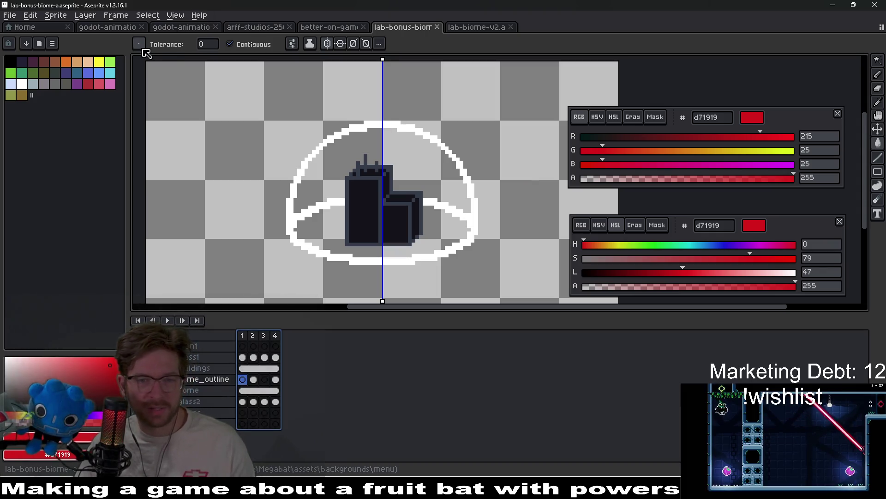
Start Export As with Visible layers and All frames kept selected
{"action": "left_click", "coordinate": [10, 15]}
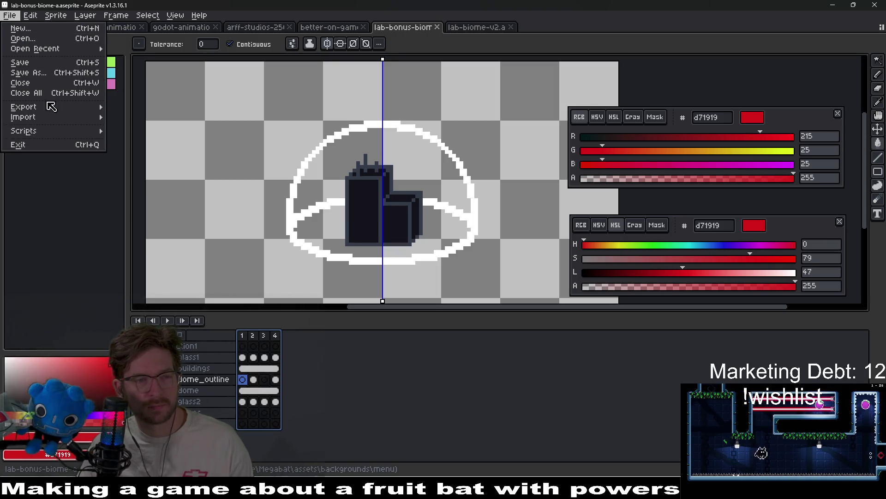
{"action": "mouse_move", "coordinate": [49, 107]}
{"action": "left_click", "coordinate": [149, 107]}
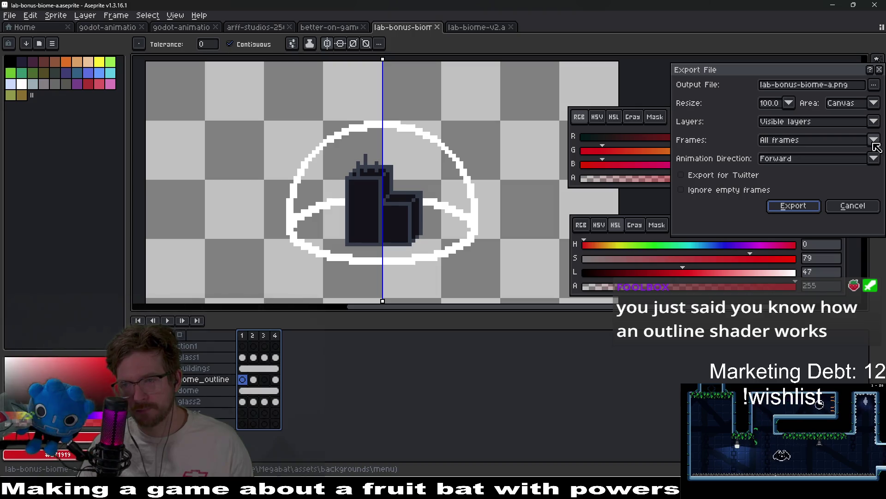
{"action": "left_click", "coordinate": [874, 142]}
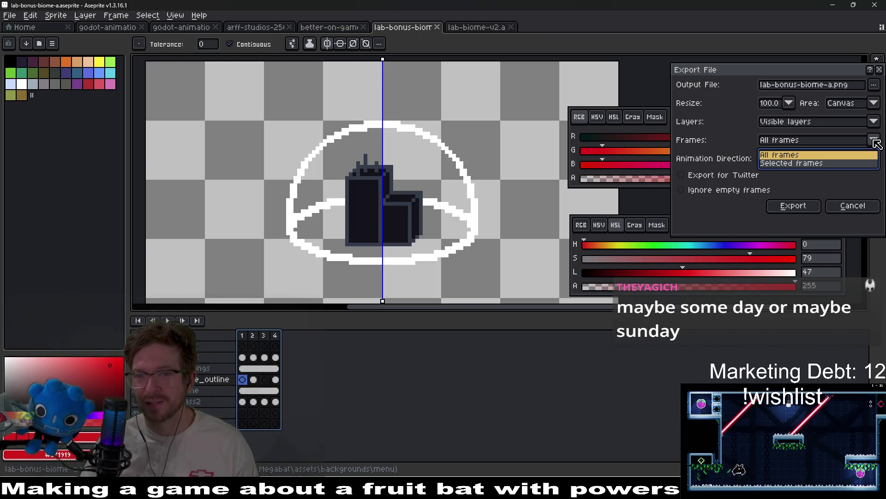
{"action": "left_click", "coordinate": [875, 124]}
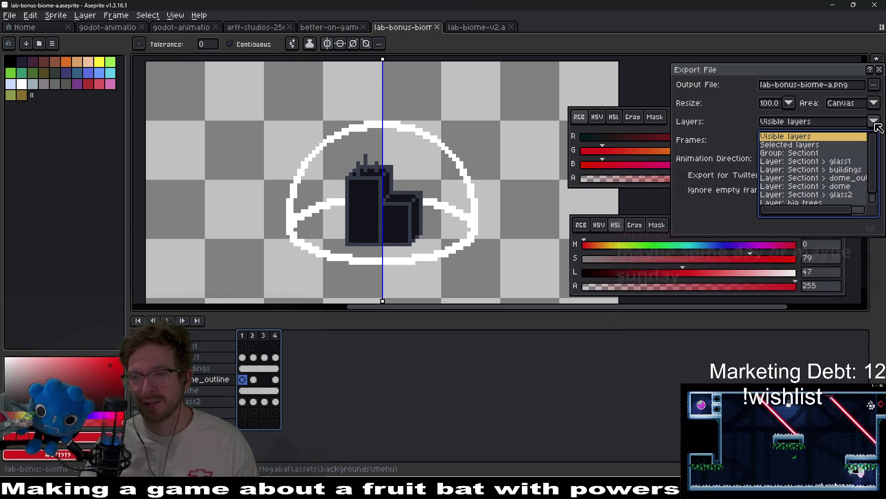
{"action": "left_click", "coordinate": [876, 124]}
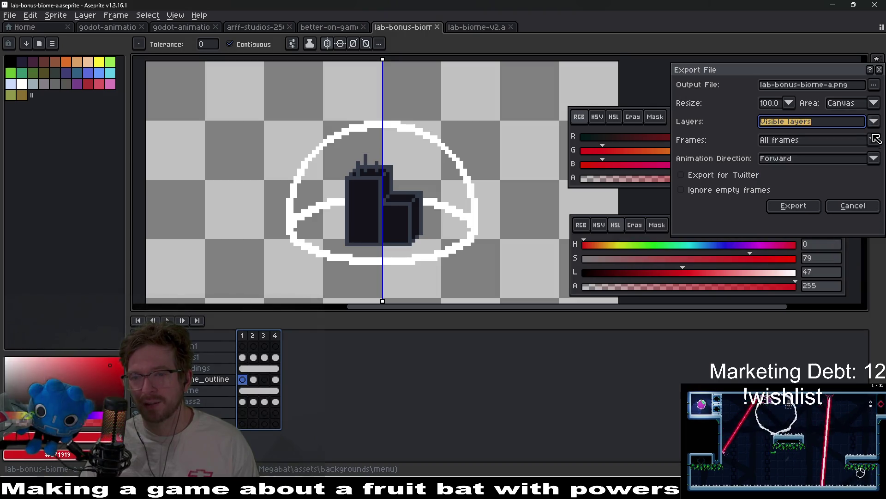
{"action": "left_click", "coordinate": [874, 140]}
{"action": "left_click", "coordinate": [821, 160]}
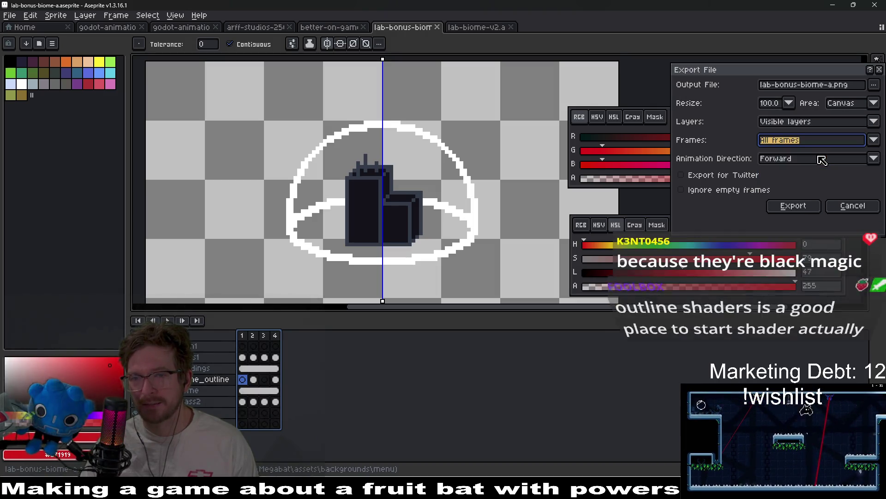
Export over lab-bonus-biome-a.png, confirming the overwrite and the 4-file export
{"action": "left_click", "coordinate": [804, 209]}
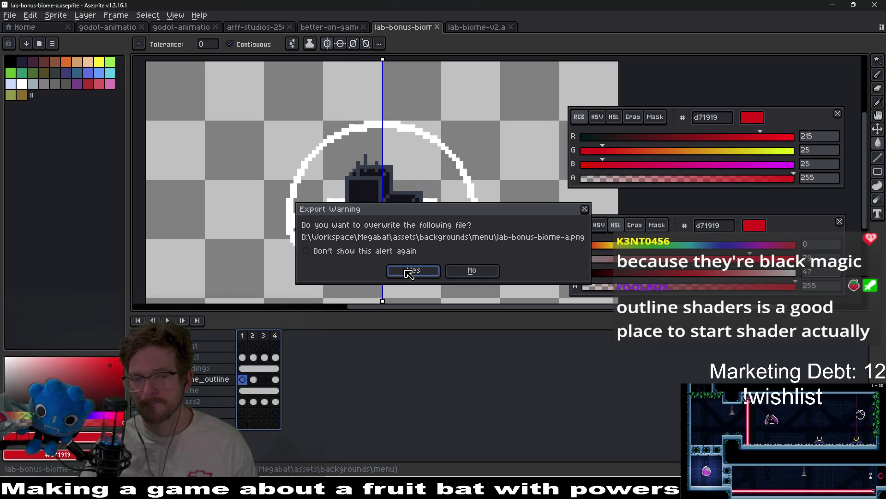
{"action": "left_click", "coordinate": [408, 272]}
{"action": "left_click", "coordinate": [408, 272]}
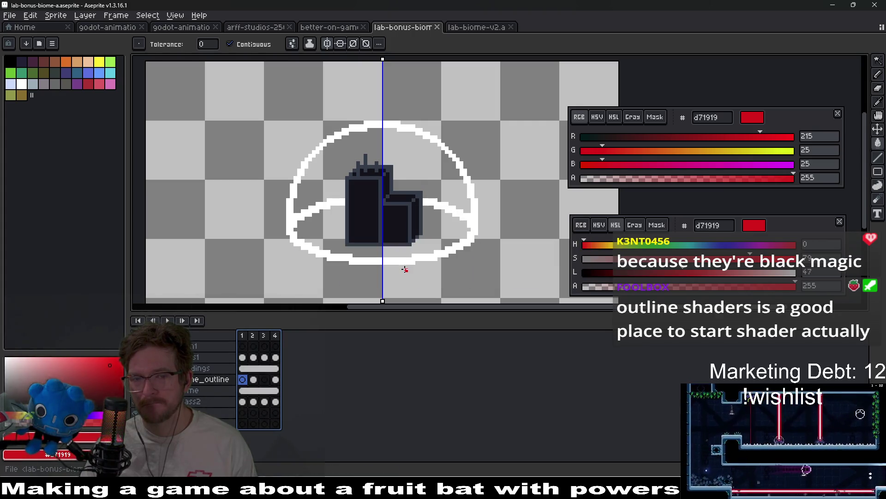
{"action": "key", "text": "alt+Tab"}
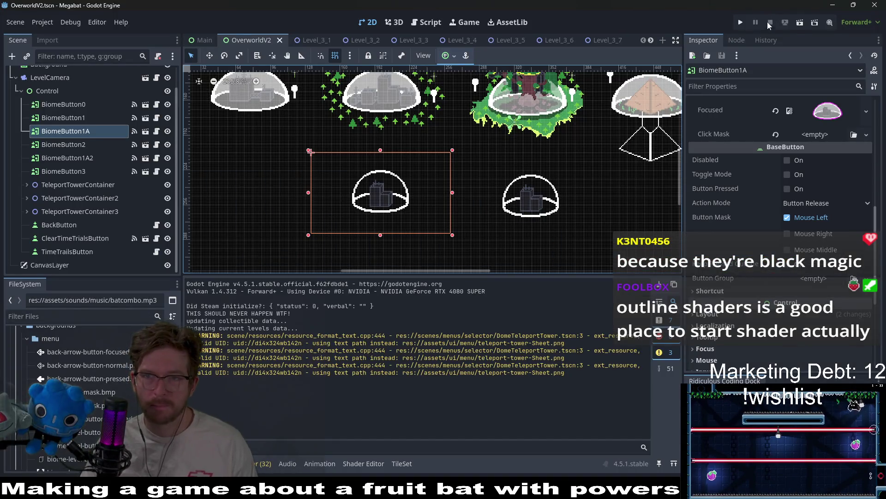
Test-run the OverworldV2 scene to check the redrawn dome buttons, then close the game window
{"action": "left_click", "coordinate": [798, 26]}
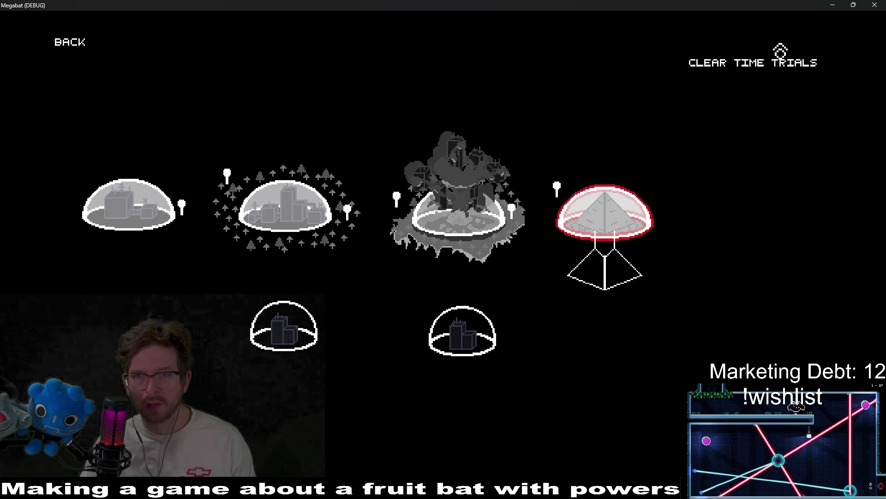
{"action": "left_click", "coordinate": [875, 5]}
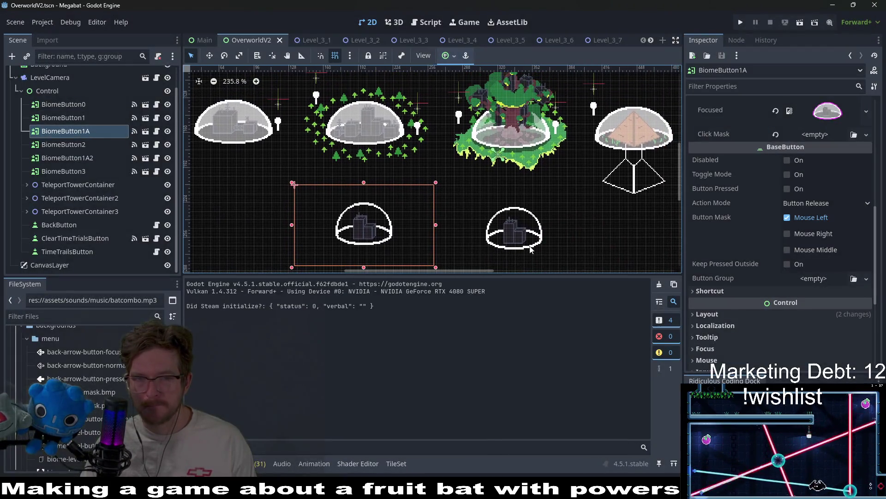
Nudge BiomeButton1A2 up one step and BiomeButton1A down one step to align the domes
{"action": "scroll", "coordinate": [530, 250], "scroll_direction": "down", "scroll_amount": 3}
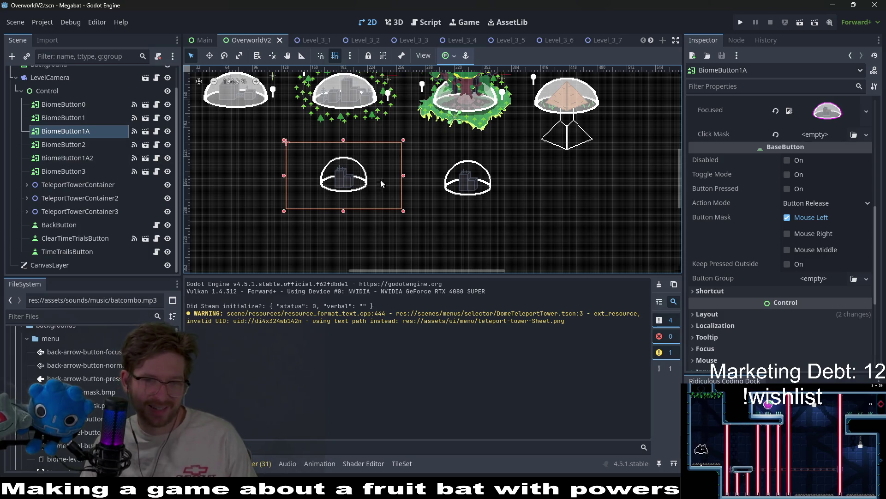
{"action": "left_click", "coordinate": [76, 144]}
{"action": "left_click", "coordinate": [75, 158]}
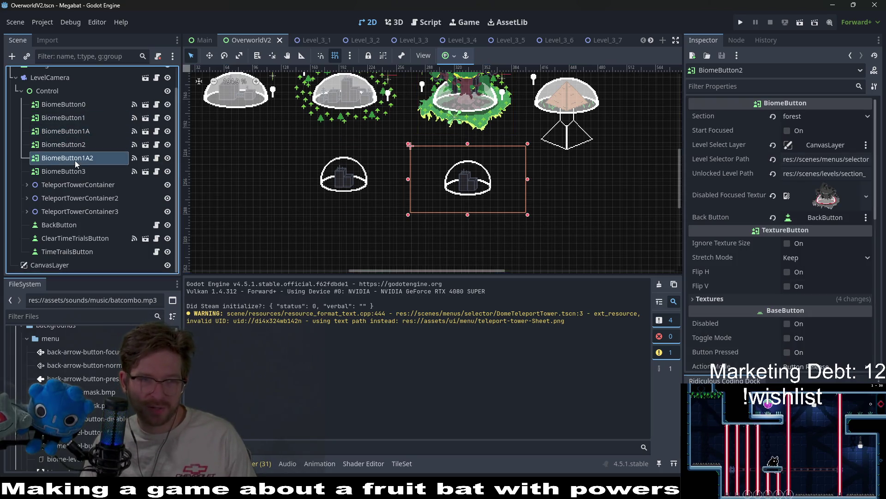
{"action": "scroll", "coordinate": [474, 182], "scroll_direction": "up", "scroll_amount": 6}
{"action": "key", "text": "w"}
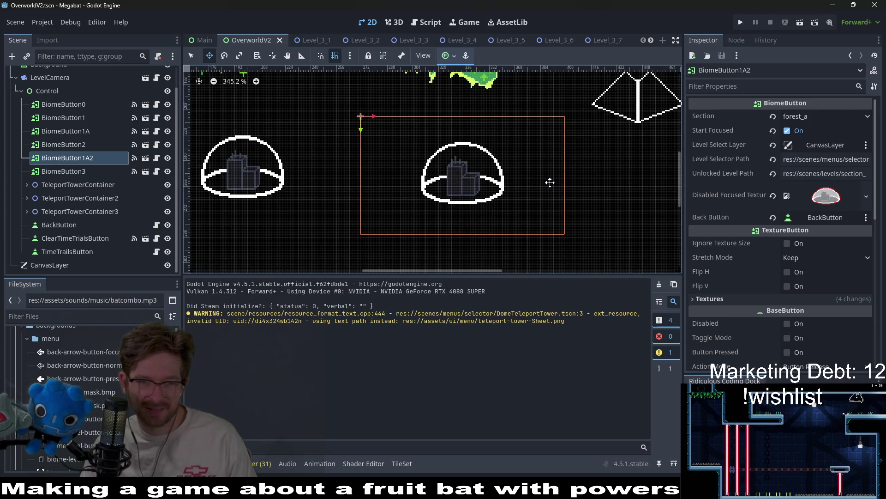
{"action": "key", "text": "Up"}
{"action": "key", "text": "Up"}
{"action": "key", "text": "Up"}
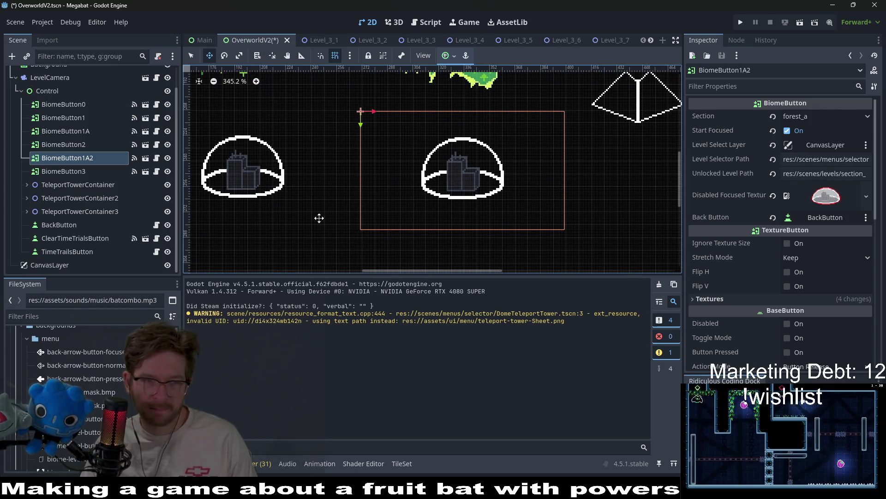
{"action": "left_click", "coordinate": [66, 131]}
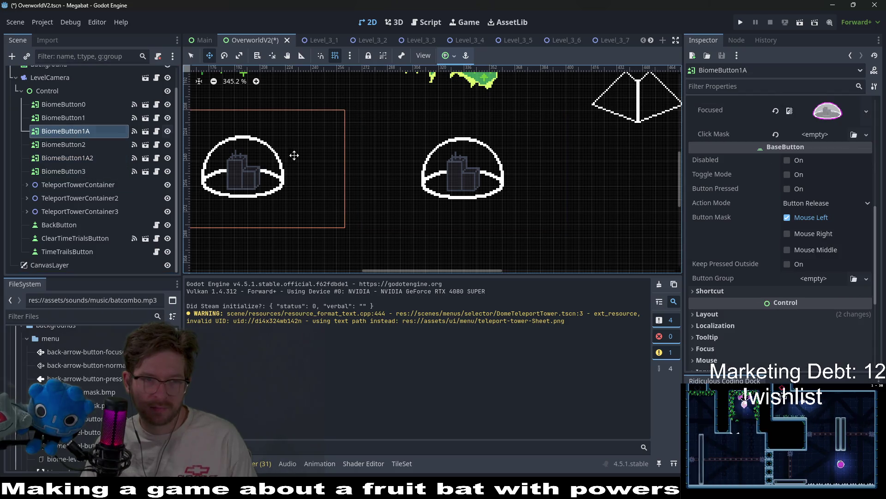
{"action": "key", "text": "Down"}
Back in Aseprite, bring up Canvas Size for the lab-bonus-biome-a dome sprite
{"action": "scroll", "coordinate": [355, 163], "scroll_direction": "down", "scroll_amount": 4}
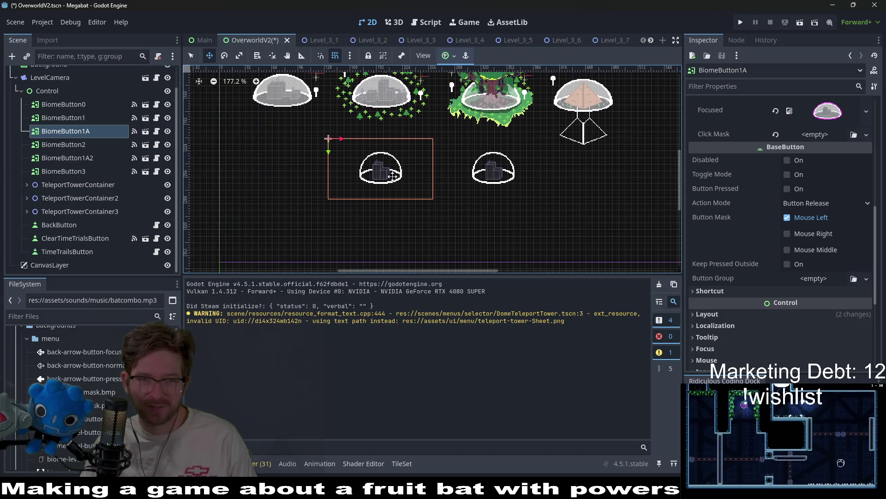
{"action": "scroll", "coordinate": [336, 212], "scroll_direction": "left", "scroll_amount": 3}
{"action": "scroll", "coordinate": [435, 196], "scroll_direction": "up", "scroll_amount": 2}
{"action": "scroll", "coordinate": [486, 207], "scroll_direction": "up", "scroll_amount": 2}
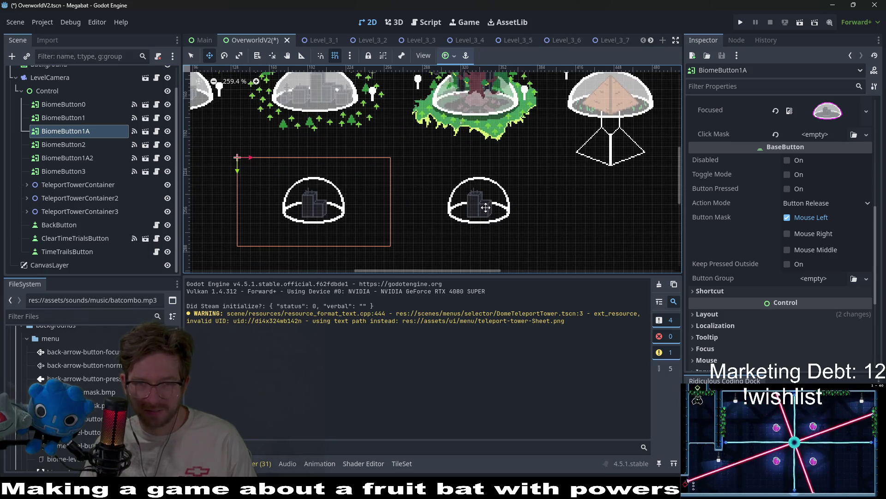
{"action": "scroll", "coordinate": [461, 180], "scroll_direction": "left", "scroll_amount": 3}
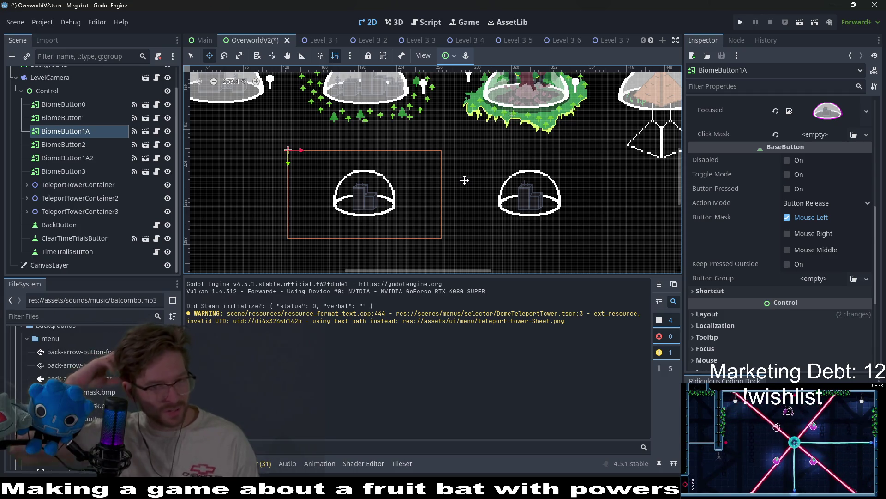
{"action": "scroll", "coordinate": [471, 183], "scroll_direction": "up", "scroll_amount": 2}
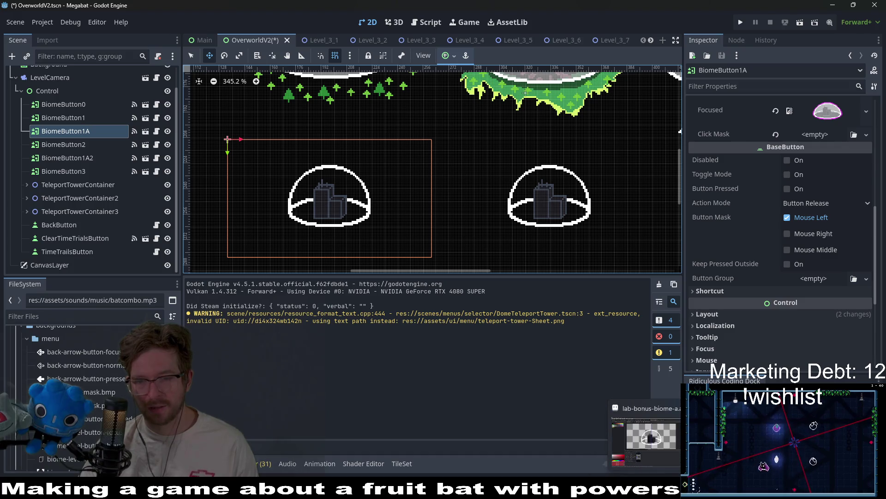
{"action": "key", "text": "alt+Tab"}
{"action": "key", "text": "ctrl+alt+c"}
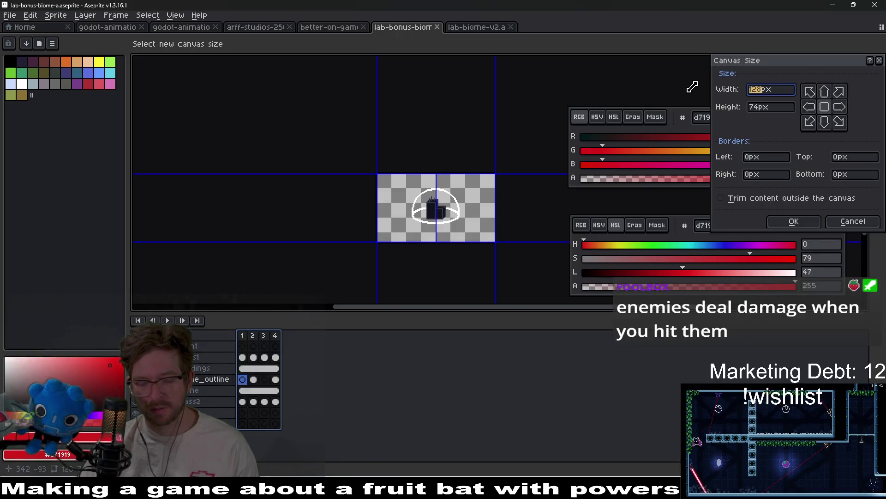
Resize the sprite canvas to 64×64 pixels
{"action": "type", "text": "64"}
{"action": "left_click", "coordinate": [780, 107]}
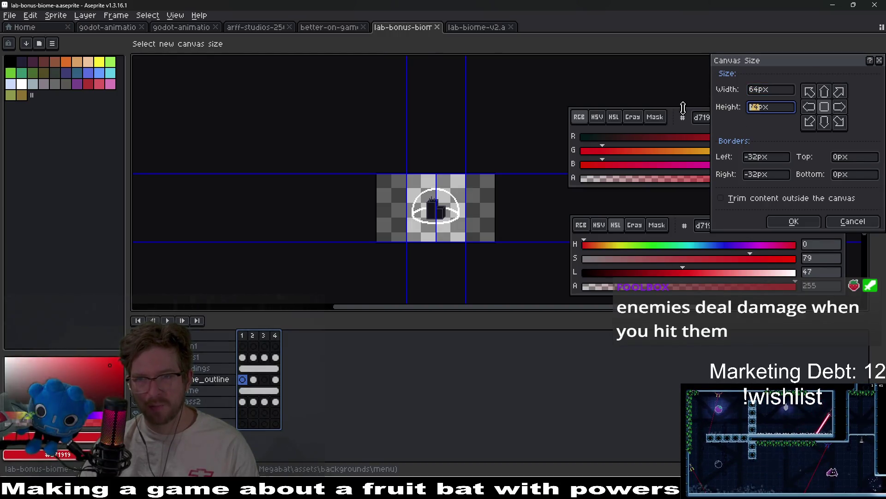
{"action": "type", "text": "64"}
{"action": "left_click", "coordinate": [794, 225]}
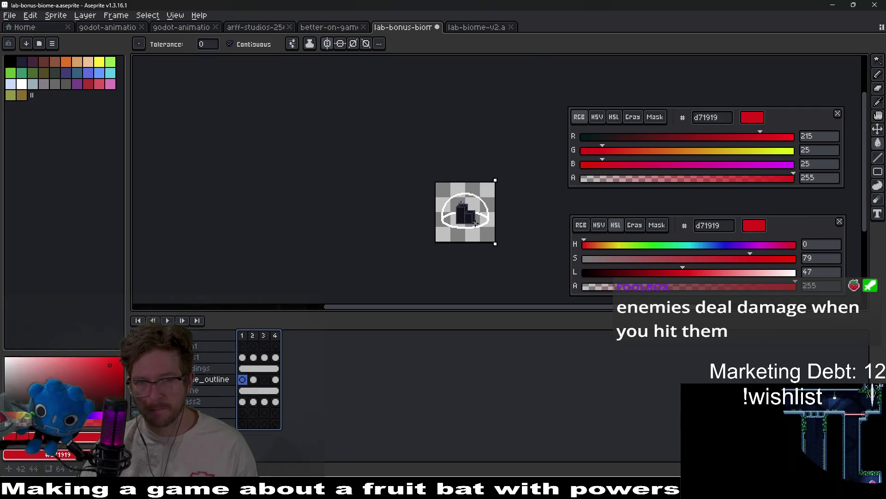
Turn on vertical mirror symmetry for drawing
{"action": "scroll", "coordinate": [462, 184], "scroll_direction": "up", "scroll_amount": 3}
{"action": "scroll", "coordinate": [462, 184], "scroll_direction": "down", "scroll_amount": 2}
{"action": "left_click", "coordinate": [379, 43]}
{"action": "left_click", "coordinate": [402, 58]}
{"action": "left_click_drag", "start_coordinate": [524, 197], "coordinate": [460, 174]}
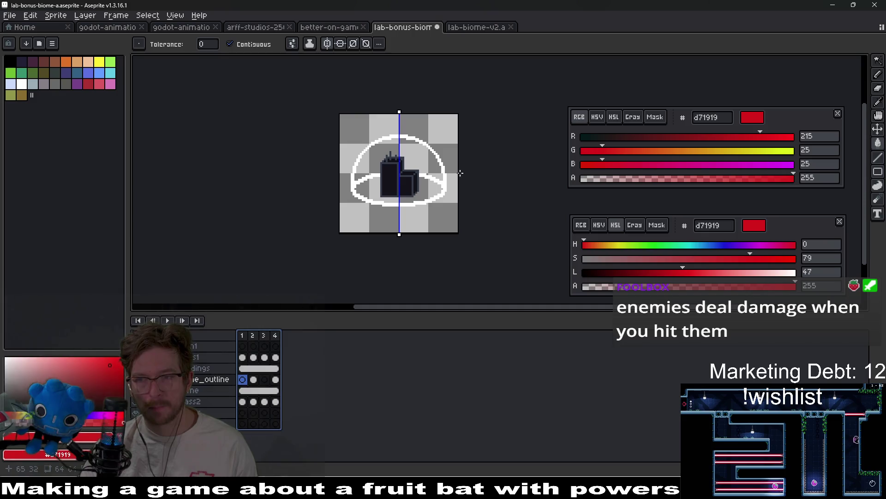
{"action": "scroll", "coordinate": [469, 179], "scroll_direction": "down", "scroll_amount": 3}
{"action": "scroll", "coordinate": [469, 179], "scroll_direction": "up", "scroll_amount": 3}
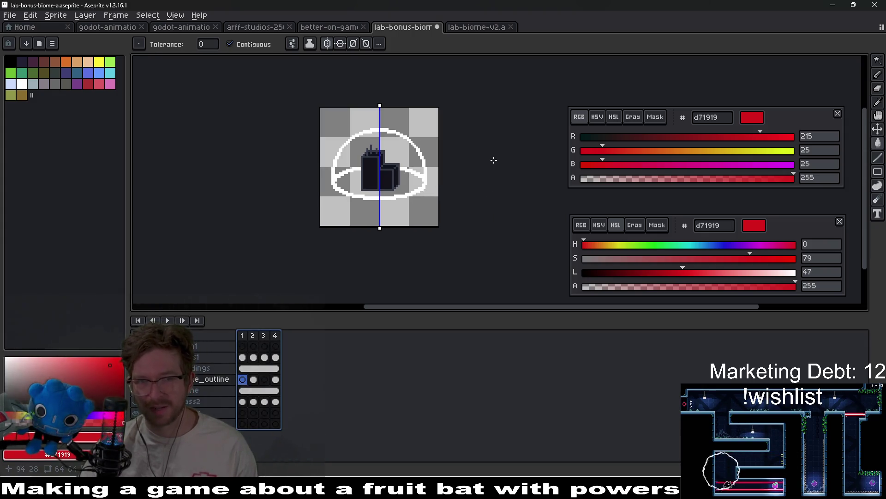
Save the sprite and export it as lab-bonus-biome-a.png
{"action": "key", "text": "ctrl+s"}
{"action": "key", "text": "ctrl+shift+e"}
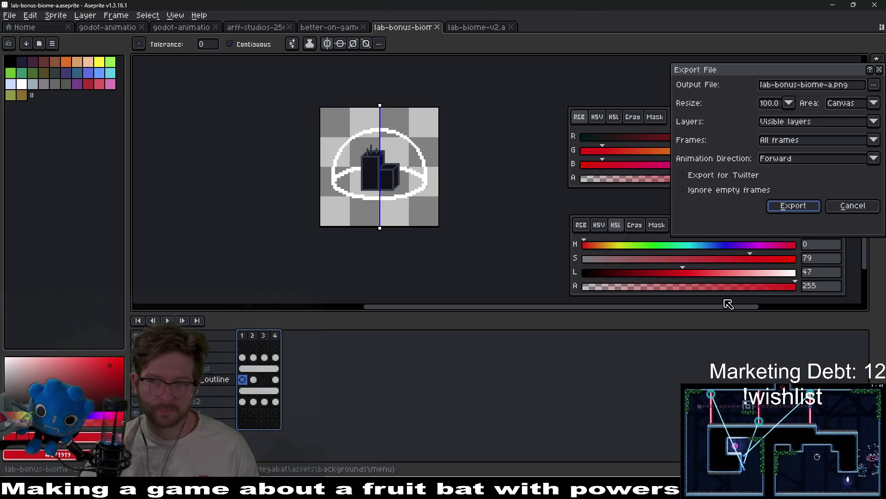
{"action": "left_click", "coordinate": [792, 204]}
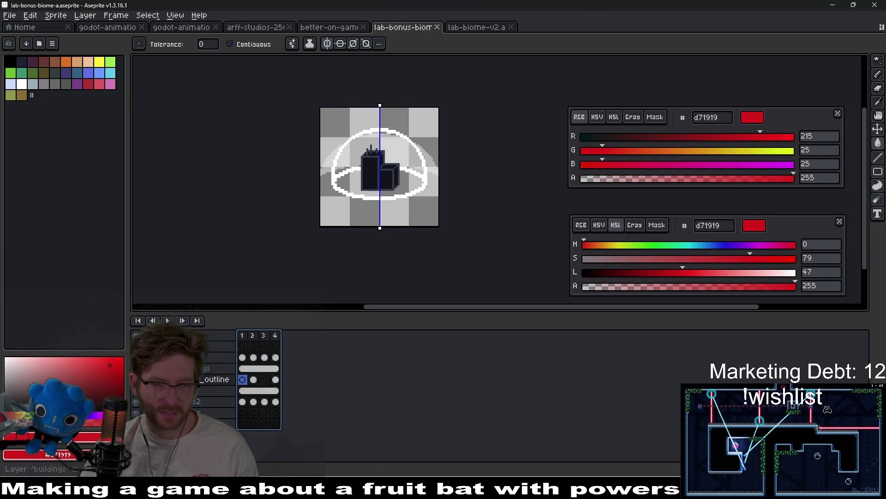
On the glass layer, sample the dome's translucent glass colour with the Eyedropper
{"action": "scroll", "coordinate": [417, 187], "scroll_direction": "up", "scroll_amount": 2}
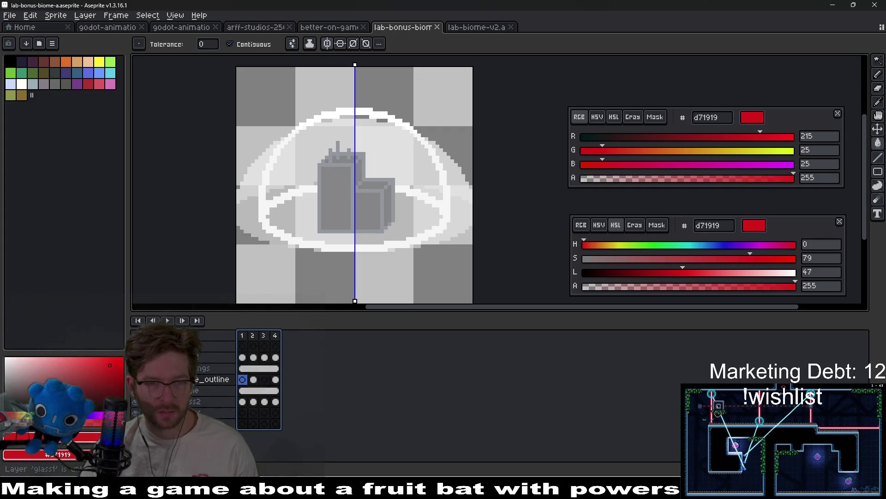
{"action": "left_click", "coordinate": [214, 357]}
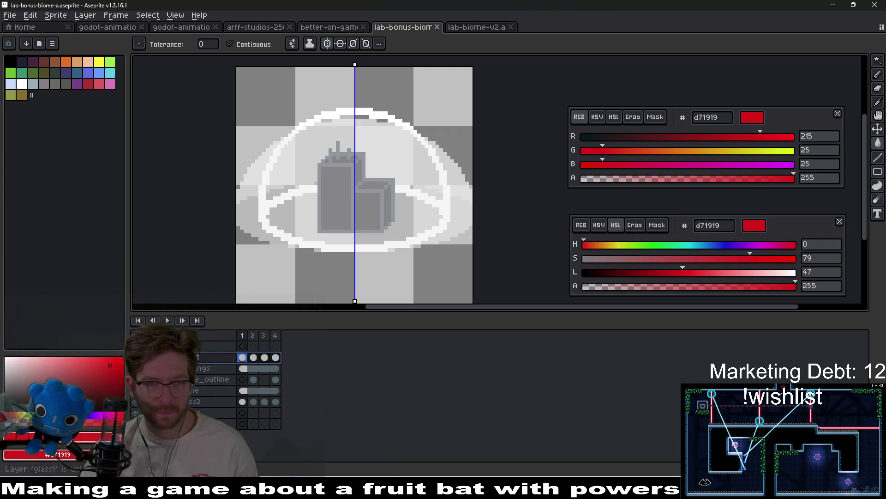
{"action": "left_click_drag", "start_coordinate": [360, 206], "coordinate": [352, 222]}
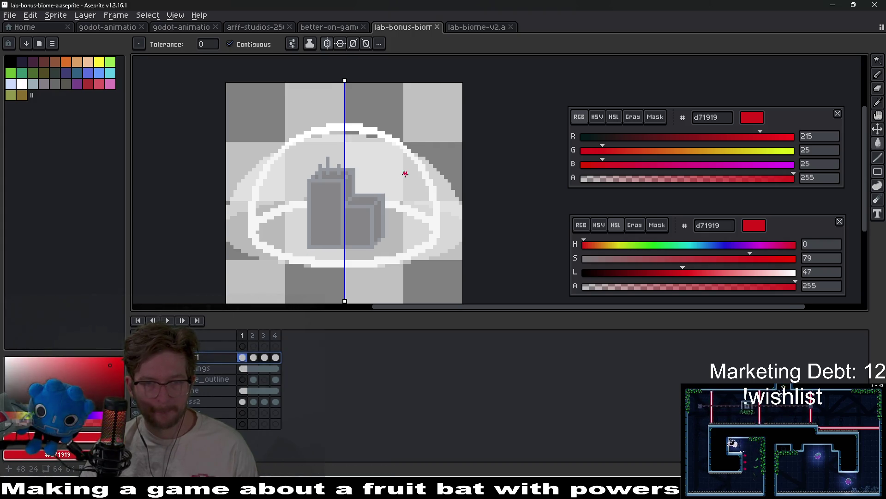
{"action": "key", "text": "i"}
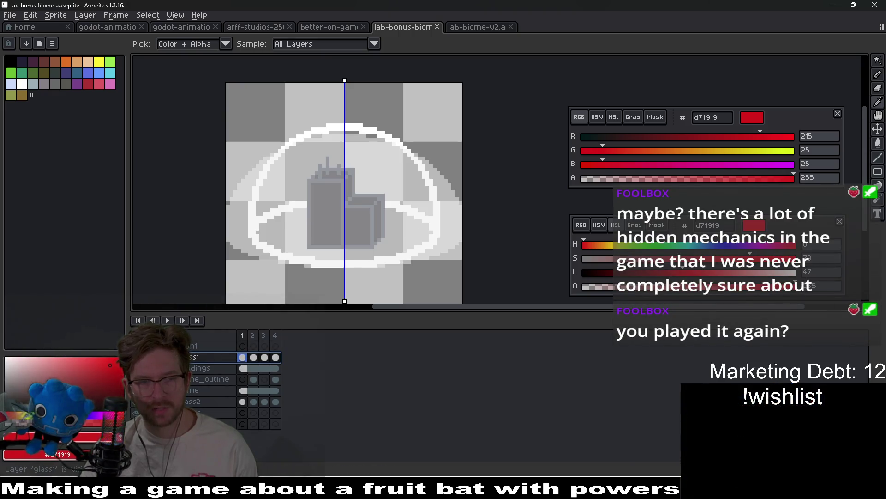
{"action": "left_click", "coordinate": [408, 193]}
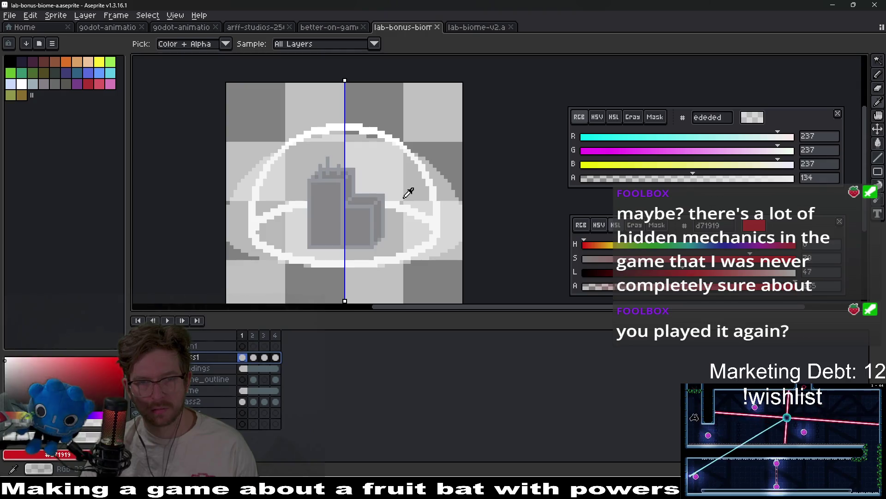
Magic Wand the dome's glass fill and delete it
{"action": "scroll", "coordinate": [420, 205], "scroll_direction": "up", "scroll_amount": 1}
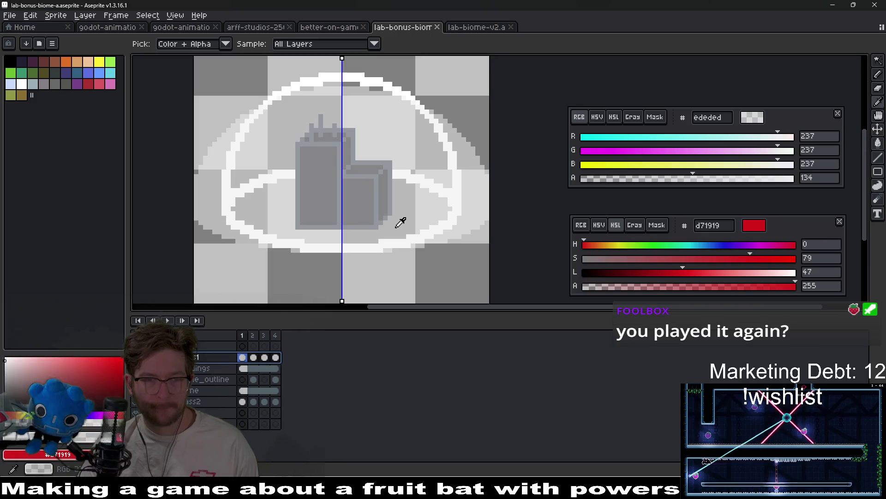
{"action": "key", "text": "w"}
{"action": "left_click", "coordinate": [437, 212]}
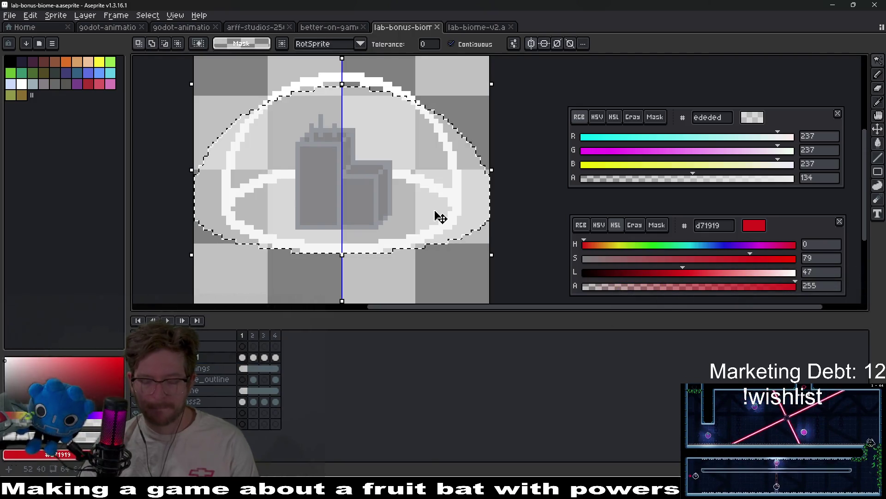
{"action": "key", "text": "Delete"}
{"action": "key", "text": "g"}
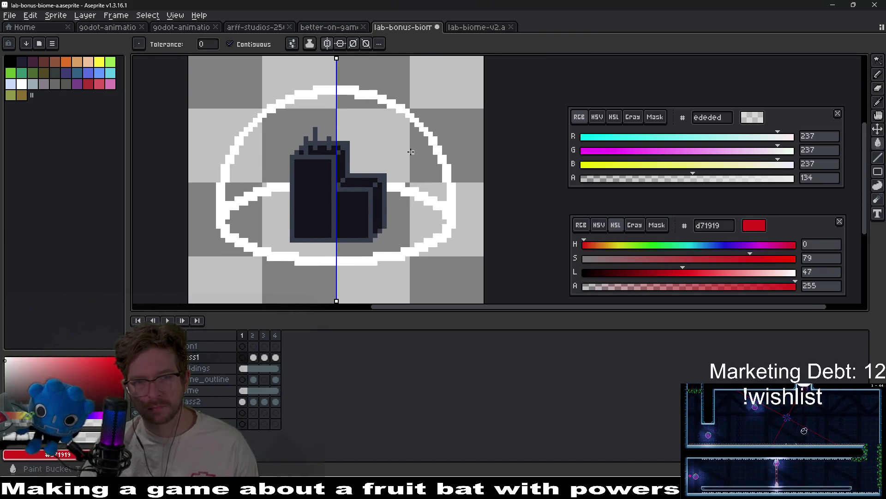
On the dome layer, paint-bucket the dome interior with the translucent glass colour
{"action": "left_click", "coordinate": [245, 379]}
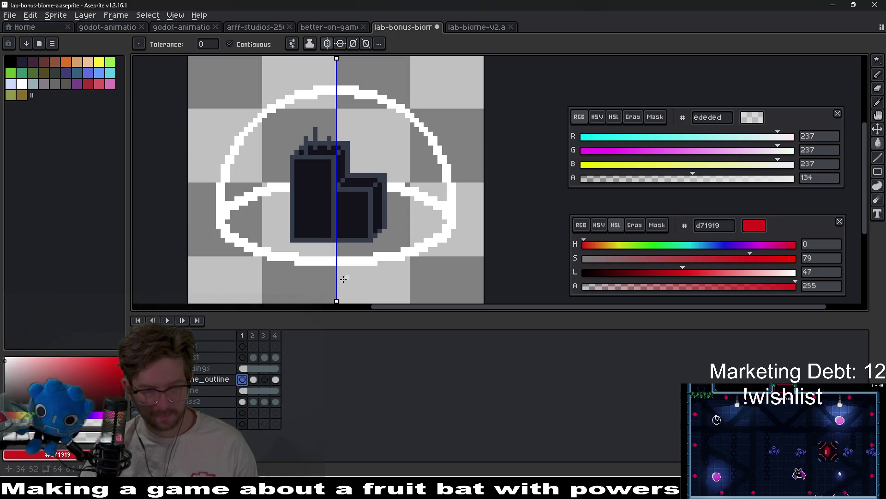
{"action": "key", "text": "Down"}
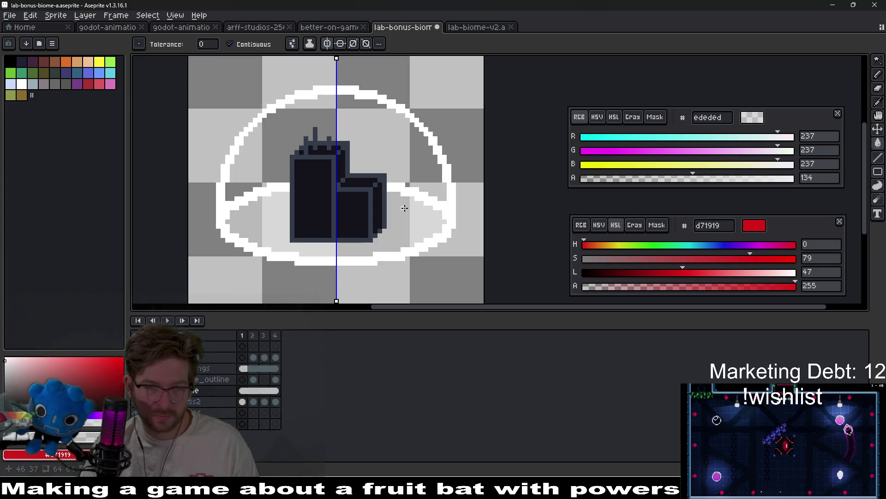
{"action": "left_click", "coordinate": [414, 178]}
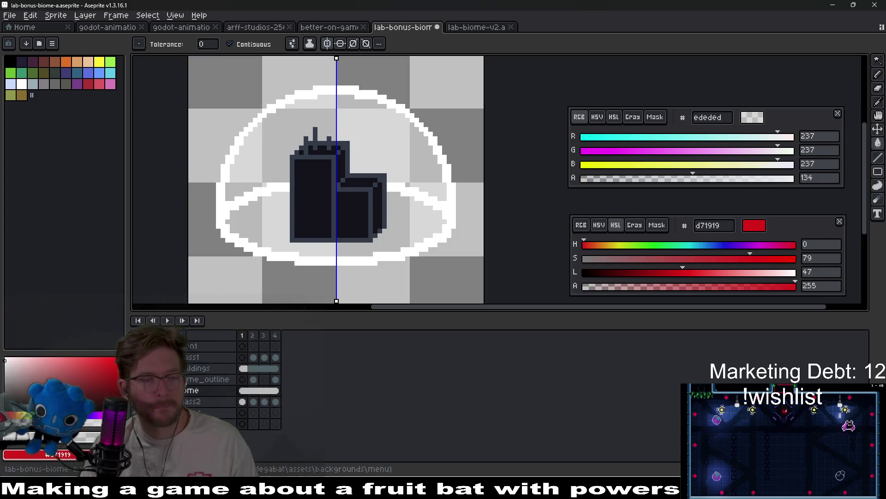
Move the floor ellipse's glass fill from the dome layer onto glass1
{"action": "key", "text": "w"}
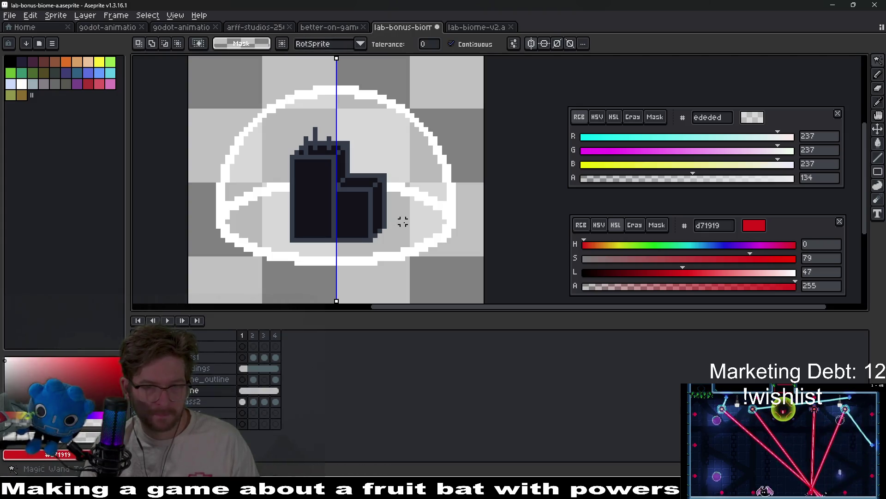
{"action": "left_click", "coordinate": [403, 222]}
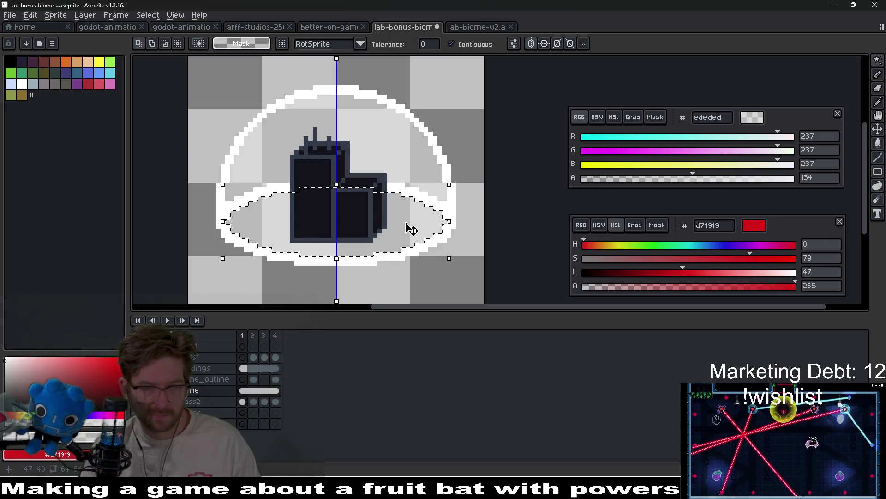
{"action": "key", "text": "Delete"}
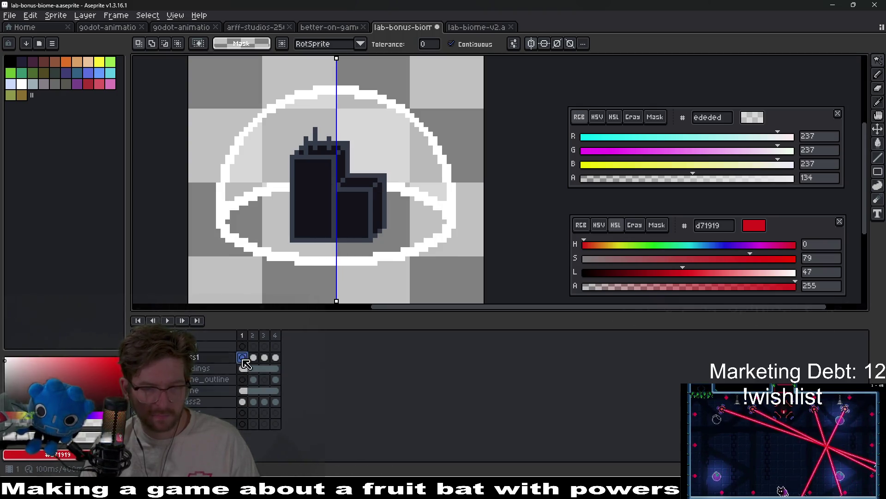
{"action": "left_click", "coordinate": [425, 212]}
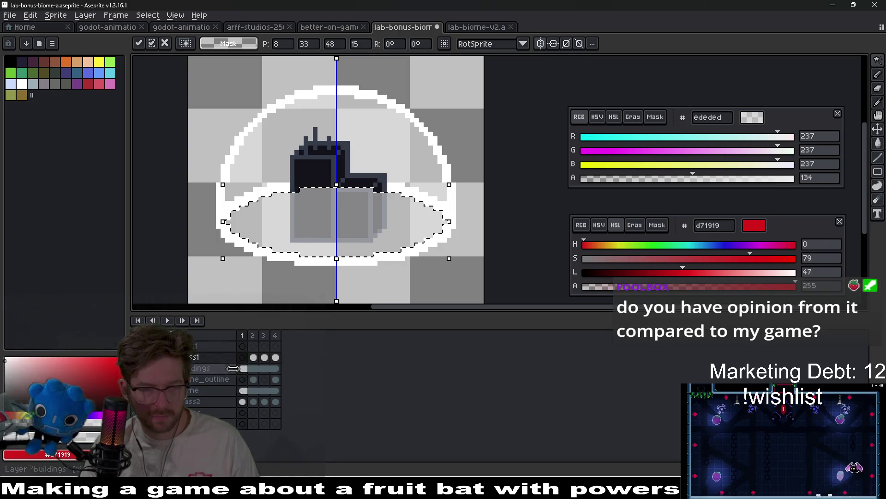
{"action": "left_click", "coordinate": [242, 392]}
Reselect the upper dome, drop the selection, and select the dome's glass region on glass1
{"action": "left_click", "coordinate": [411, 159]}
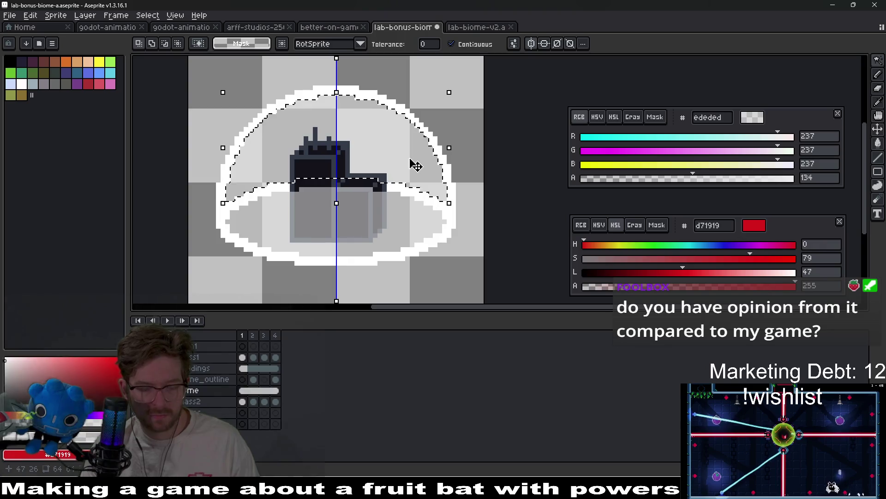
{"action": "left_click", "coordinate": [406, 186]}
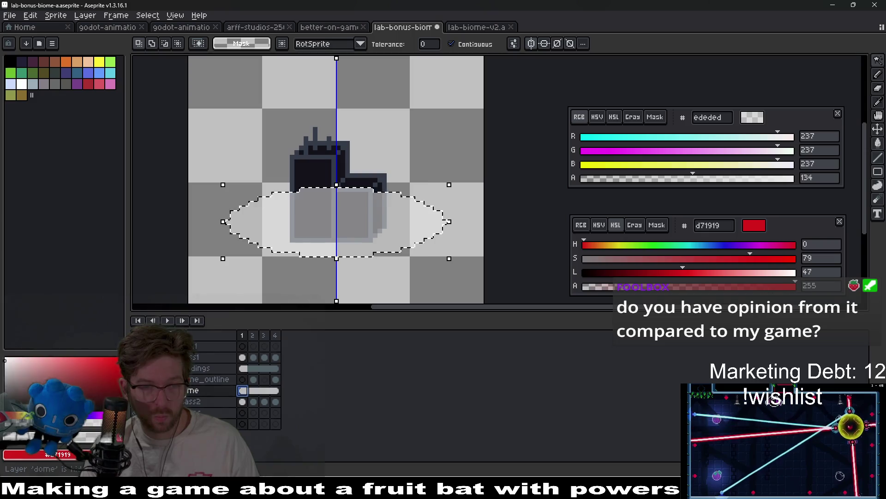
{"action": "left_click", "coordinate": [212, 390]}
{"action": "key", "text": "ctrl+z"}
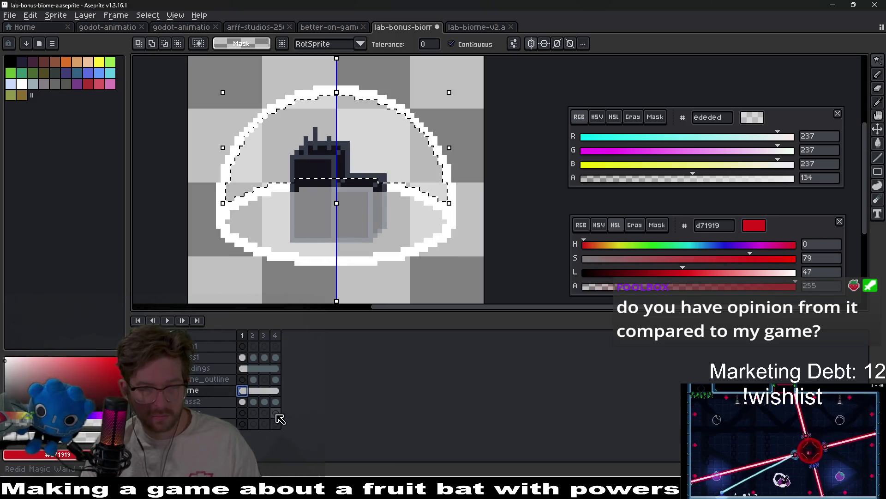
{"action": "key", "text": "ctrl+t"}
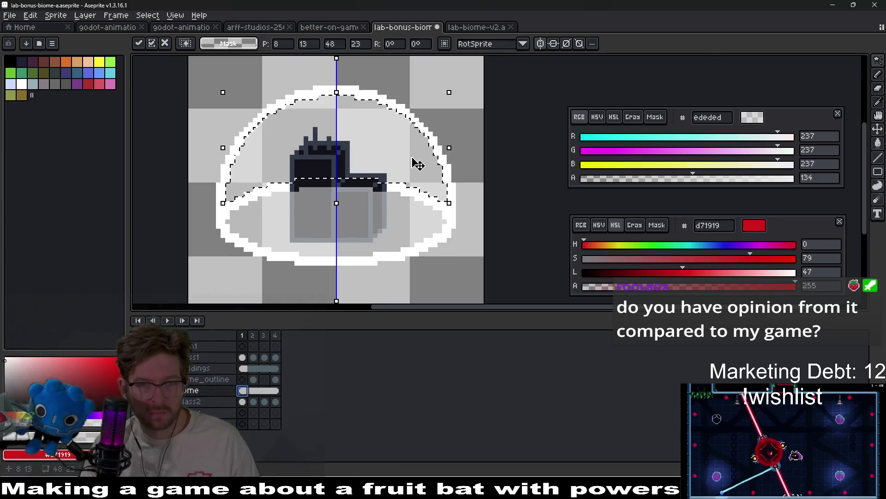
{"action": "key", "text": "ctrl+d"}
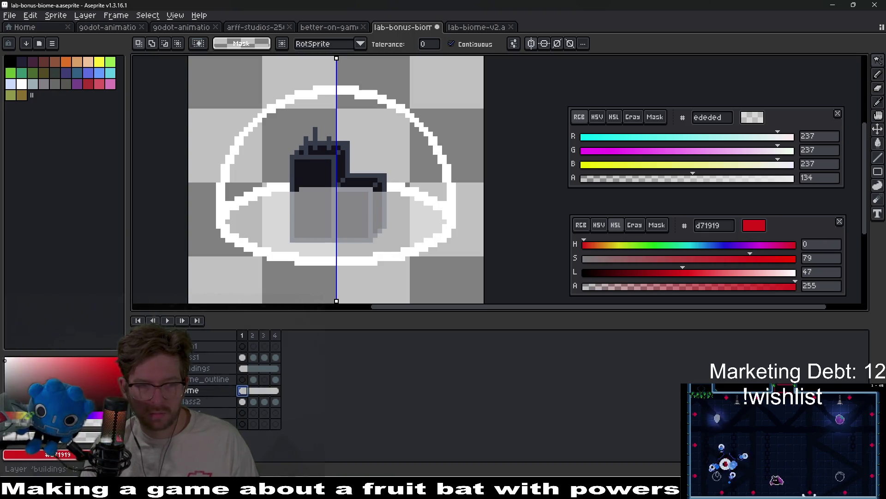
{"action": "left_click", "coordinate": [220, 359]}
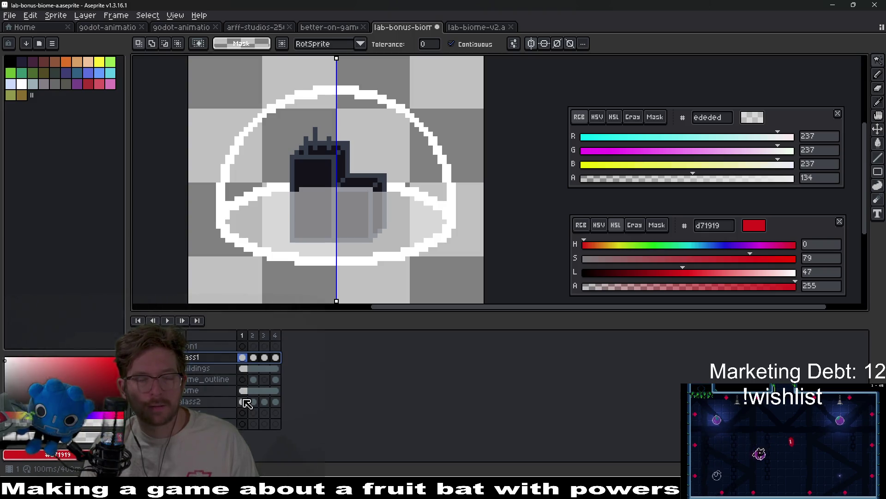
{"action": "left_click", "coordinate": [397, 169]}
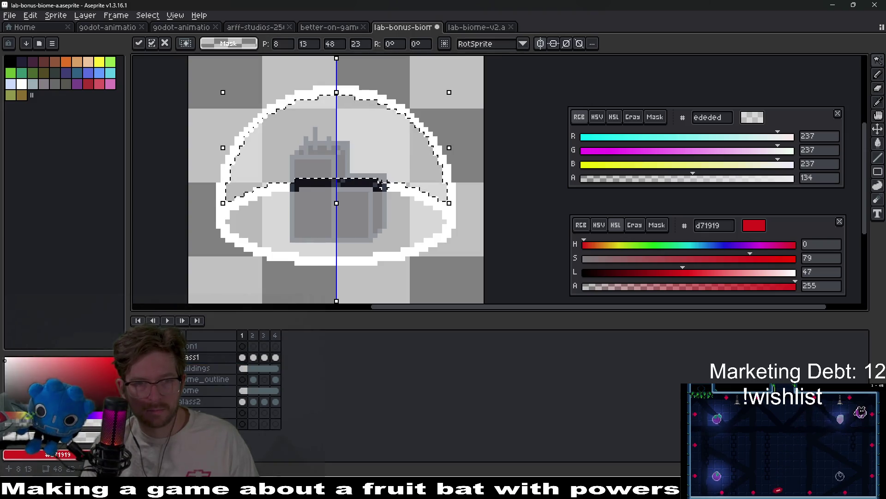
Hide the dome, glass2 and glass layers and drop the current selection
{"action": "scroll", "coordinate": [259, 189], "scroll_direction": "up", "scroll_amount": 2}
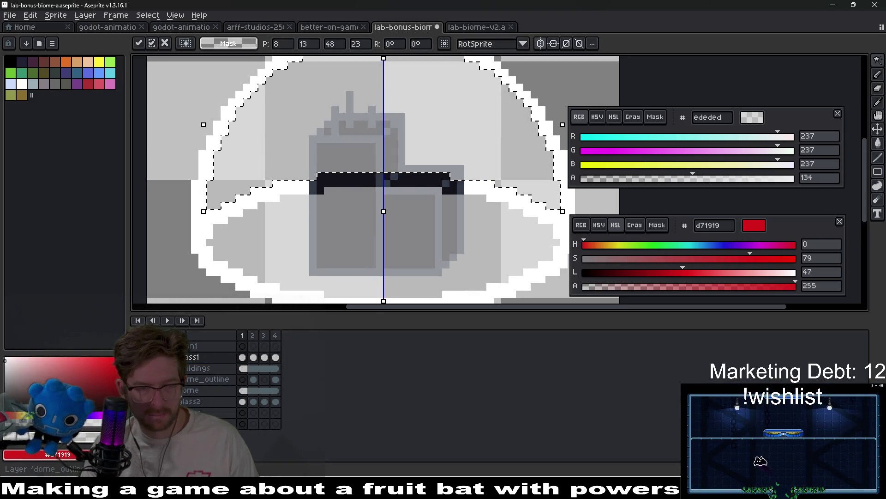
{"action": "left_click", "coordinate": [138, 390]}
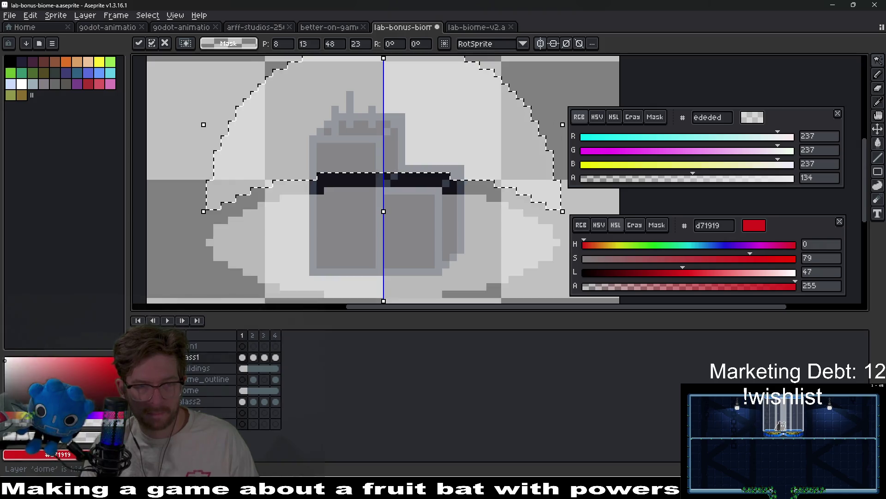
{"action": "key", "text": "ctrl+d"}
{"action": "key", "text": "i"}
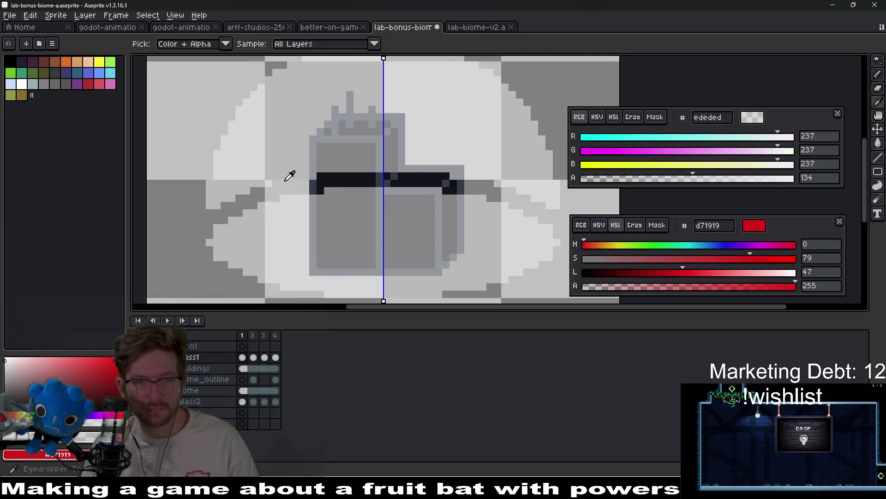
{"action": "left_click", "coordinate": [139, 401]}
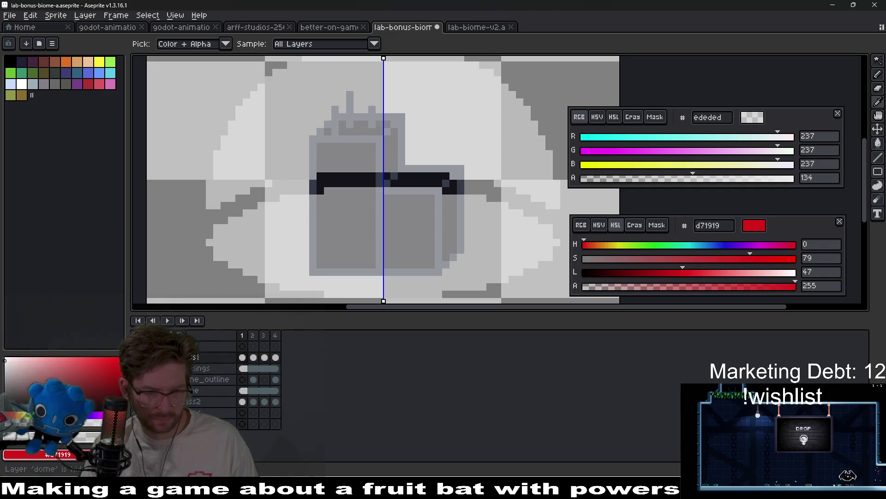
{"action": "left_click", "coordinate": [139, 357]}
Paint-bucket the stray dark pixel patch with a lighter grey
{"action": "scroll", "coordinate": [415, 180], "scroll_direction": "right", "scroll_amount": 2}
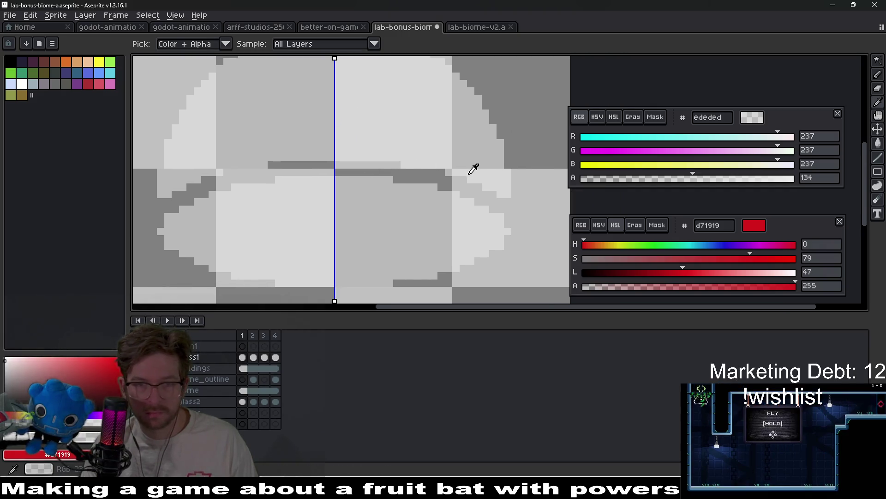
{"action": "key", "text": "b"}
{"action": "scroll", "coordinate": [511, 203], "scroll_direction": "up", "scroll_amount": 1}
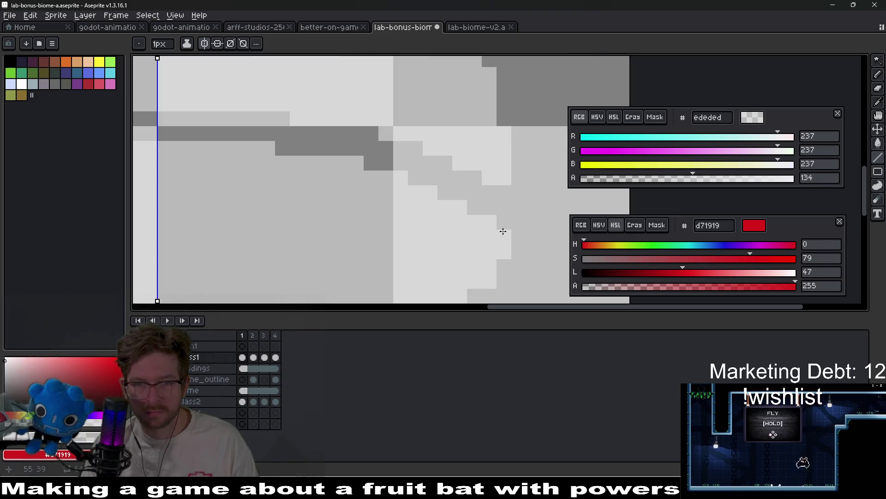
{"action": "scroll", "coordinate": [259, 184], "scroll_direction": "left", "scroll_amount": 6}
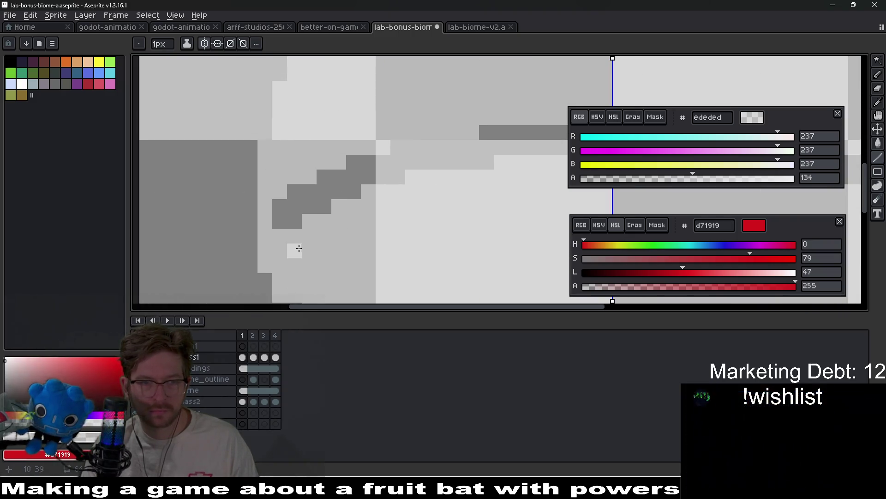
{"action": "key", "text": "g"}
{"action": "left_click", "coordinate": [316, 197]}
{"action": "scroll", "coordinate": [323, 192], "scroll_direction": "down", "scroll_amount": 2}
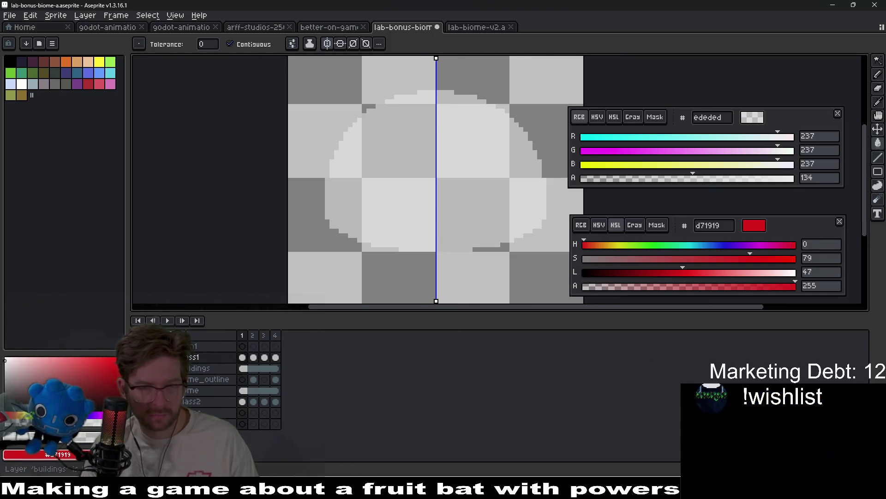
Show the buildings and dome_outline layers again, hide glass2, and select its first cel
{"action": "left_click", "coordinate": [143, 368]}
{"action": "left_click", "coordinate": [143, 379]}
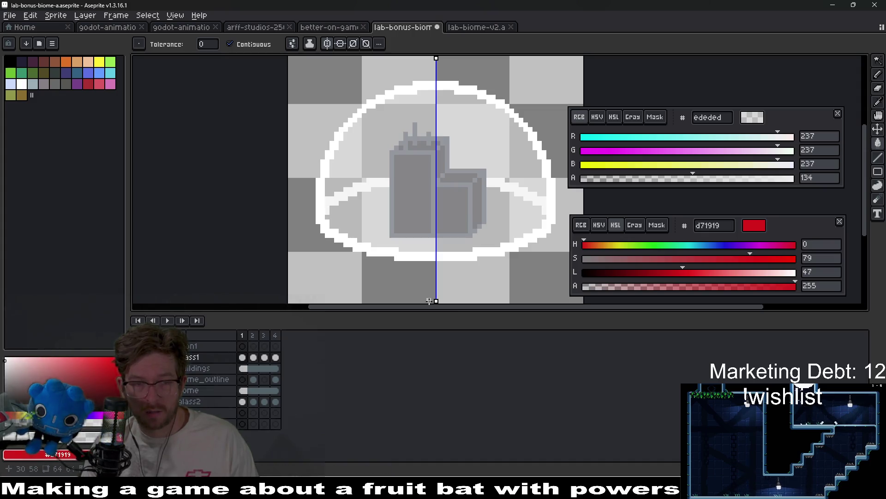
{"action": "left_click", "coordinate": [143, 401]}
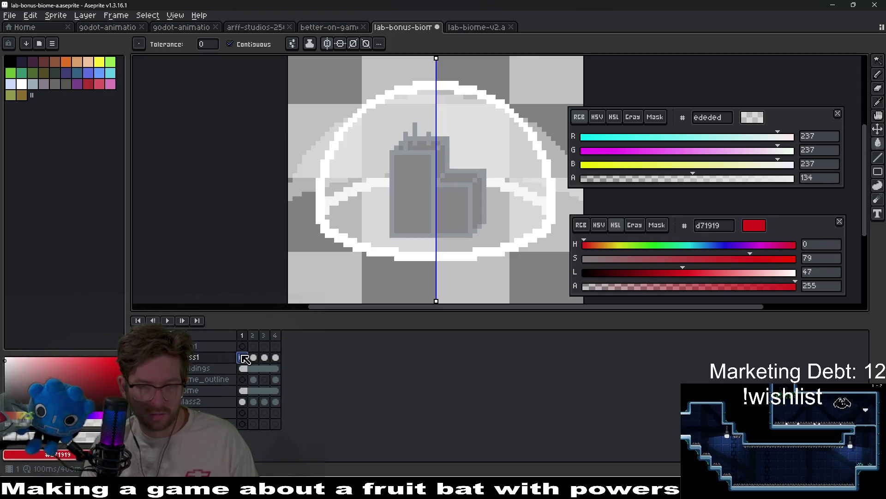
{"action": "left_click", "coordinate": [242, 402]}
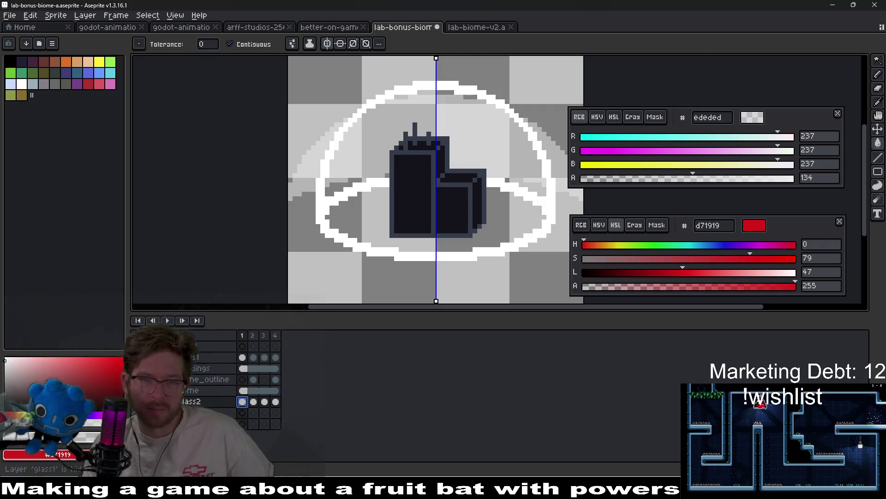
Show glass1, clear its cels in frames 1–4, then undo that deletion
{"action": "left_click", "coordinate": [138, 357]}
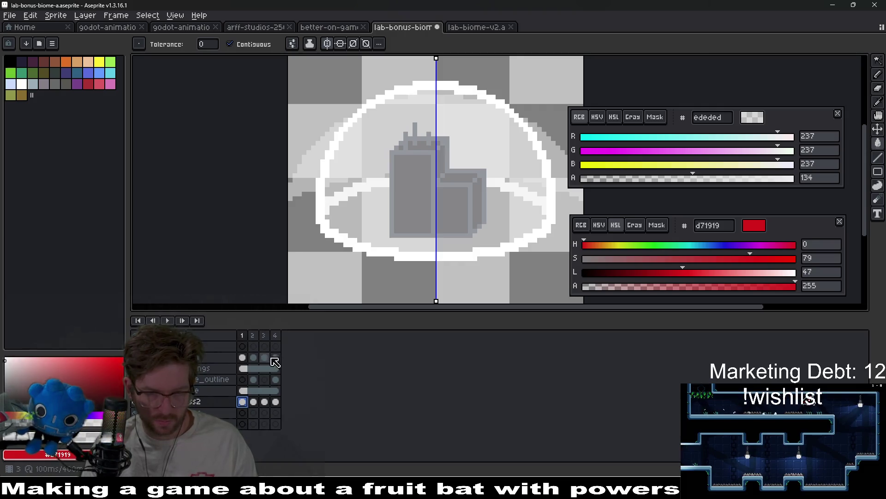
{"action": "left_click_drag", "start_coordinate": [272, 358], "coordinate": [245, 360]}
{"action": "key", "text": "Delete"}
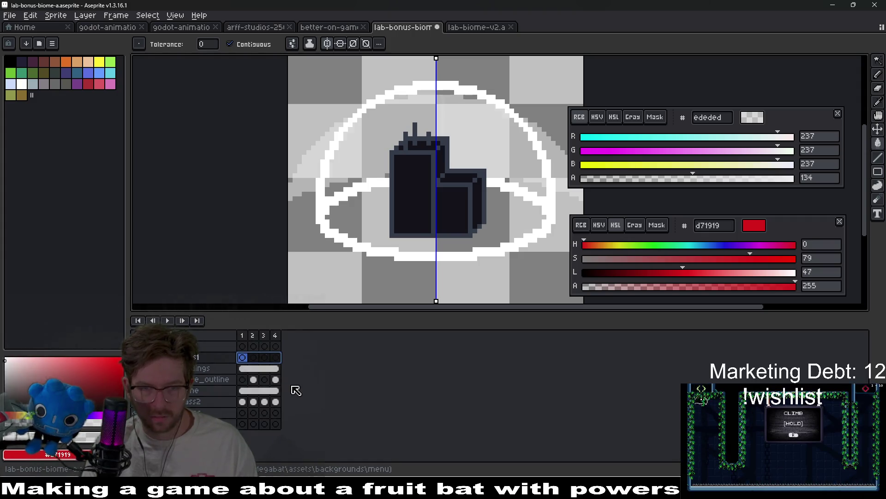
{"action": "key", "text": "ctrl+z"}
Delete glass2's content across frames 1–4 and hide the glass1 layer
{"action": "left_click_drag", "start_coordinate": [275, 401], "coordinate": [249, 409]}
{"action": "key", "text": "Delete"}
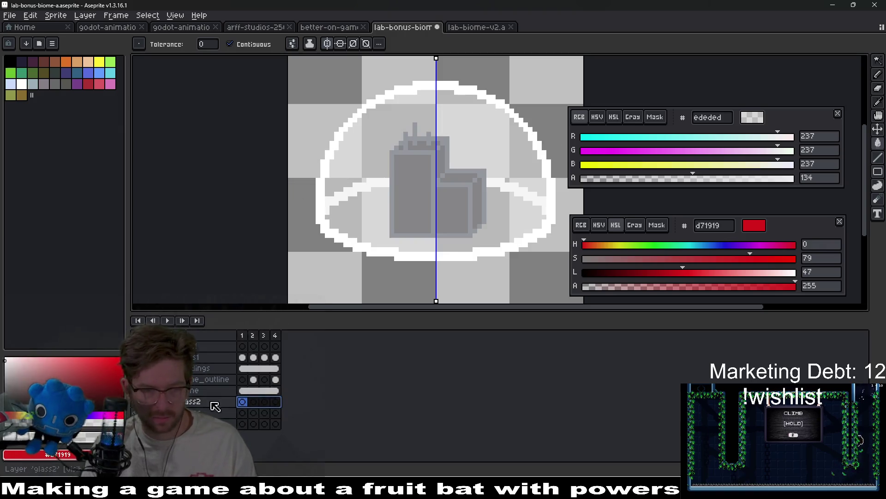
{"action": "left_click", "coordinate": [259, 391]}
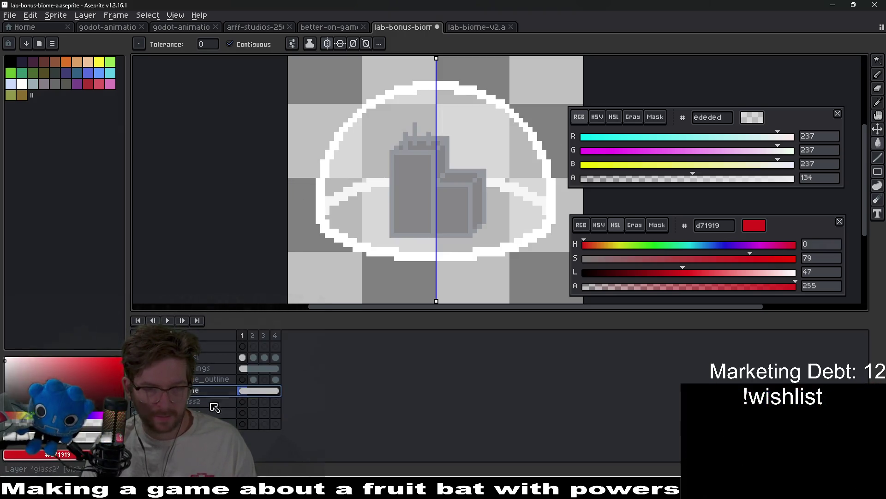
{"action": "left_click", "coordinate": [138, 412]}
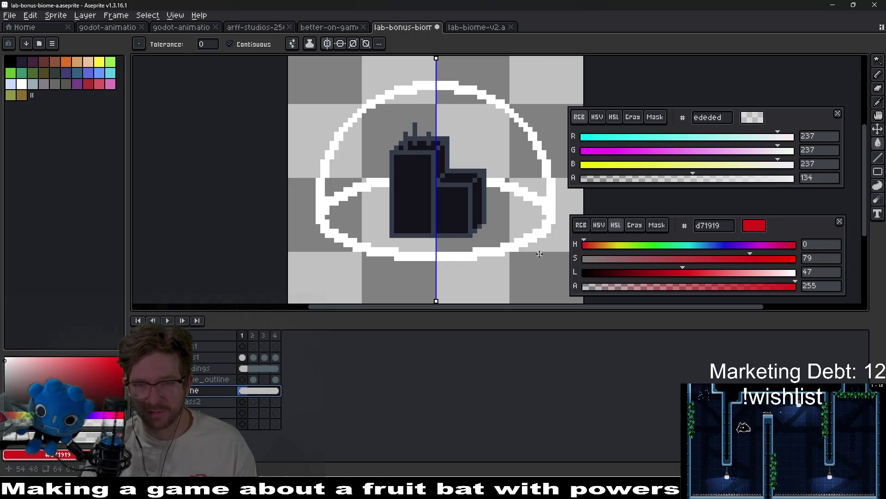
{"action": "scroll", "coordinate": [524, 226], "scroll_direction": "right", "scroll_amount": 2}
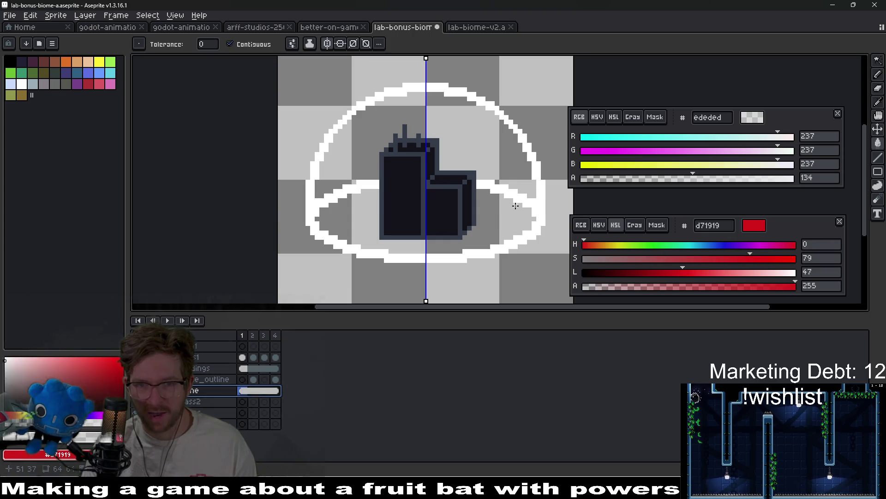
{"action": "scroll", "coordinate": [515, 208], "scroll_direction": "down", "scroll_amount": 2}
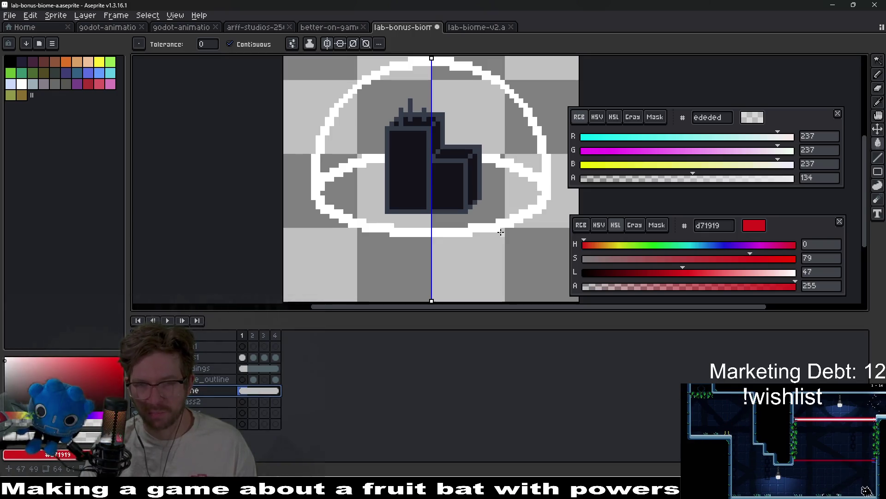
{"action": "scroll", "coordinate": [508, 207], "scroll_direction": "up", "scroll_amount": 2}
{"action": "scroll", "coordinate": [507, 208], "scroll_direction": "right", "scroll_amount": 1}
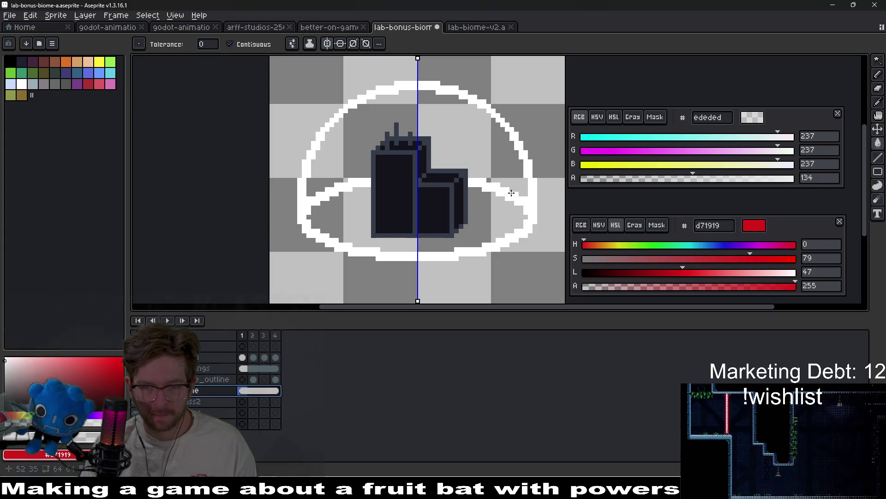
{"action": "scroll", "coordinate": [511, 193], "scroll_direction": "down", "scroll_amount": 2}
{"action": "scroll", "coordinate": [508, 211], "scroll_direction": "left", "scroll_amount": 1}
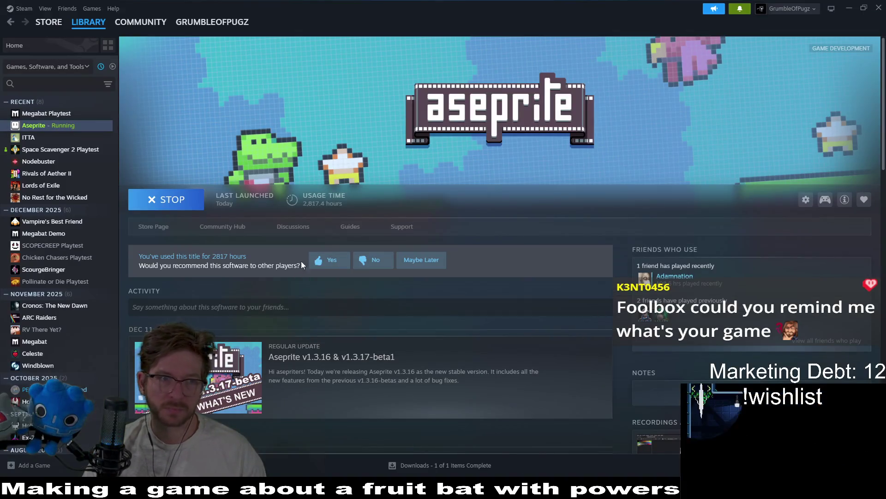
Search the Steam store for 'scope creep'
{"action": "left_click", "coordinate": [67, 23]}
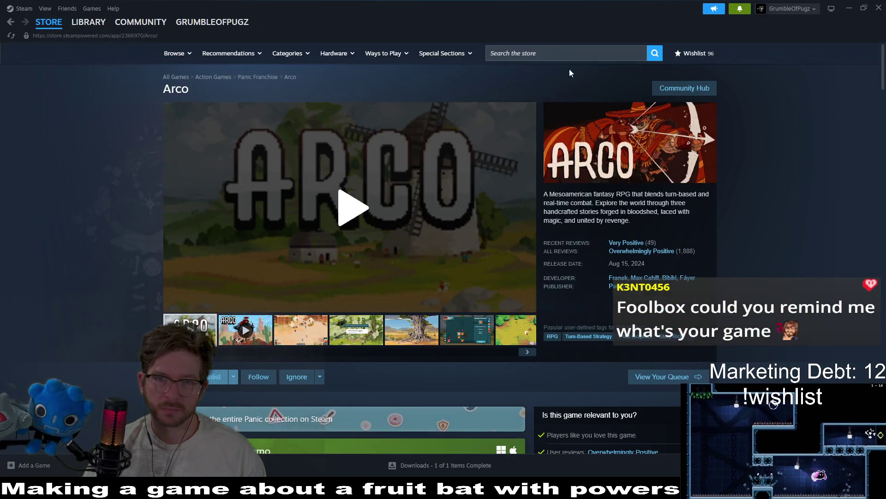
{"action": "left_click", "coordinate": [546, 52]}
{"action": "type", "text": "scope"}
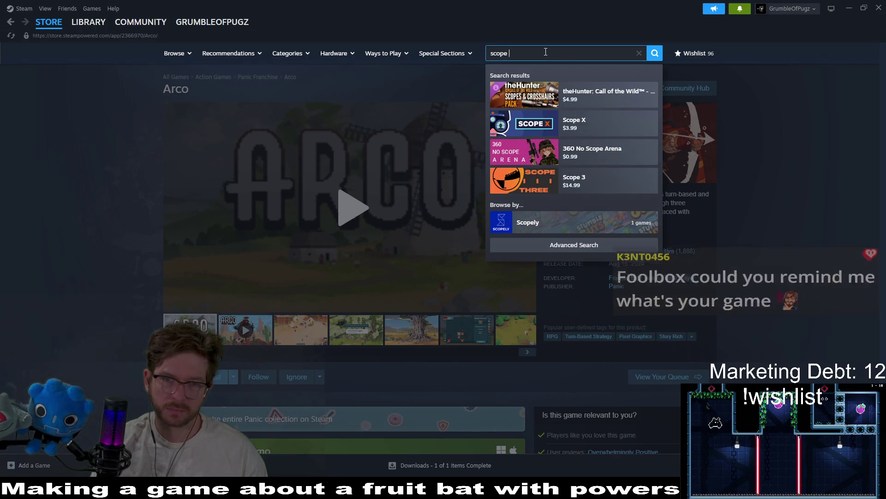
{"action": "type", "text": " sc"}
{"action": "key", "text": "BackSpace"}
{"action": "key", "text": "BackSpace"}
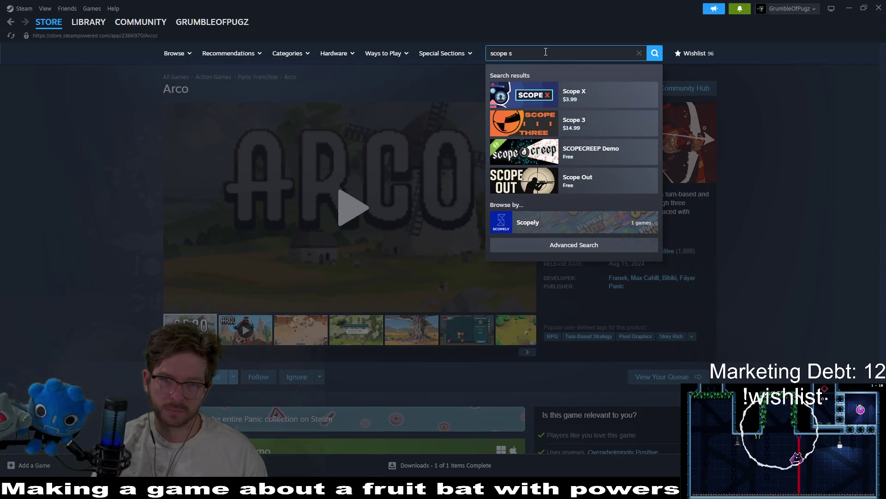
{"action": "type", "text": "c"}
{"action": "type", "text": "reep"}
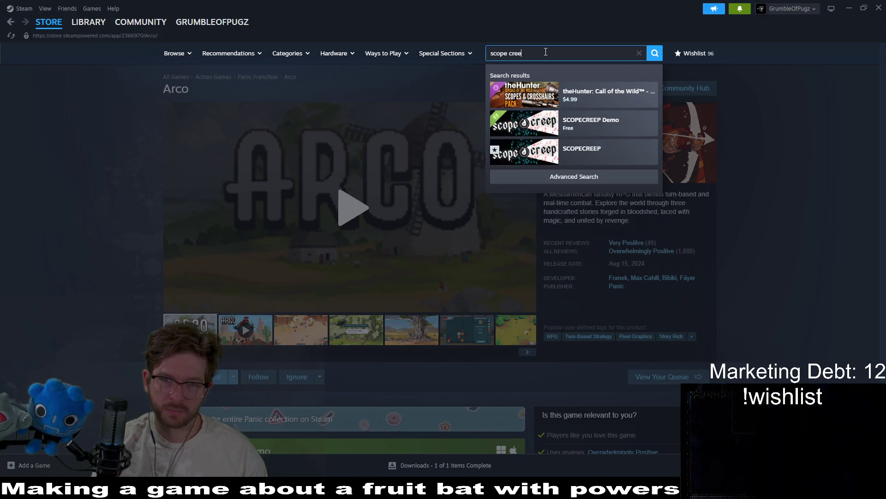
Open the SCOPECREEP store page, pause its trailer, and minimize Steam
{"action": "left_click", "coordinate": [623, 95]}
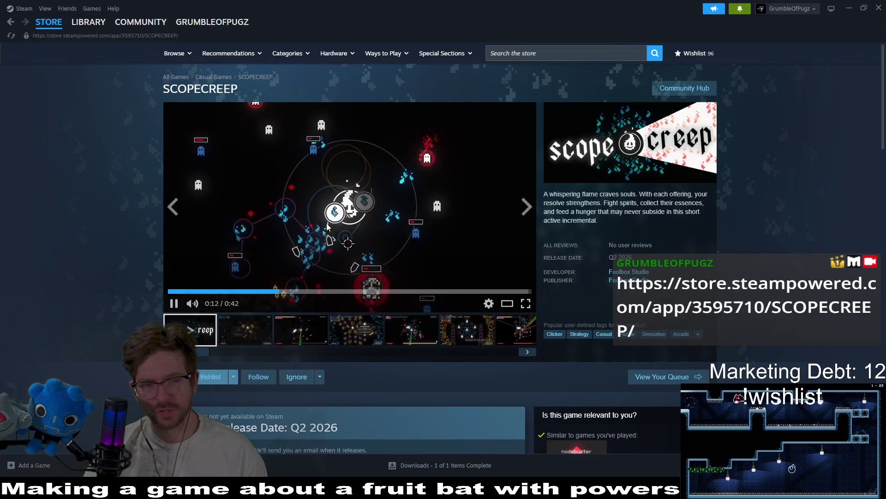
{"action": "left_click", "coordinate": [447, 189]}
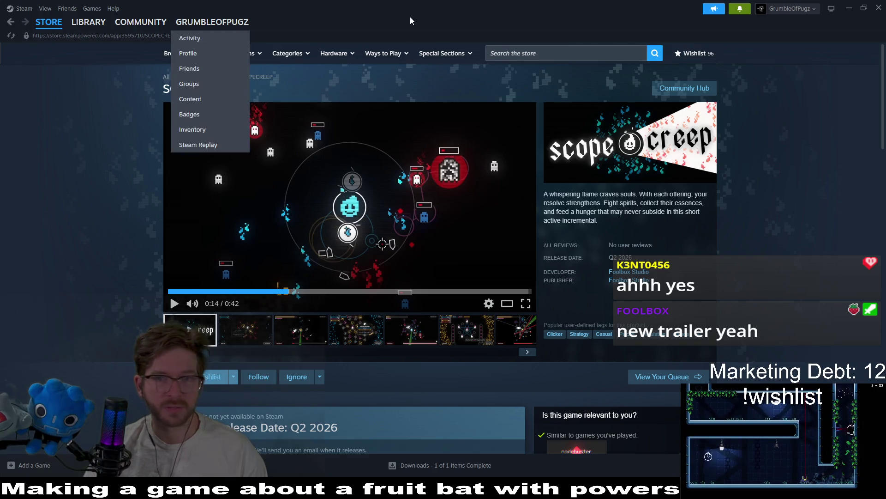
{"action": "left_click", "coordinate": [848, 9]}
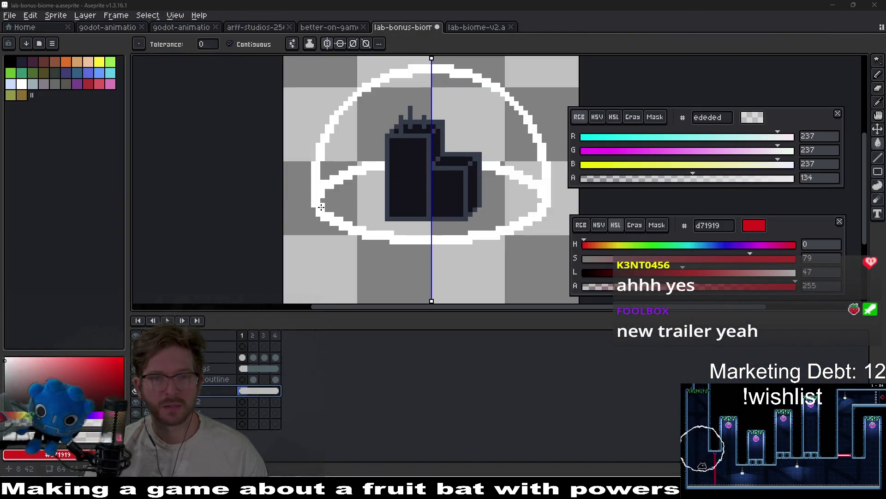
Pick the layer below the dome outline and Magic Wand the empty area inside the dome
{"action": "left_click", "coordinate": [217, 379]}
{"action": "left_click", "coordinate": [215, 358]}
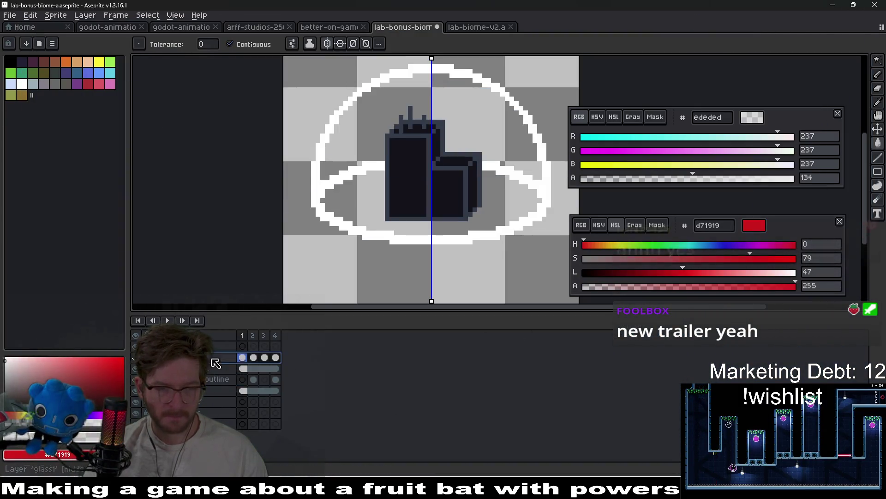
{"action": "left_click", "coordinate": [243, 380]}
{"action": "left_click", "coordinate": [243, 357]}
{"action": "left_click", "coordinate": [243, 402]}
{"action": "left_click", "coordinate": [243, 379]}
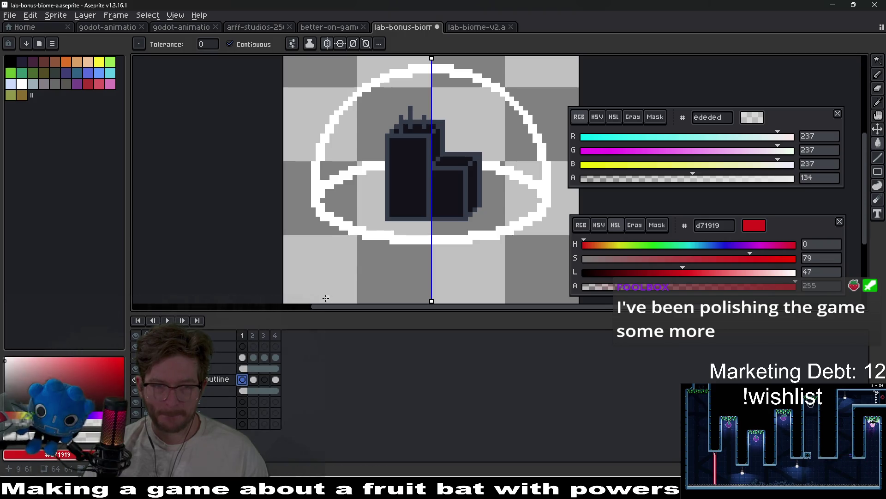
{"action": "left_click", "coordinate": [243, 358]}
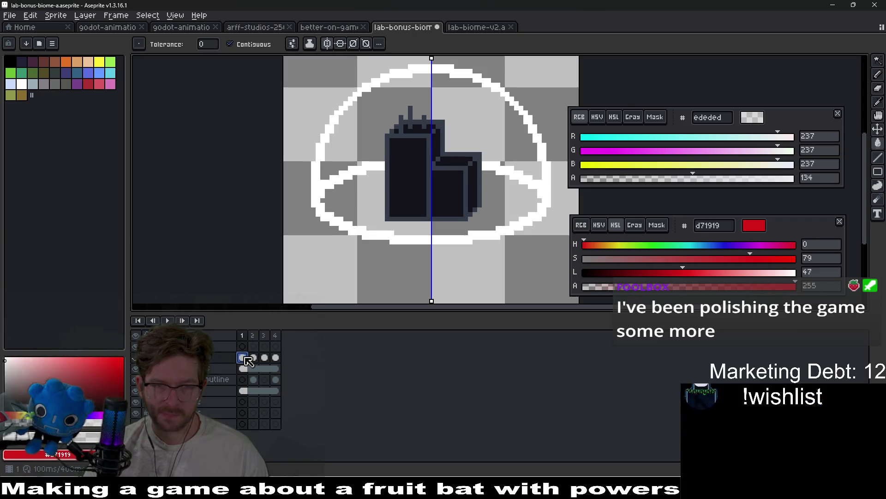
{"action": "left_click", "coordinate": [244, 380]}
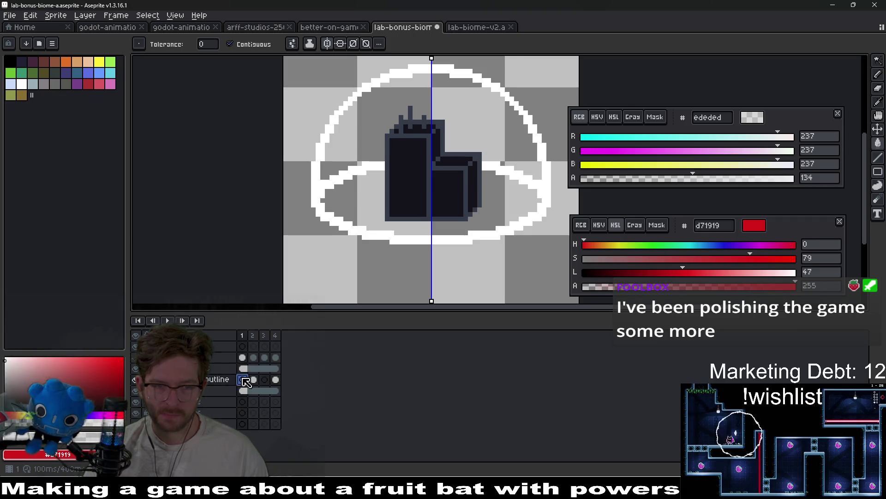
{"action": "left_click", "coordinate": [244, 391]}
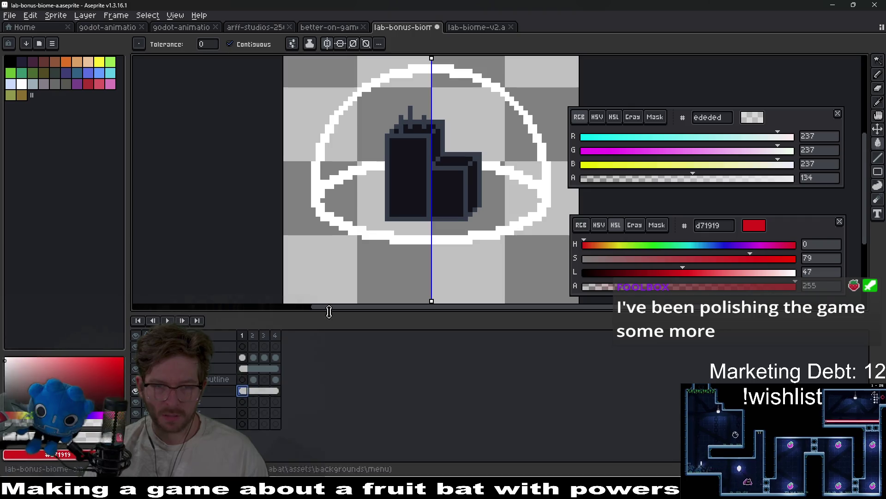
{"action": "left_click", "coordinate": [361, 157]}
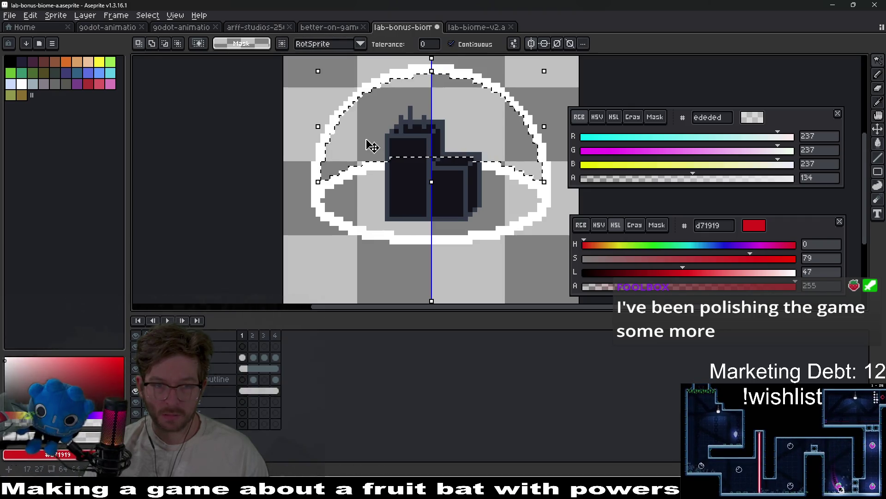
Fill the dome interior with translucent #ededed at 134 alpha, then deselect
{"action": "key", "text": "g"}
{"action": "left_click", "coordinate": [360, 135]}
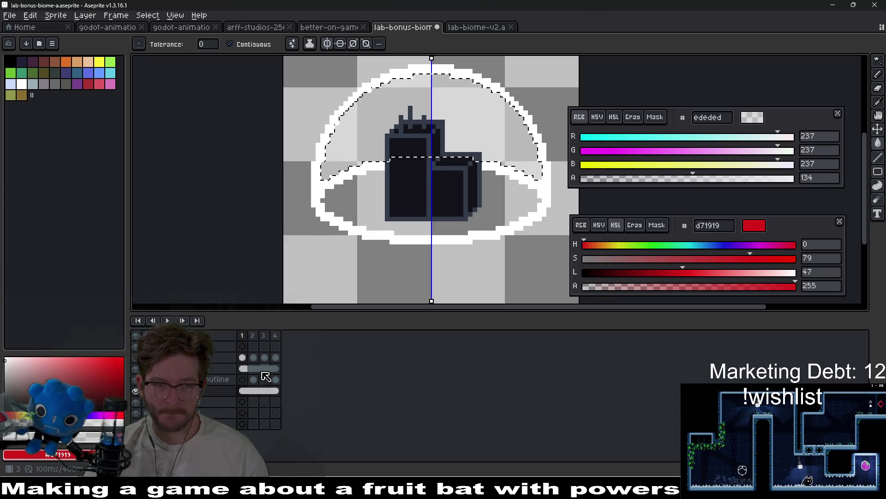
{"action": "key", "text": "ctrl+d"}
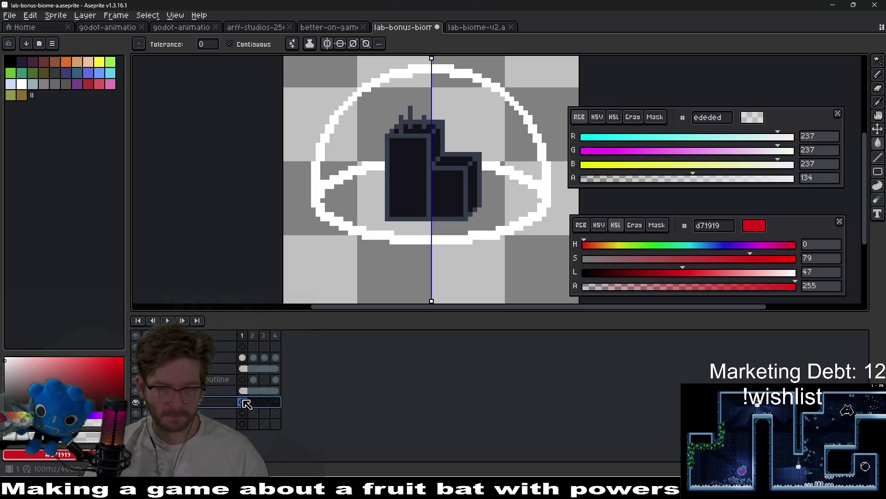
{"action": "key", "text": "ctrl+z"}
{"action": "key", "text": "ctrl+d"}
Link frames 1–4 into a single cel on both glass layers
{"action": "left_click_drag", "start_coordinate": [245, 403], "coordinate": [275, 402]}
{"action": "right_click", "coordinate": [274, 402]}
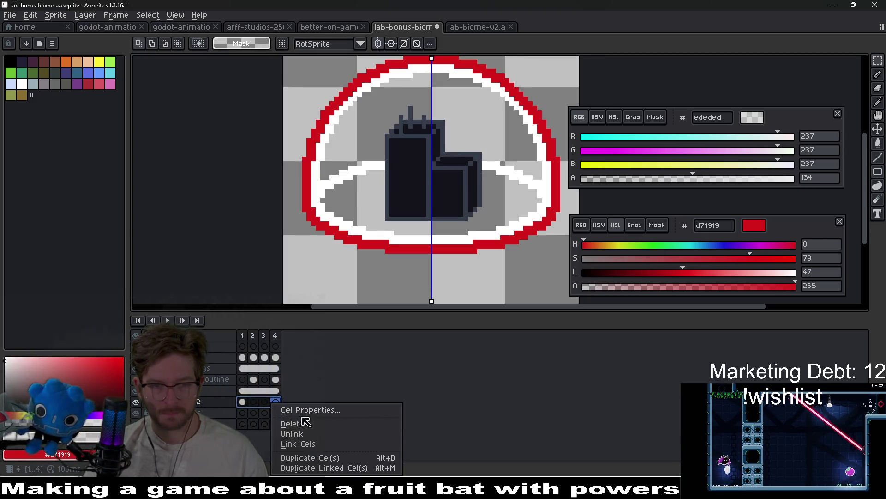
{"action": "left_click", "coordinate": [319, 446]}
{"action": "left_click_drag", "start_coordinate": [243, 361], "coordinate": [282, 361]}
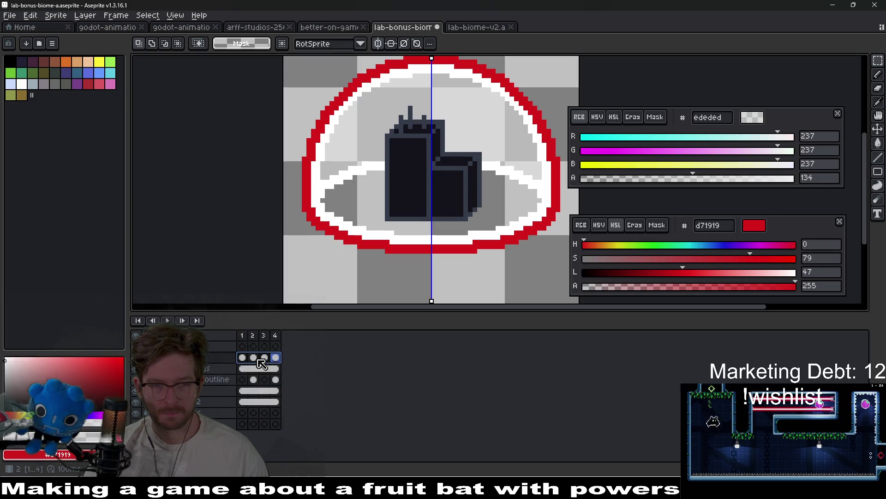
{"action": "right_click", "coordinate": [262, 363]}
{"action": "left_click", "coordinate": [295, 403]}
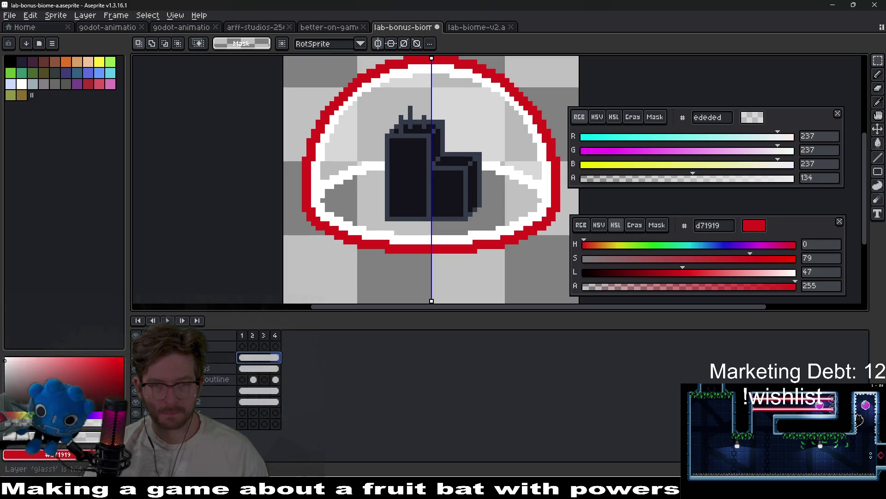
{"action": "scroll", "coordinate": [450, 196], "scroll_direction": "down", "scroll_amount": 3}
{"action": "scroll", "coordinate": [476, 195], "scroll_direction": "up", "scroll_amount": 3}
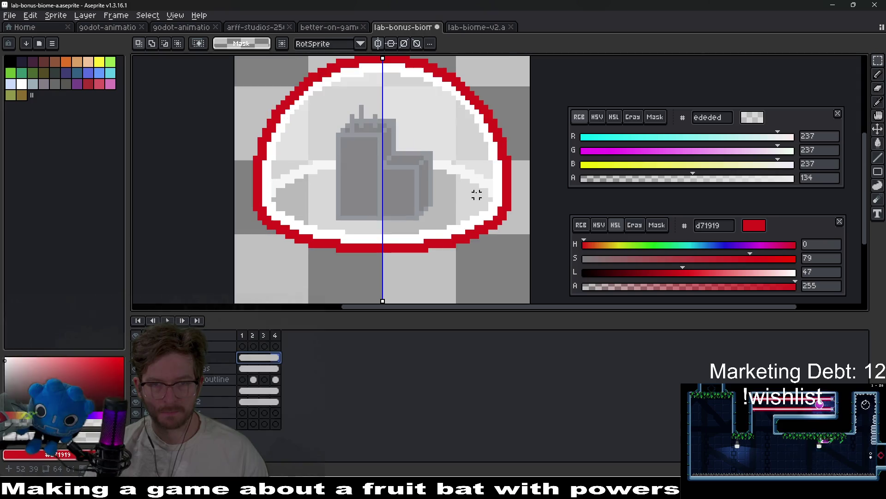
{"action": "left_click_drag", "start_coordinate": [483, 190], "coordinate": [487, 212]}
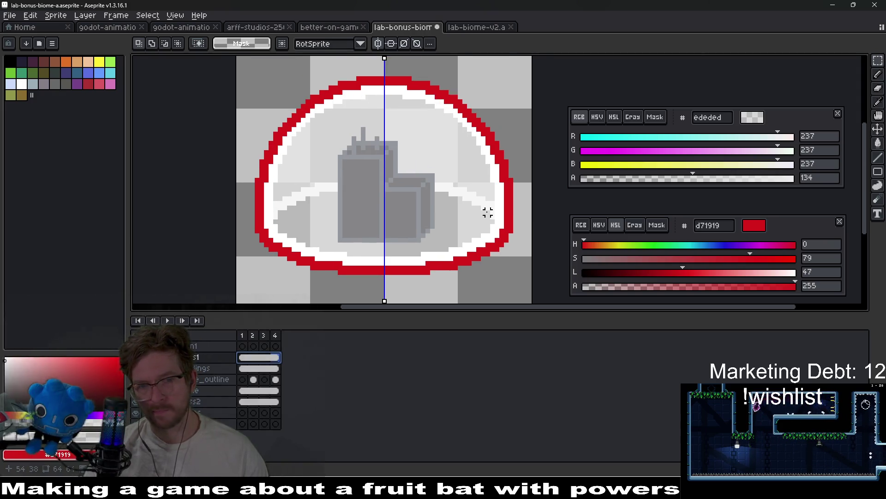
{"action": "scroll", "coordinate": [488, 212], "scroll_direction": "down", "scroll_amount": 2}
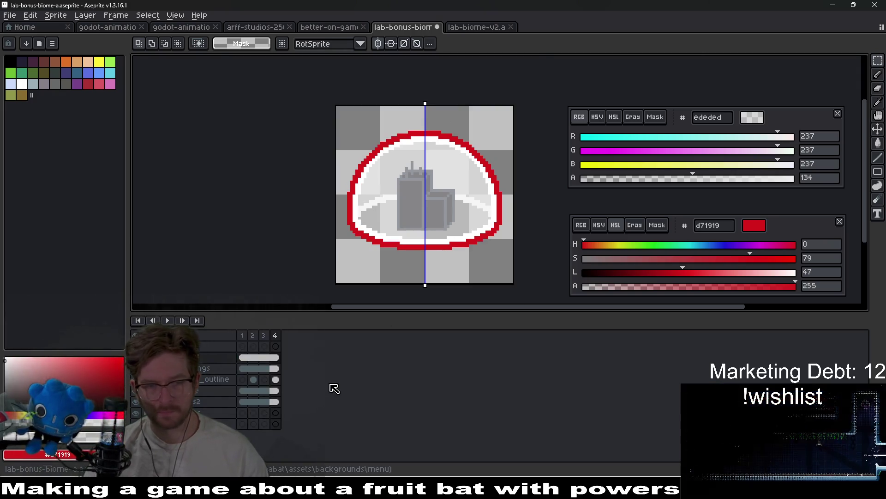
Save the sprite and export the animation to lab-bonus-biome-a.png as four files
{"action": "key", "text": "ctrl+s"}
{"action": "key", "text": "ctrl+alt+shift+s"}
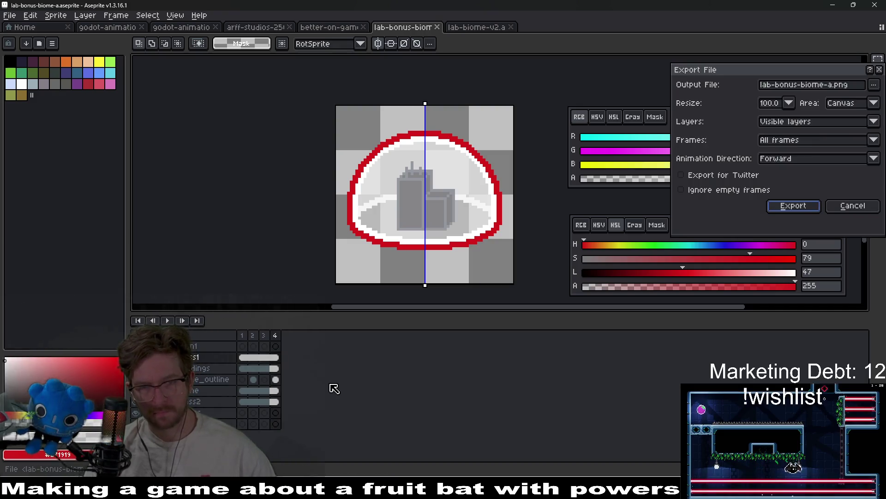
{"action": "key", "text": "Return"}
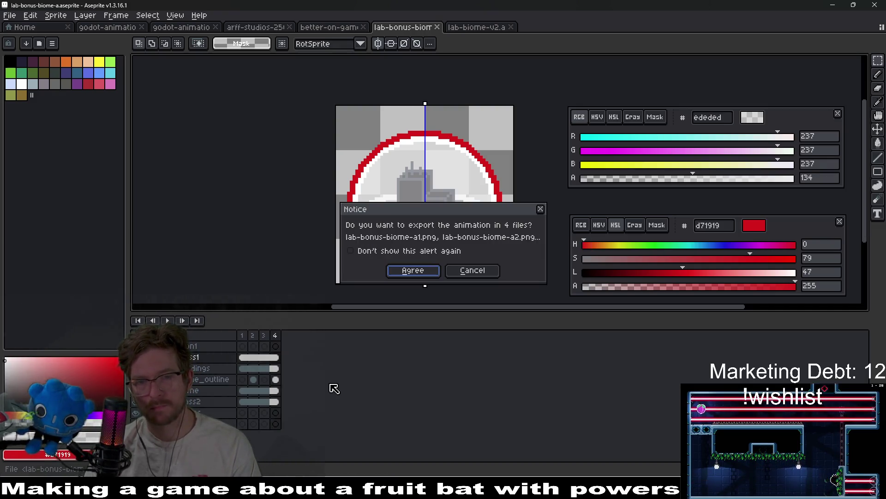
{"action": "key", "text": "Return"}
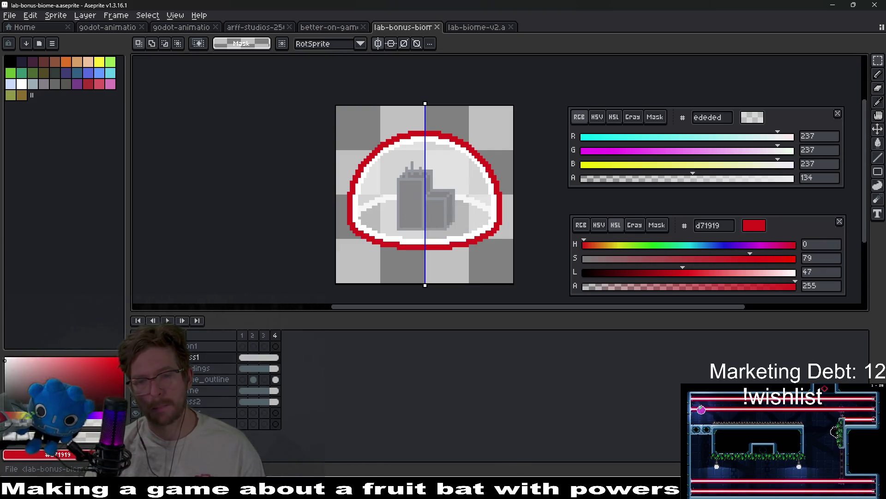
{"action": "key", "text": "alt+Tab"}
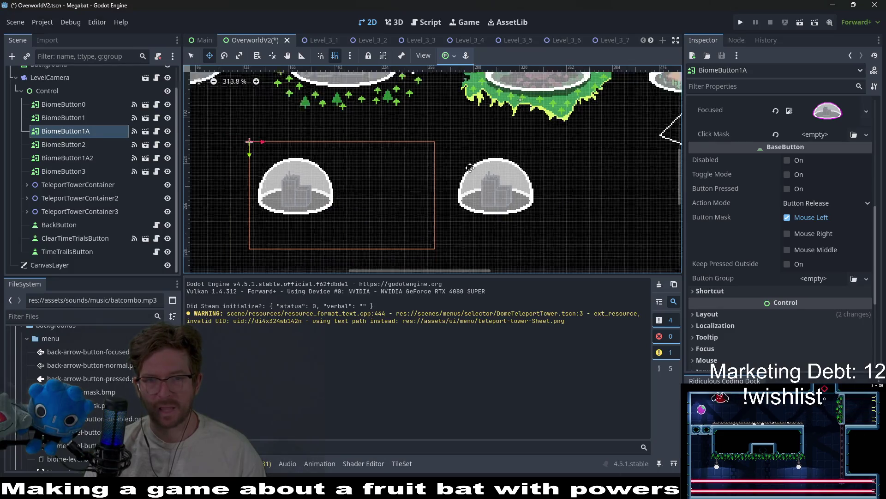
{"action": "scroll", "coordinate": [470, 168], "scroll_direction": "down", "scroll_amount": 4}
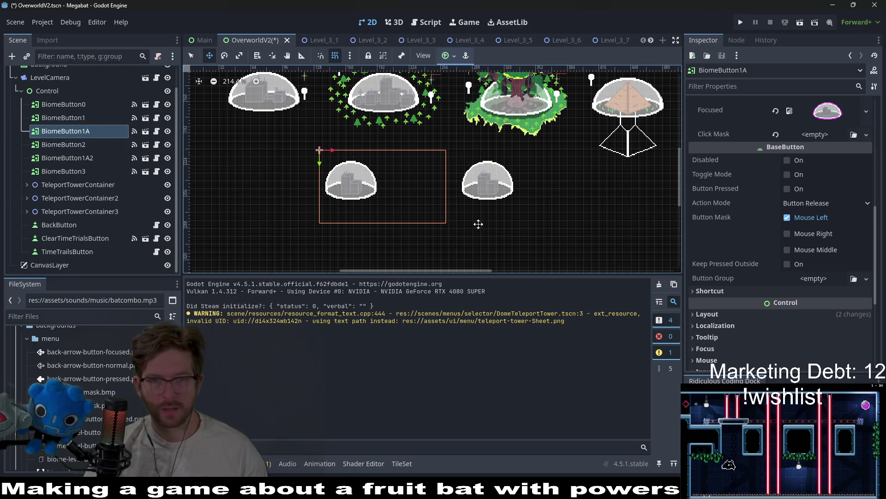
{"action": "key", "text": "q"}
{"action": "left_click_drag", "start_coordinate": [446, 223], "coordinate": [385, 216]}
{"action": "left_click", "coordinate": [83, 158]}
{"action": "left_click_drag", "start_coordinate": [584, 226], "coordinate": [545, 215]}
{"action": "left_click", "coordinate": [348, 183]}
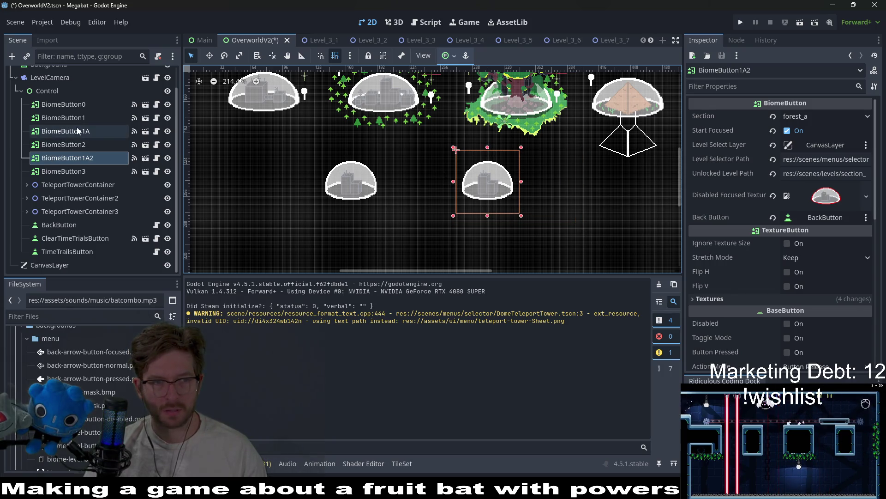
{"action": "key", "text": "w"}
{"action": "mouse_move", "coordinate": [354, 181]}
{"action": "left_mouse_down"}
{"action": "mouse_move", "coordinate": [359, 194]}
{"action": "mouse_move", "coordinate": [391, 199]}
{"action": "left_mouse_up"}
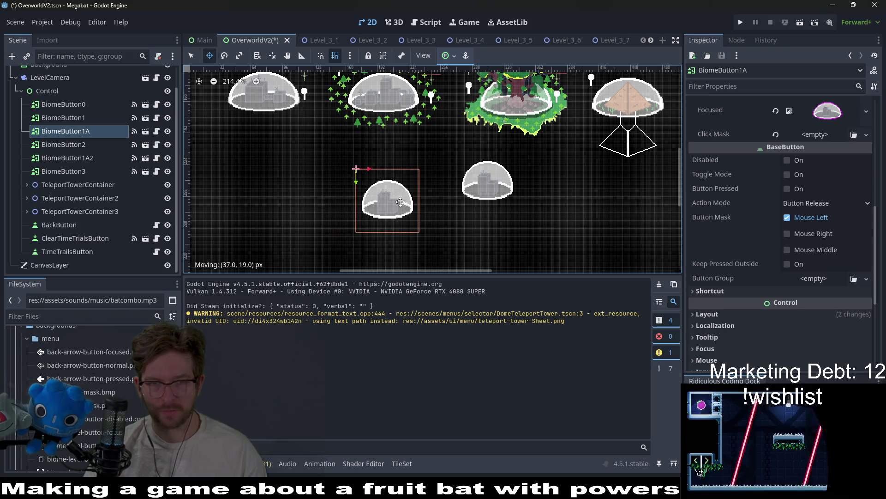
{"action": "left_click", "coordinate": [93, 162]}
{"action": "left_click_drag", "start_coordinate": [531, 192], "coordinate": [571, 211]}
{"action": "key", "text": "ctrl+s"}
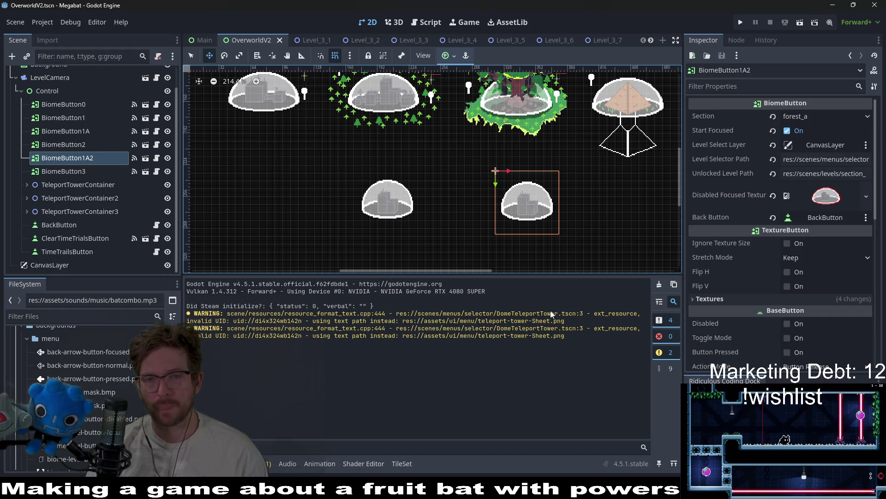
{"action": "scroll", "coordinate": [508, 207], "scroll_direction": "up", "scroll_amount": 3}
{"action": "scroll", "coordinate": [507, 208], "scroll_direction": "right", "scroll_amount": 1}
{"action": "left_click_drag", "start_coordinate": [513, 251], "coordinate": [507, 246]}
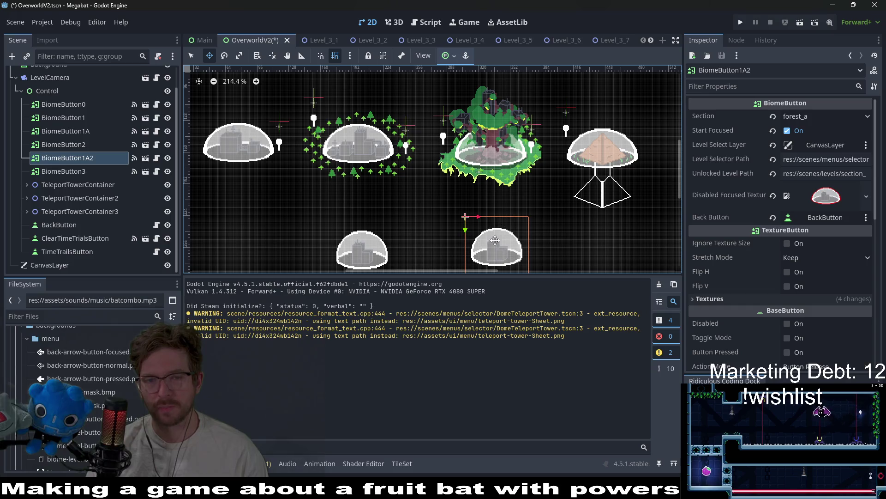
{"action": "left_click_drag", "start_coordinate": [371, 260], "coordinate": [367, 236]}
{"action": "scroll", "coordinate": [586, 231], "scroll_direction": "down", "scroll_amount": 2}
{"action": "left_click_drag", "start_coordinate": [505, 209], "coordinate": [503, 213]}
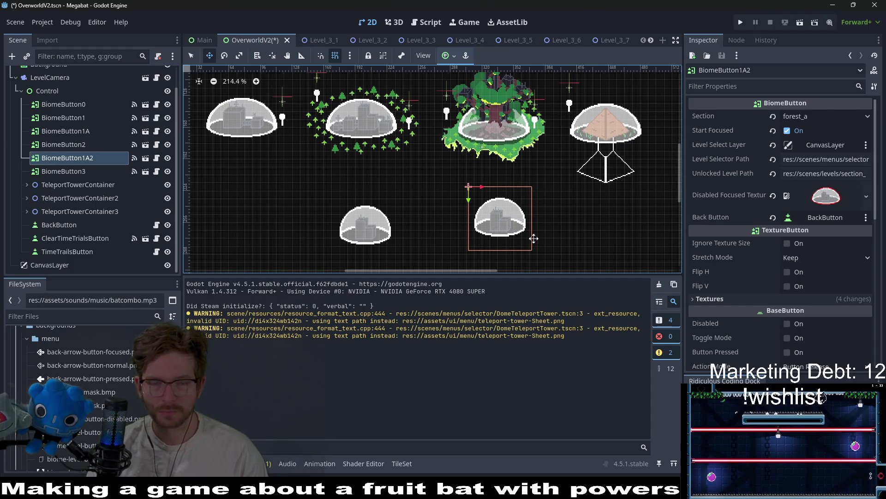
{"action": "left_click", "coordinate": [81, 170]}
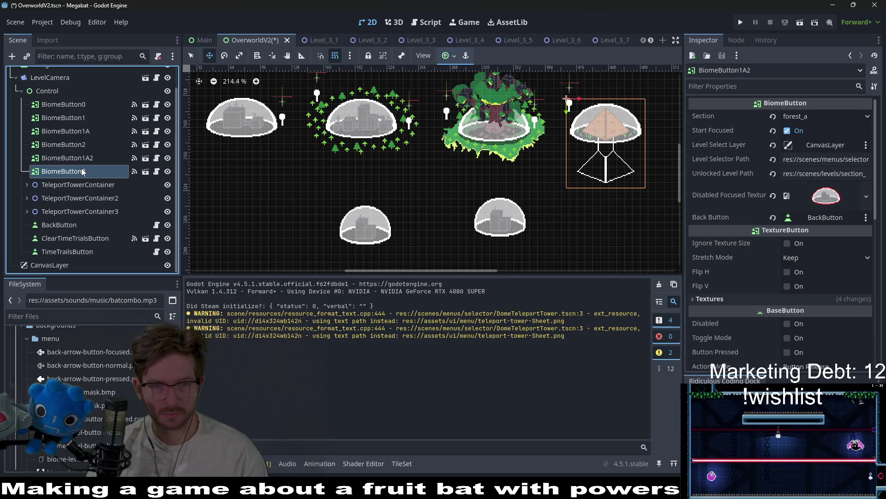
{"action": "left_click", "coordinate": [84, 157]}
{"action": "left_click", "coordinate": [87, 145]}
{"action": "left_click", "coordinate": [85, 159]}
{"action": "left_click", "coordinate": [85, 168]}
{"action": "left_click", "coordinate": [85, 143]}
{"action": "left_click", "coordinate": [85, 134]}
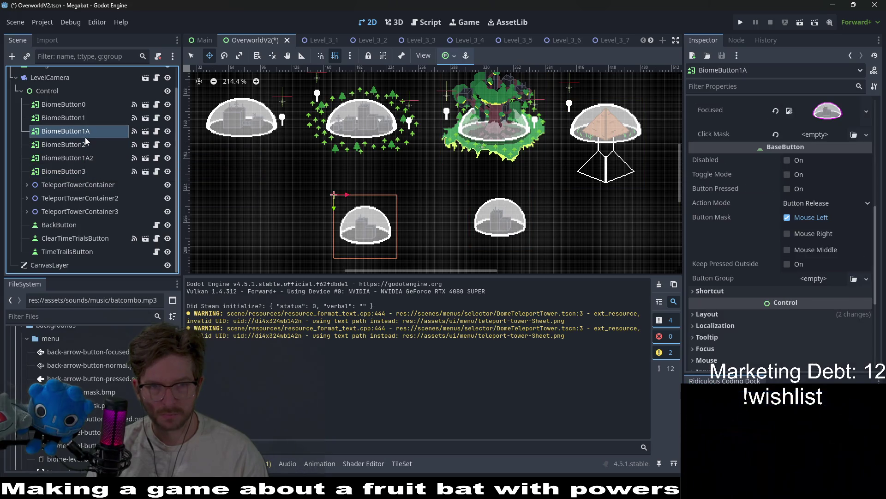
{"action": "left_click_drag", "start_coordinate": [373, 228], "coordinate": [369, 212]}
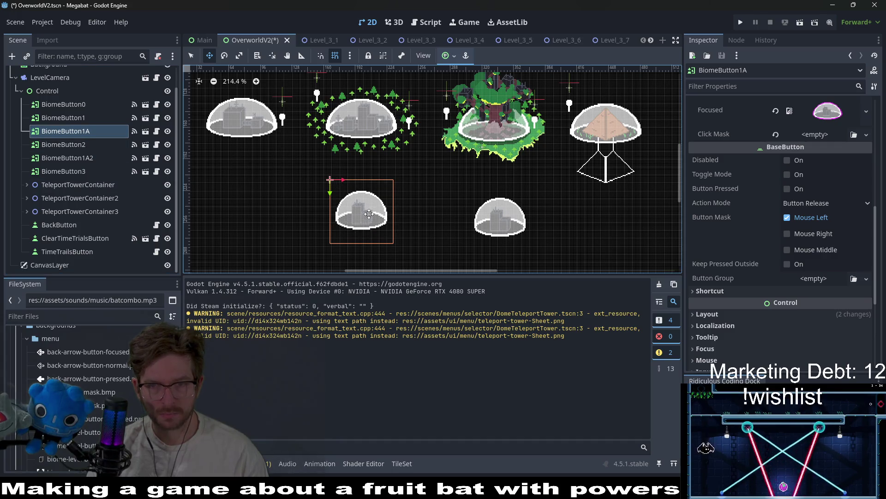
{"action": "key", "text": "ctrl+s"}
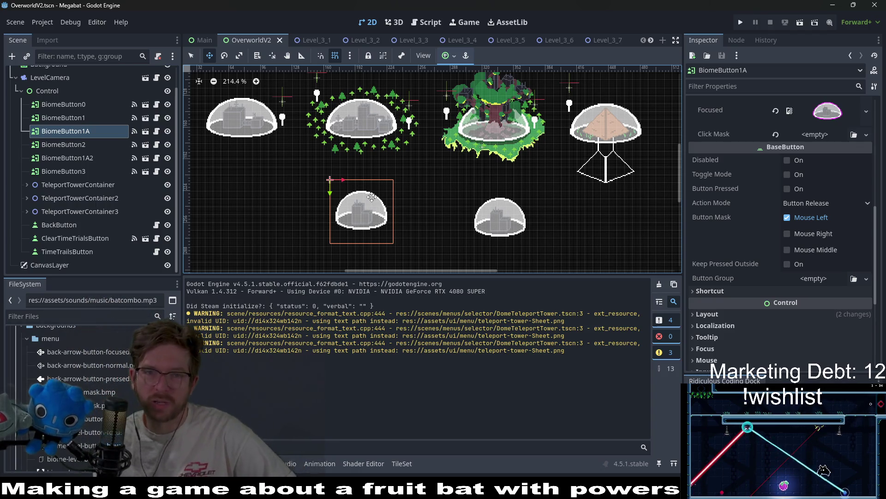
{"action": "scroll", "coordinate": [587, 185], "scroll_direction": "right", "scroll_amount": 2}
{"action": "scroll", "coordinate": [587, 185], "scroll_direction": "up", "scroll_amount": 2}
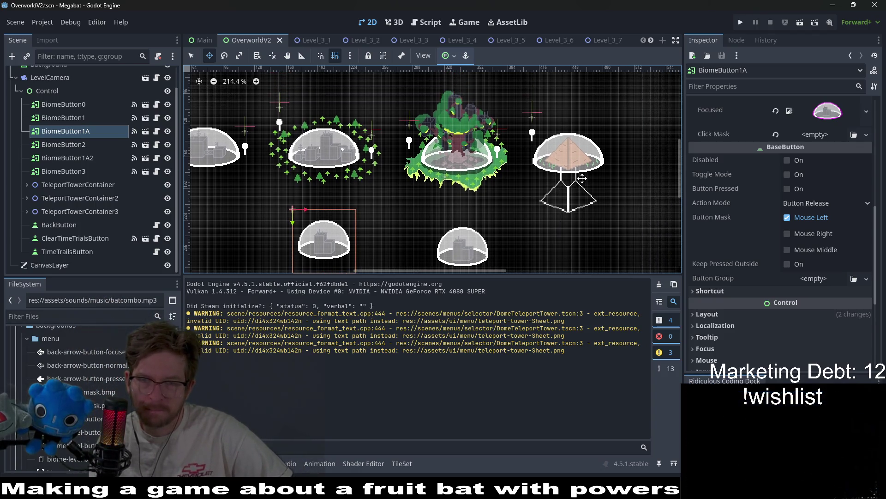
{"action": "scroll", "coordinate": [528, 193], "scroll_direction": "down", "scroll_amount": 4}
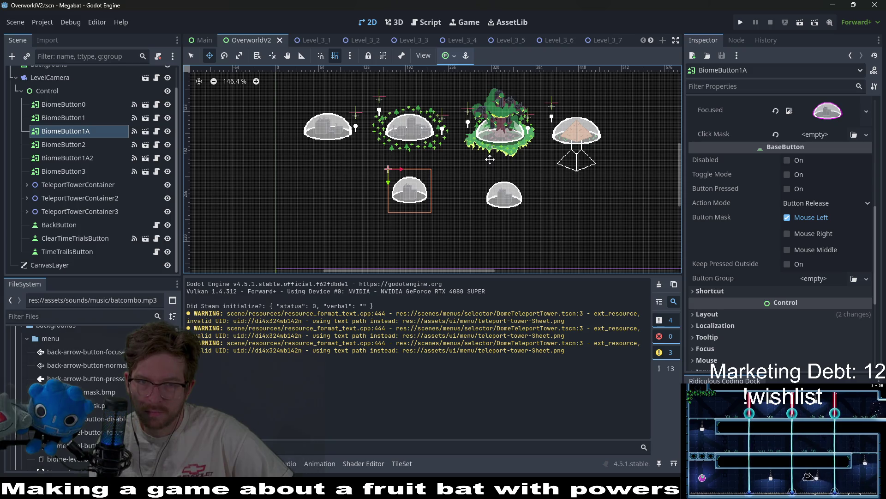
{"action": "scroll", "coordinate": [490, 160], "scroll_direction": "up", "scroll_amount": 4}
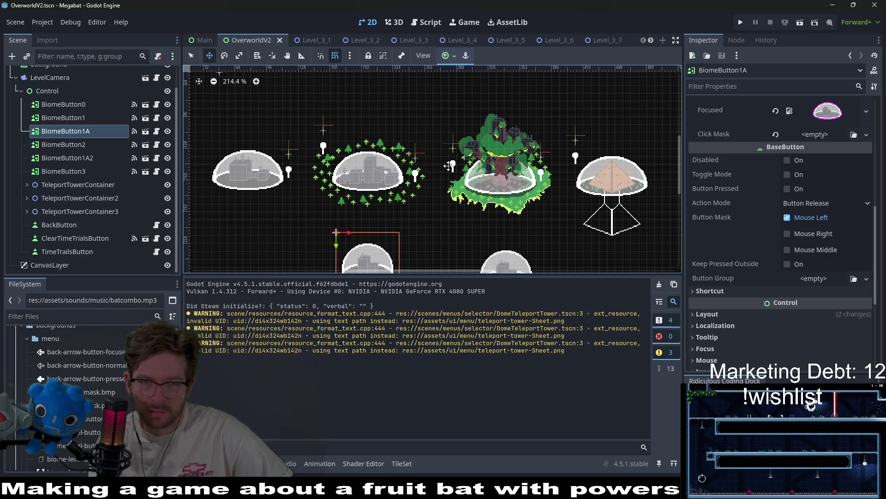
{"action": "left_click_drag", "start_coordinate": [451, 166], "coordinate": [529, 133]}
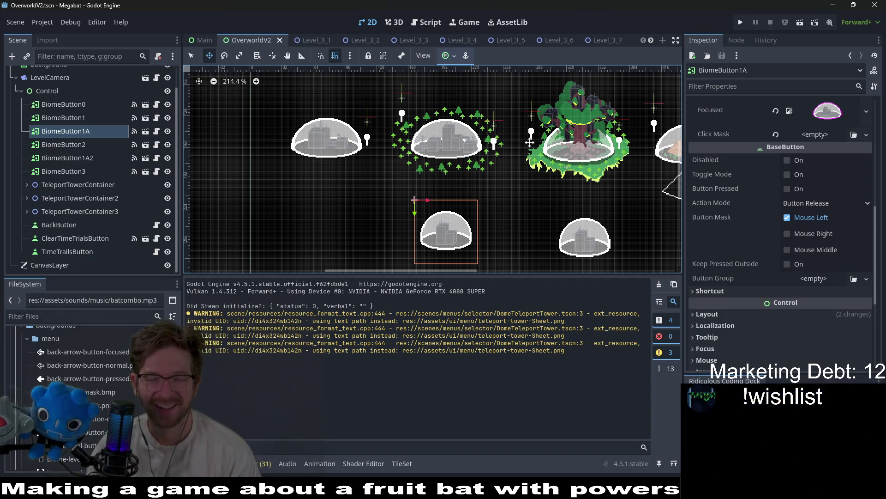
{"action": "scroll", "coordinate": [520, 164], "scroll_direction": "down", "scroll_amount": 3}
{"action": "left_click_drag", "start_coordinate": [518, 127], "coordinate": [486, 200]}
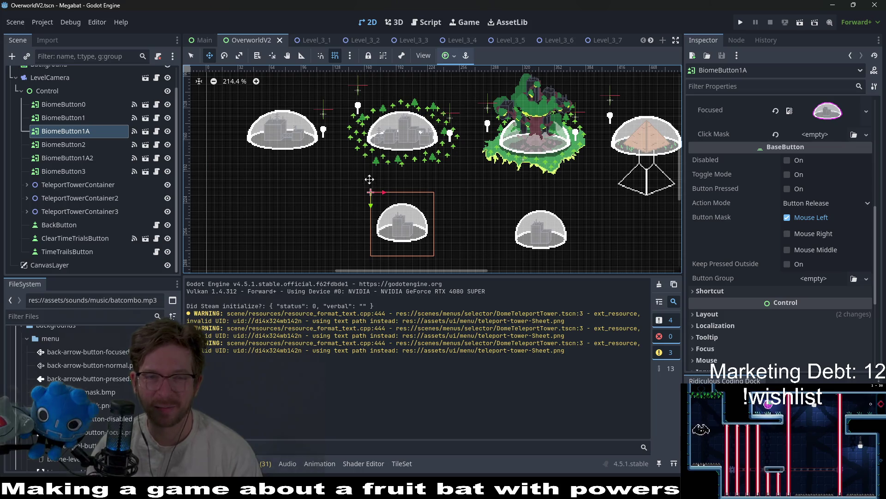
{"action": "scroll", "coordinate": [369, 179], "scroll_direction": "up", "scroll_amount": 3}
{"action": "scroll", "coordinate": [469, 178], "scroll_direction": "down", "scroll_amount": 2}
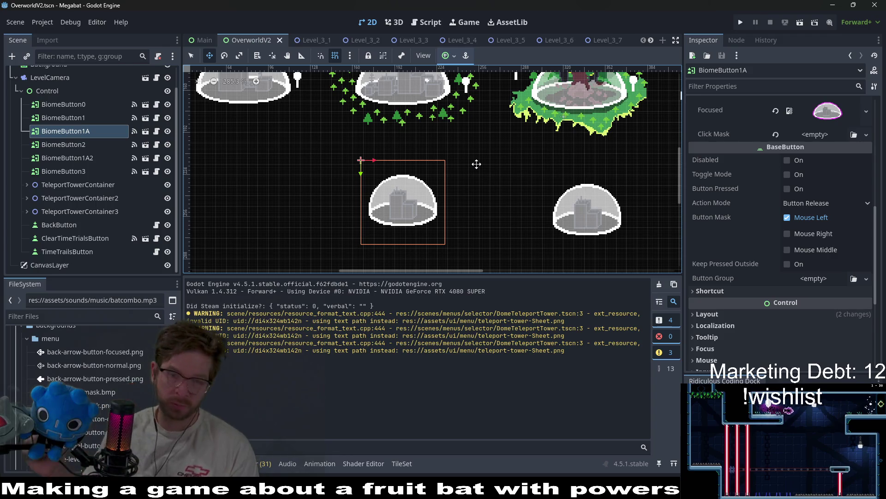
{"action": "scroll", "coordinate": [482, 158], "scroll_direction": "up", "scroll_amount": 2}
{"action": "scroll", "coordinate": [504, 204], "scroll_direction": "up", "scroll_amount": 1}
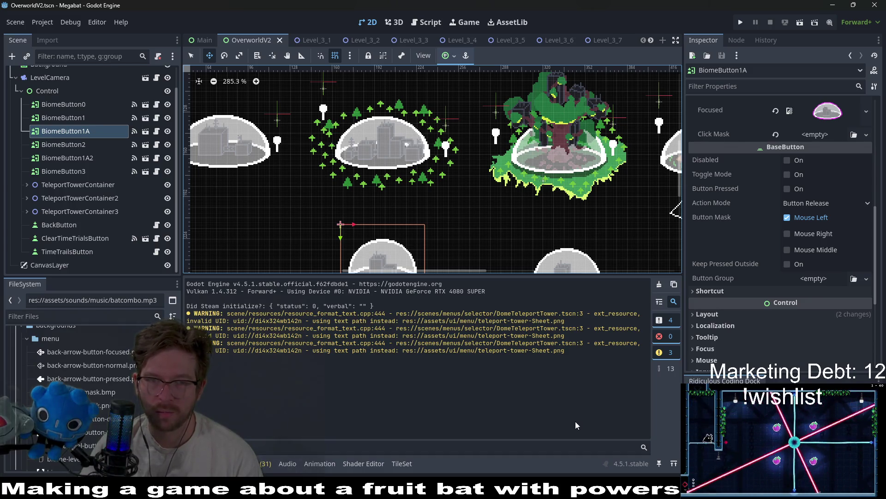
{"action": "left_click_drag", "start_coordinate": [358, 270], "coordinate": [377, 245]}
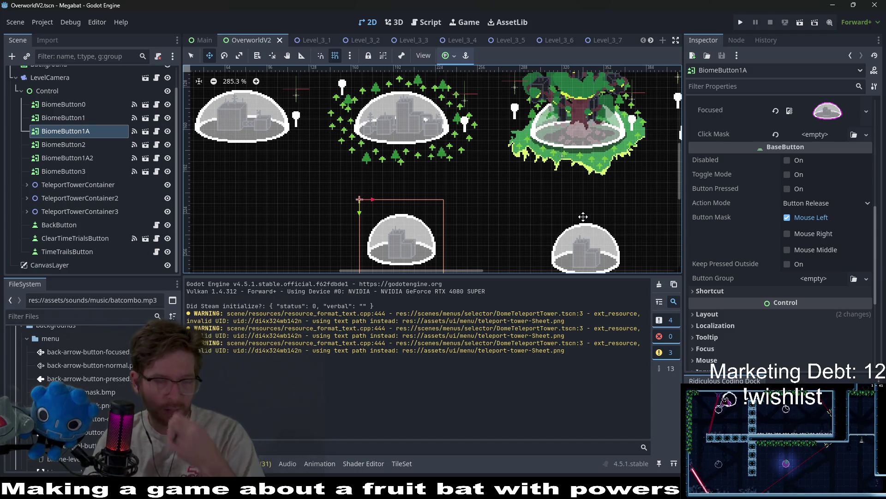
{"action": "scroll", "coordinate": [333, 178], "scroll_direction": "up", "scroll_amount": 2}
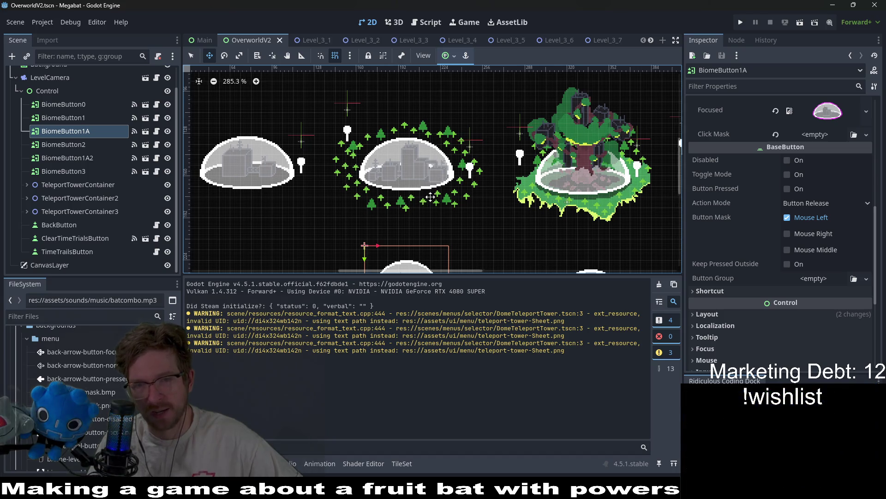
{"action": "scroll", "coordinate": [505, 181], "scroll_direction": "down", "scroll_amount": 2}
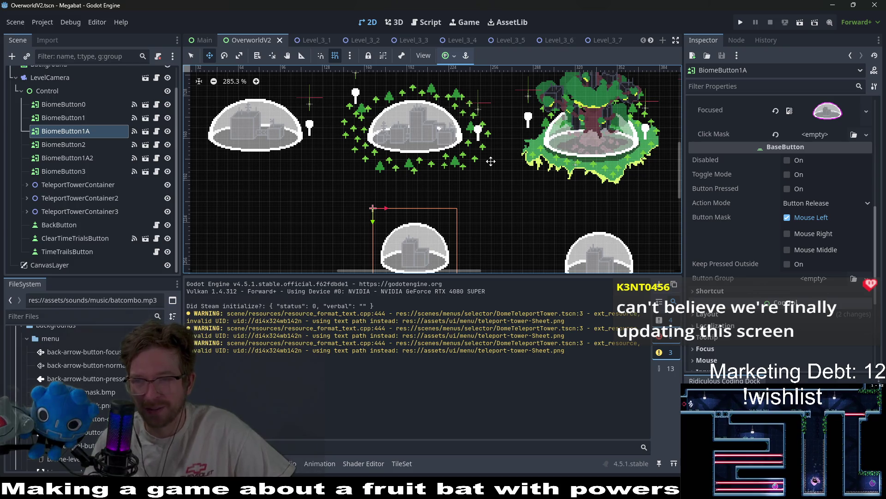
{"action": "scroll", "coordinate": [495, 165], "scroll_direction": "right", "scroll_amount": 2}
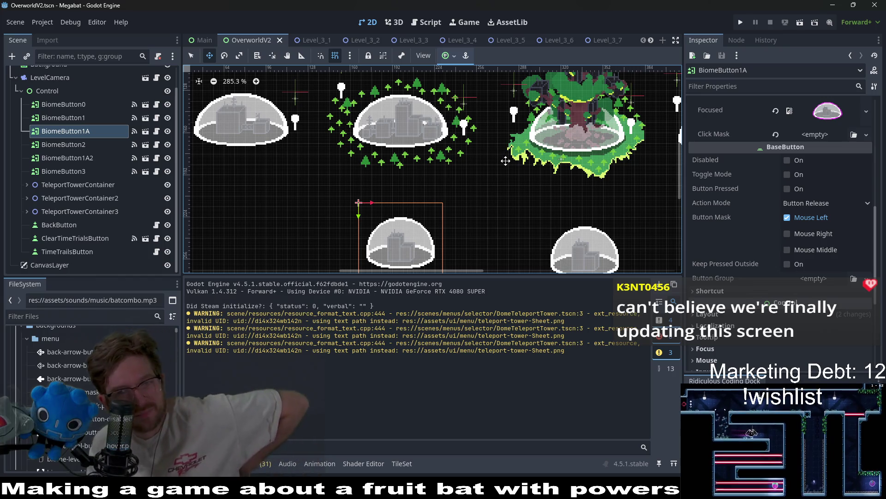
{"action": "scroll", "coordinate": [442, 179], "scroll_direction": "up", "scroll_amount": 5}
{"action": "scroll", "coordinate": [441, 180], "scroll_direction": "right", "scroll_amount": 6}
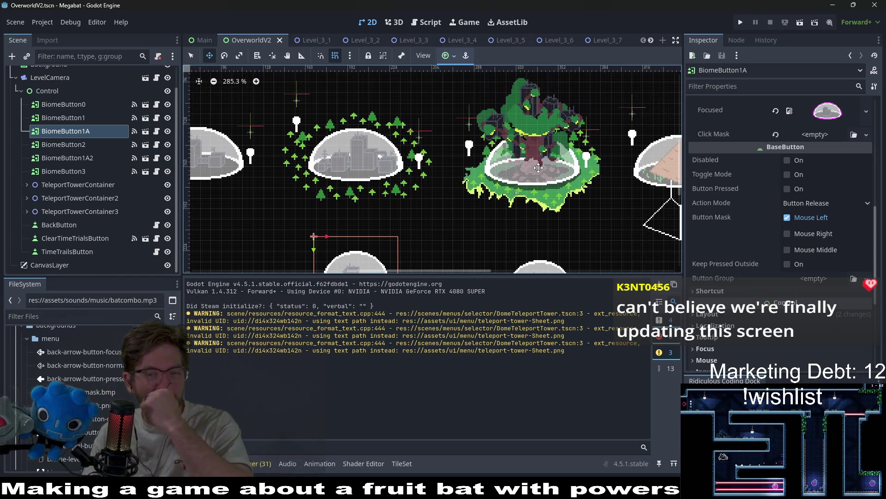
{"action": "scroll", "coordinate": [380, 202], "scroll_direction": "down", "scroll_amount": 4}
{"action": "scroll", "coordinate": [379, 201], "scroll_direction": "left", "scroll_amount": 6}
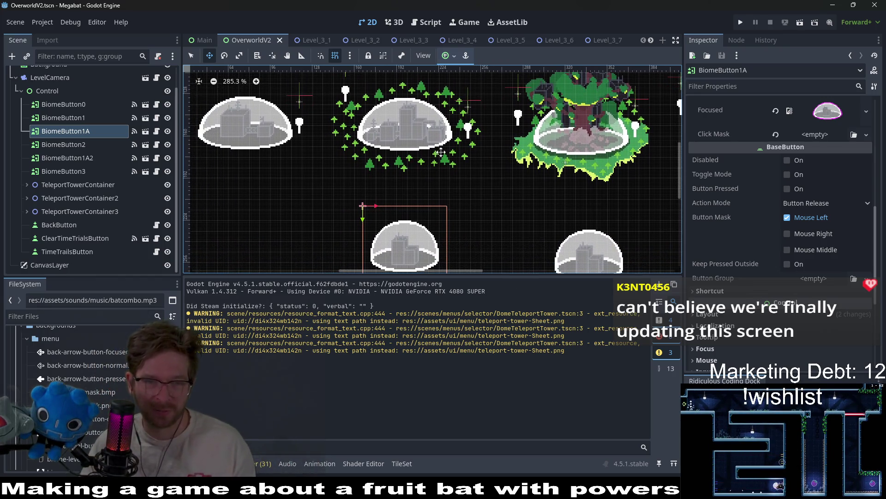
Duplicate TeleportTowerContainer3 to create a fourth teleport tower pair
{"action": "left_click", "coordinate": [78, 200]}
{"action": "left_click", "coordinate": [92, 197]}
{"action": "left_click", "coordinate": [85, 213]}
{"action": "scroll", "coordinate": [364, 221], "scroll_direction": "down", "scroll_amount": 2}
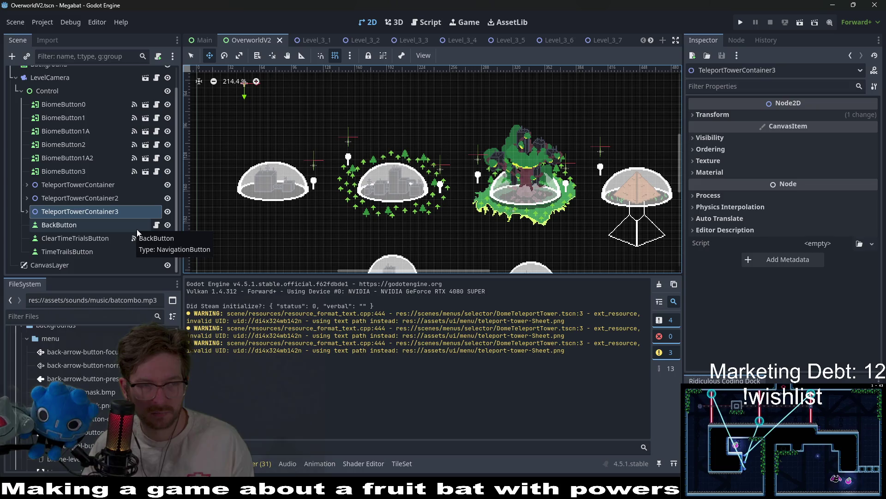
{"action": "key", "text": "ctrl+d"}
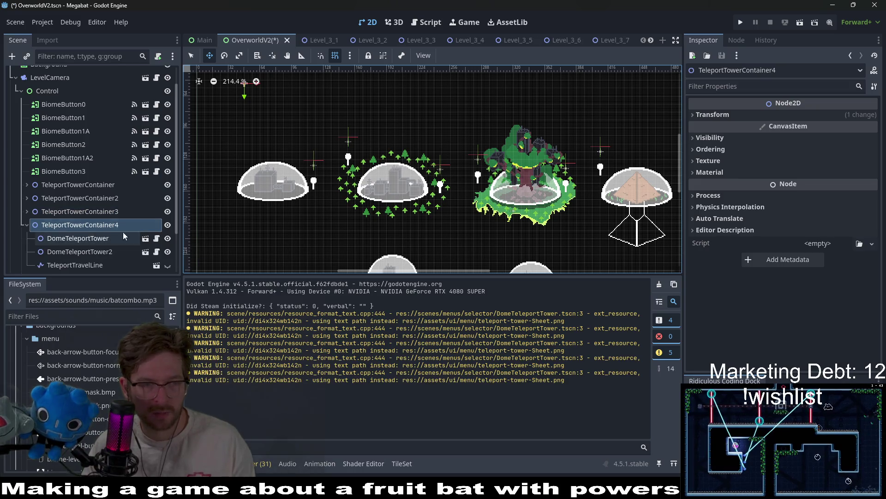
Move the copied towers and travel line to sit near the forest dome
{"action": "left_click", "coordinate": [67, 239]}
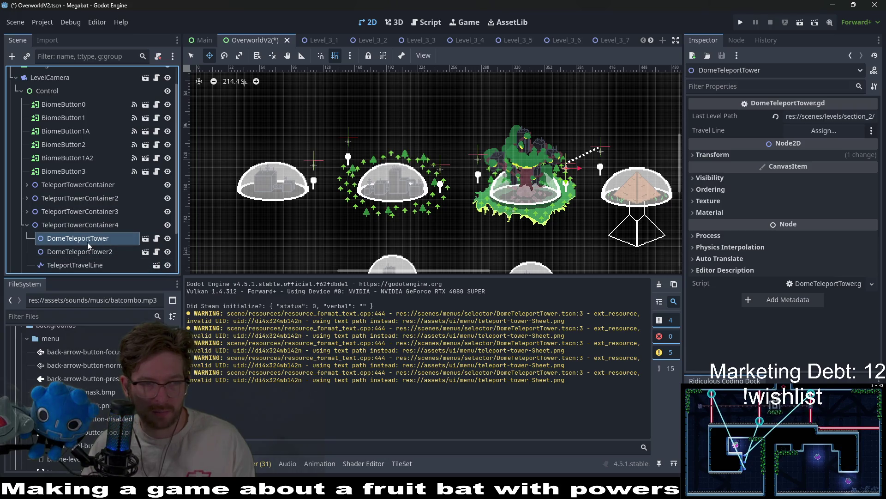
{"action": "left_click", "coordinate": [87, 264], "text": "shift"}
{"action": "mouse_move", "coordinate": [549, 173]}
{"action": "left_mouse_down"}
{"action": "mouse_move", "coordinate": [479, 223]}
{"action": "mouse_move", "coordinate": [401, 247]}
{"action": "left_mouse_up"}
{"action": "scroll", "coordinate": [462, 170], "scroll_direction": "up", "scroll_amount": 3}
{"action": "scroll", "coordinate": [462, 170], "scroll_direction": "down", "scroll_amount": 2}
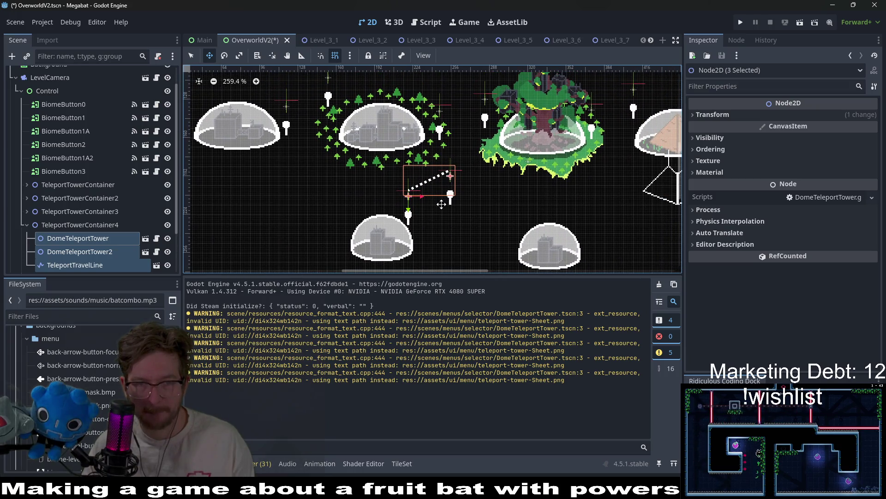
{"action": "left_click_drag", "start_coordinate": [442, 204], "coordinate": [449, 201]}
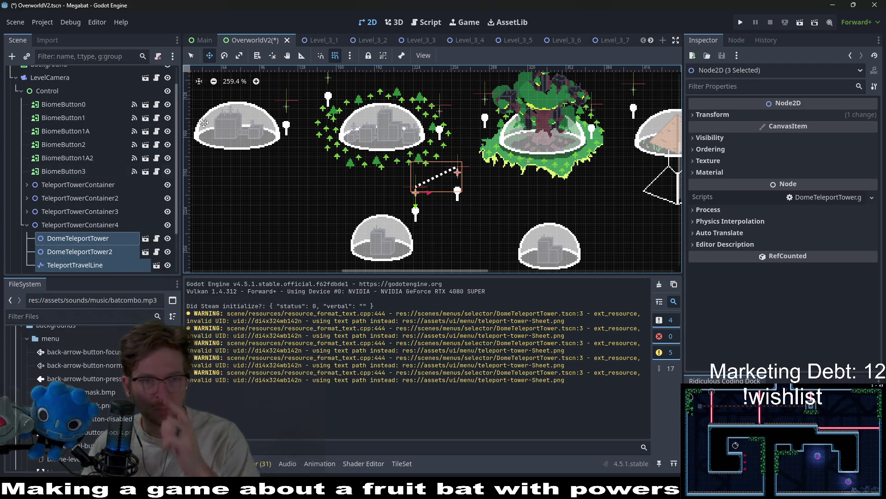
{"action": "scroll", "coordinate": [418, 162], "scroll_direction": "up", "scroll_amount": 5}
{"action": "scroll", "coordinate": [418, 162], "scroll_direction": "up", "scroll_amount": 4}
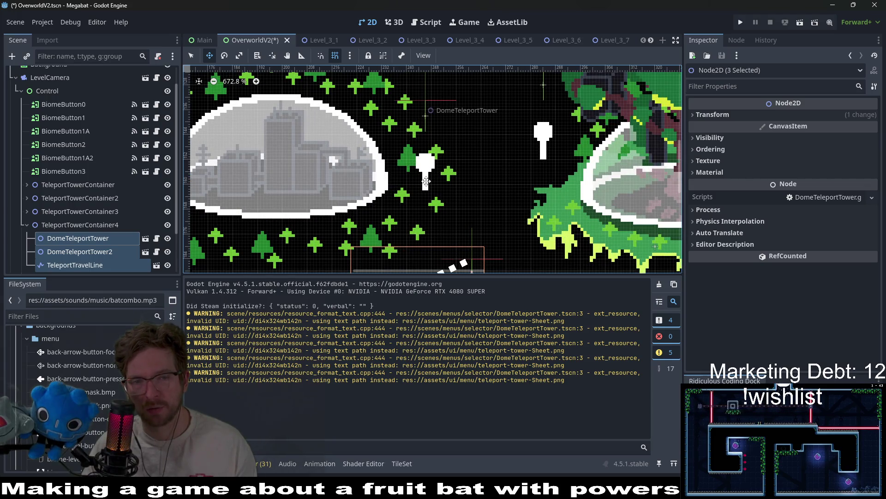
{"action": "scroll", "coordinate": [422, 188], "scroll_direction": "down", "scroll_amount": 3}
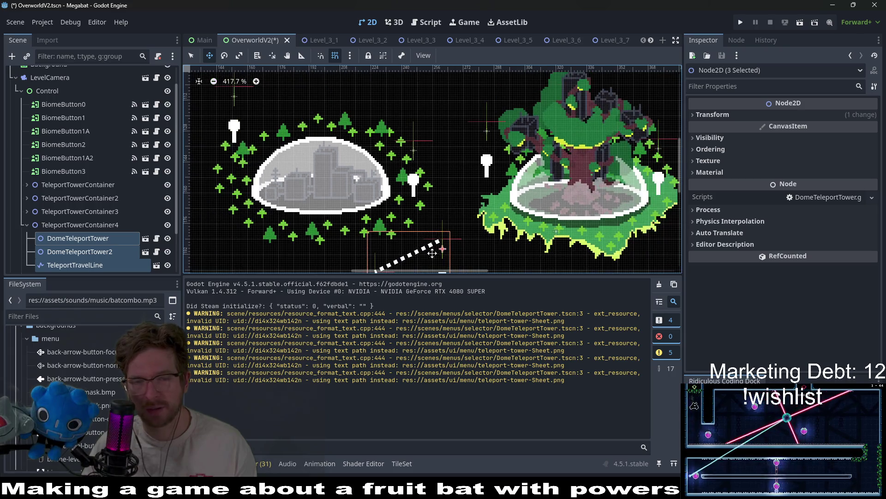
{"action": "scroll", "coordinate": [381, 234], "scroll_direction": "down", "scroll_amount": 1}
{"action": "scroll", "coordinate": [390, 228], "scroll_direction": "down", "scroll_amount": 2}
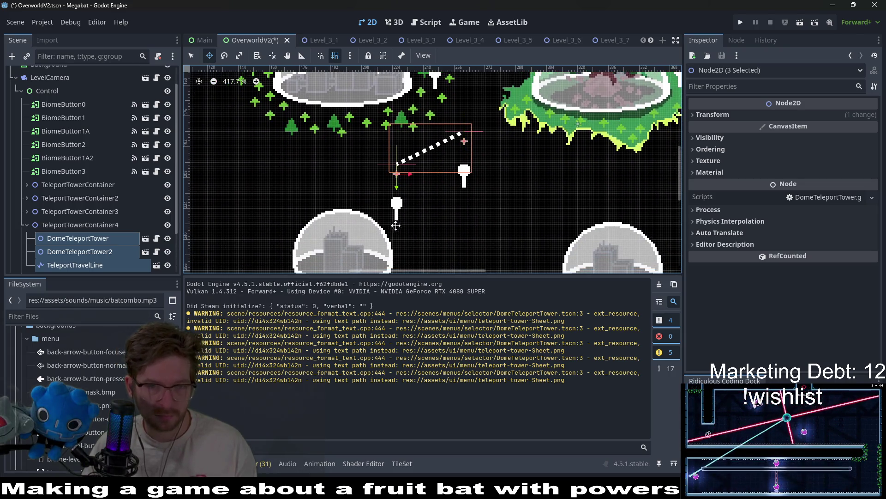
Shift the second copied tower down-left toward the lower-left dome
{"action": "left_click", "coordinate": [106, 238]}
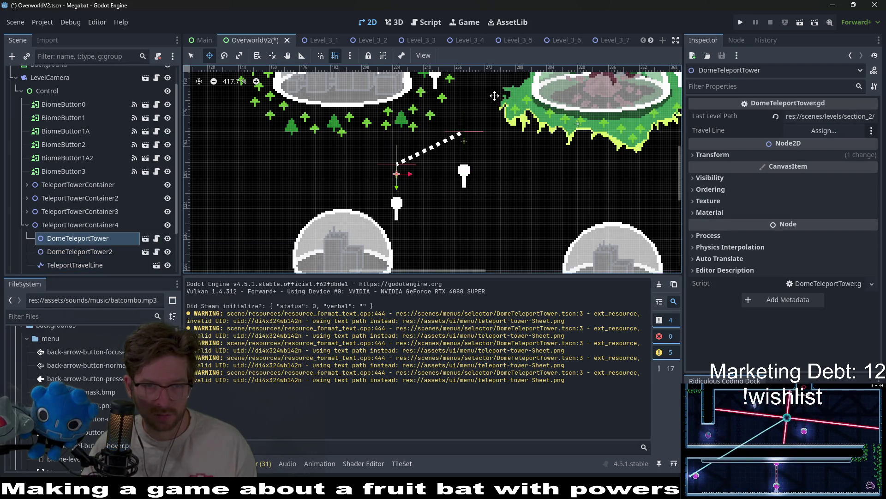
{"action": "scroll", "coordinate": [435, 228], "scroll_direction": "up", "scroll_amount": 2}
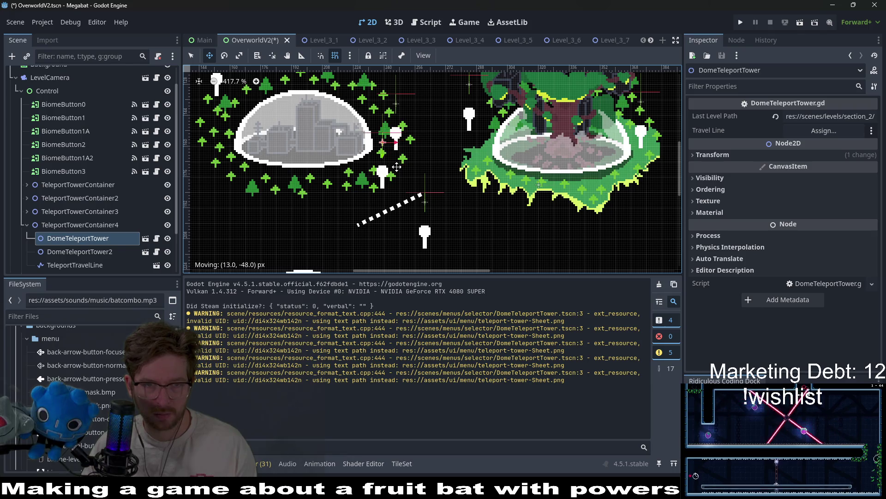
{"action": "scroll", "coordinate": [397, 167], "scroll_direction": "down", "scroll_amount": 2}
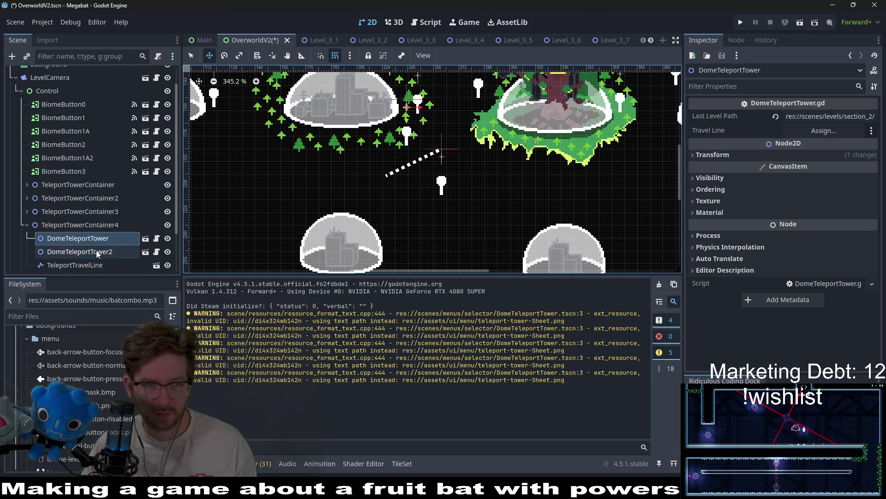
{"action": "left_click", "coordinate": [80, 251]}
{"action": "left_click_drag", "start_coordinate": [433, 185], "coordinate": [386, 217]}
Drag the copied TeleportTravelLine's points so it runs diagonally down from the forest dome's tower
{"action": "left_click", "coordinate": [92, 265]}
{"action": "scroll", "coordinate": [393, 176], "scroll_direction": "up", "scroll_amount": 3}
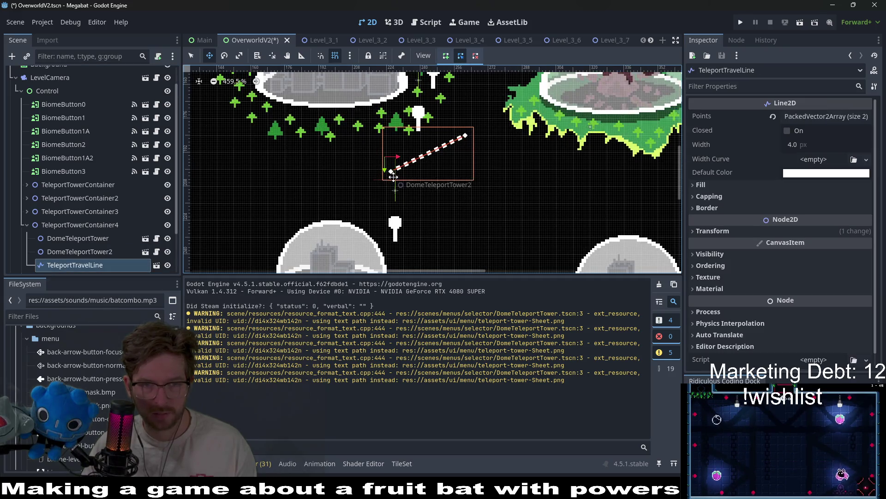
{"action": "mouse_move", "coordinate": [391, 173]}
{"action": "left_mouse_down"}
{"action": "mouse_move", "coordinate": [427, 88]}
{"action": "mouse_move", "coordinate": [406, 182]}
{"action": "left_mouse_up"}
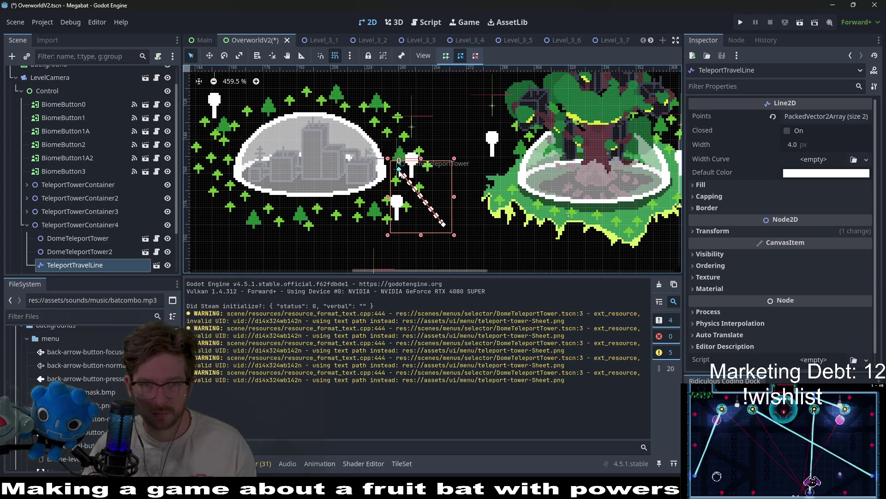
{"action": "mouse_move", "coordinate": [444, 228]}
{"action": "left_mouse_down"}
{"action": "mouse_move", "coordinate": [398, 210]}
{"action": "mouse_move", "coordinate": [408, 175]}
{"action": "left_mouse_up"}
{"action": "left_click_drag", "start_coordinate": [368, 199], "coordinate": [363, 199]}
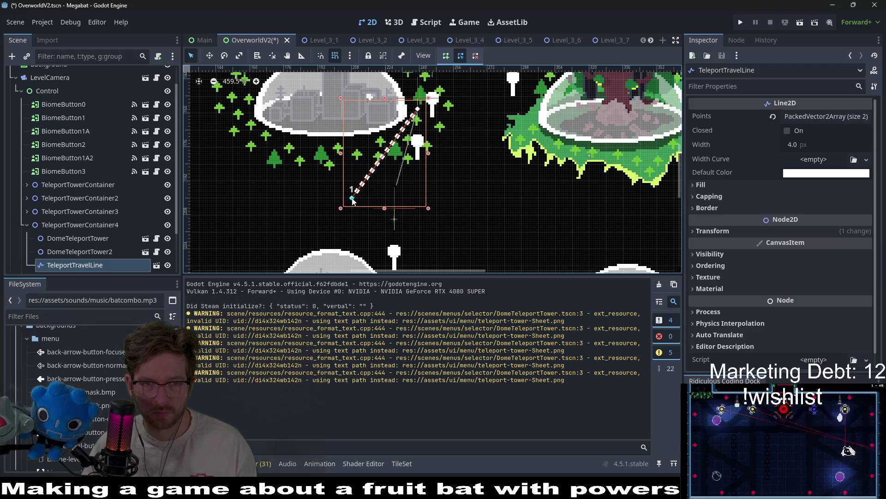
{"action": "left_click_drag", "start_coordinate": [405, 241], "coordinate": [414, 209]}
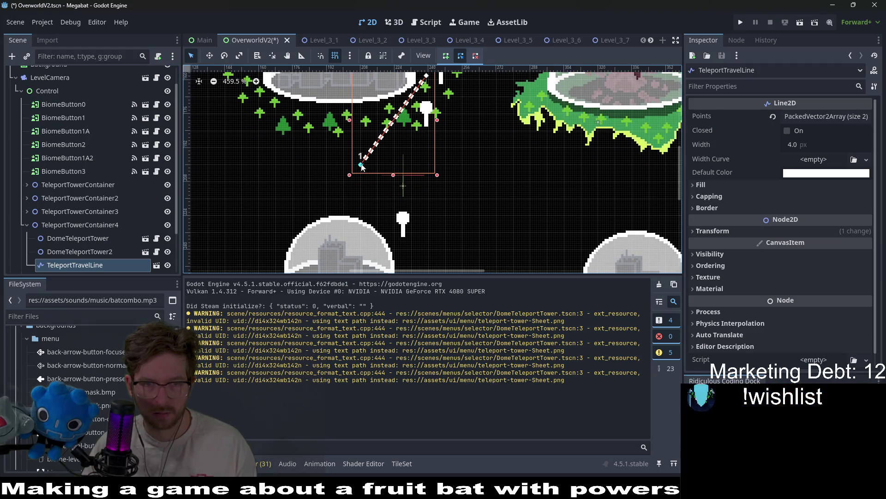
{"action": "mouse_move", "coordinate": [362, 167]}
{"action": "left_mouse_down"}
{"action": "mouse_move", "coordinate": [360, 151]}
{"action": "mouse_move", "coordinate": [406, 187]}
{"action": "mouse_move", "coordinate": [479, 194]}
{"action": "mouse_move", "coordinate": [314, 193]}
{"action": "left_mouse_up"}
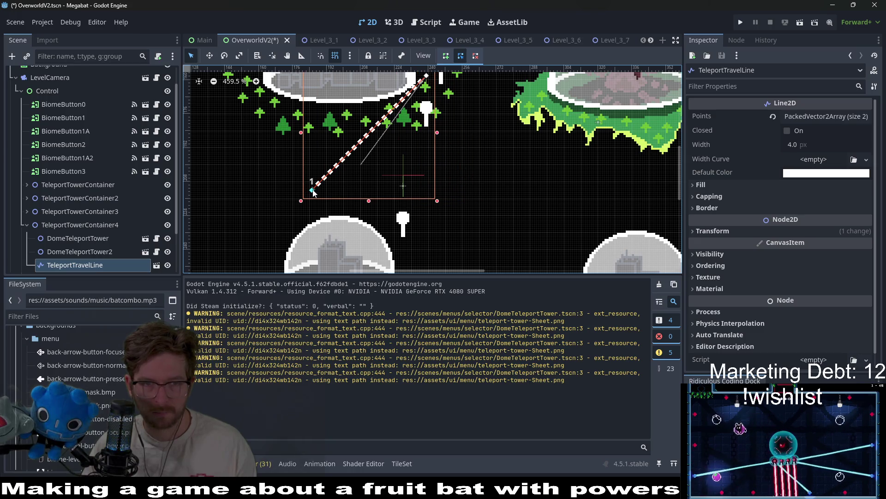
{"action": "scroll", "coordinate": [316, 192], "scroll_direction": "down", "scroll_amount": 3}
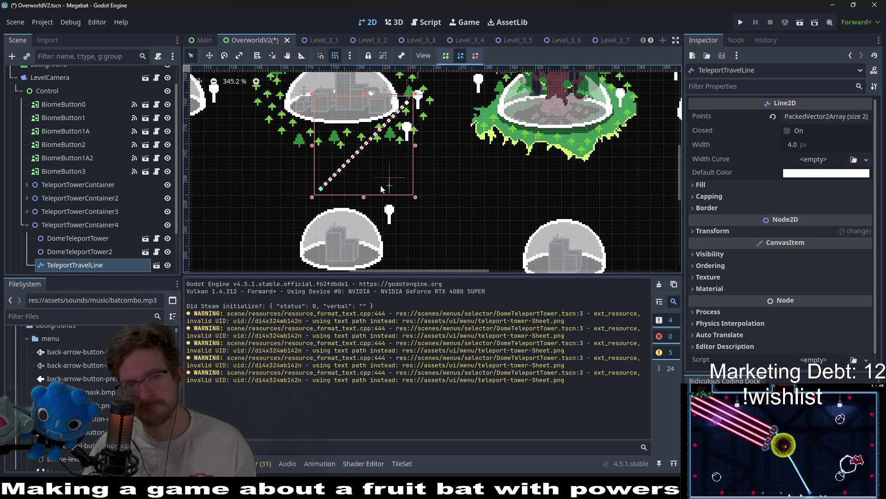
{"action": "left_click_drag", "start_coordinate": [323, 190], "coordinate": [326, 179]}
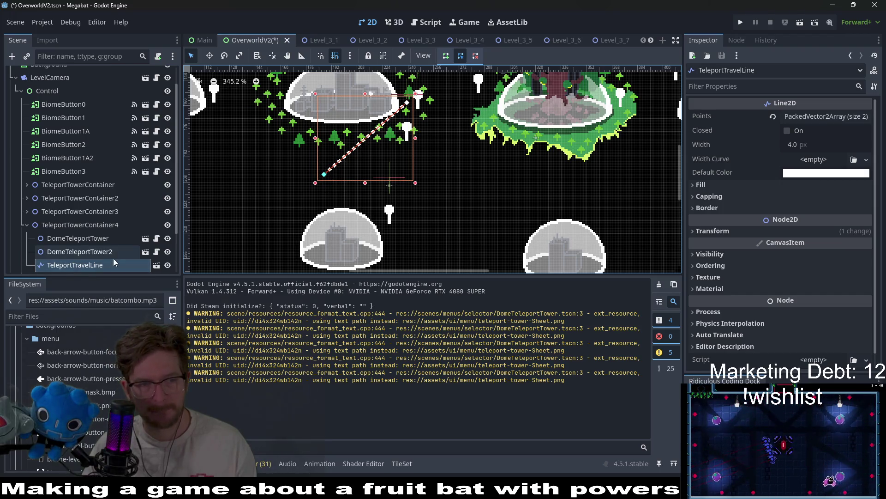
{"action": "scroll", "coordinate": [113, 259], "scroll_direction": "down", "scroll_amount": 2}
{"action": "left_click", "coordinate": [88, 200]}
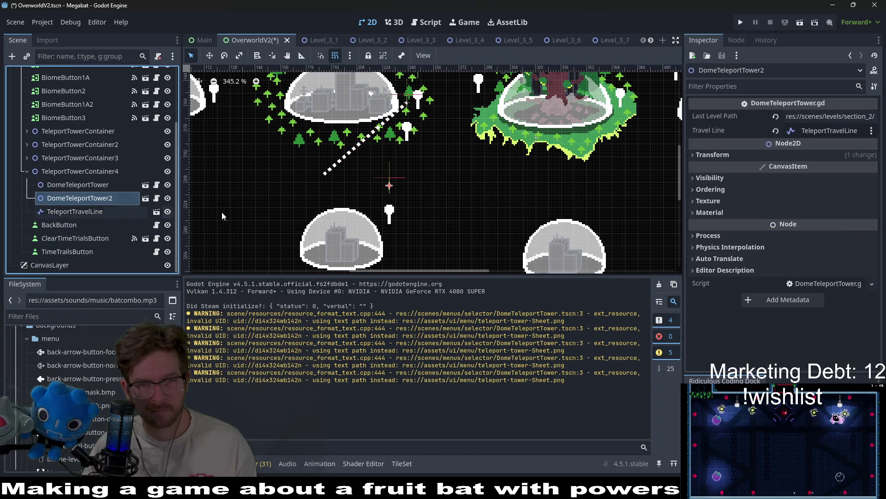
Move DomeTeleportTower2 left and nudge it one step down
{"action": "key", "text": "w"}
{"action": "left_click_drag", "start_coordinate": [370, 202], "coordinate": [297, 203]}
{"action": "scroll", "coordinate": [337, 197], "scroll_direction": "up", "scroll_amount": 2}
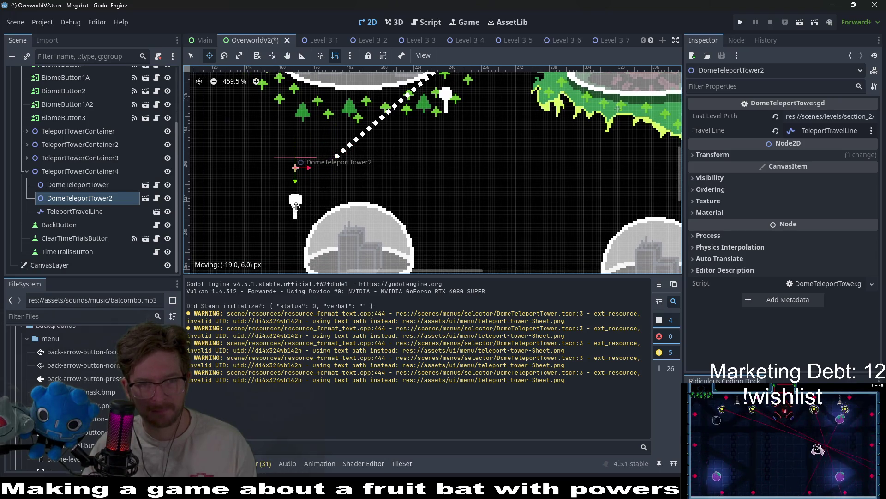
{"action": "key", "text": "shift+Down"}
{"action": "scroll", "coordinate": [352, 182], "scroll_direction": "down", "scroll_amount": 1}
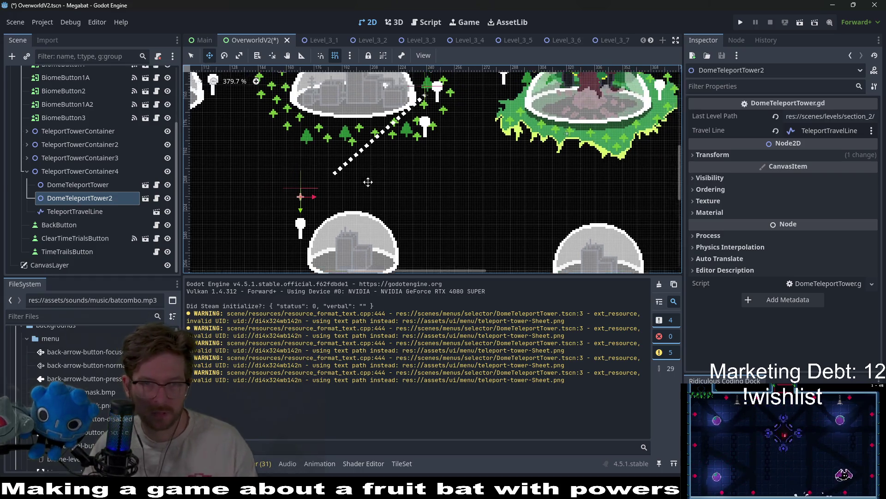
Snap the travel line's end onto the lower tower and save the scene
{"action": "left_click", "coordinate": [104, 189]}
{"action": "left_click", "coordinate": [75, 211]}
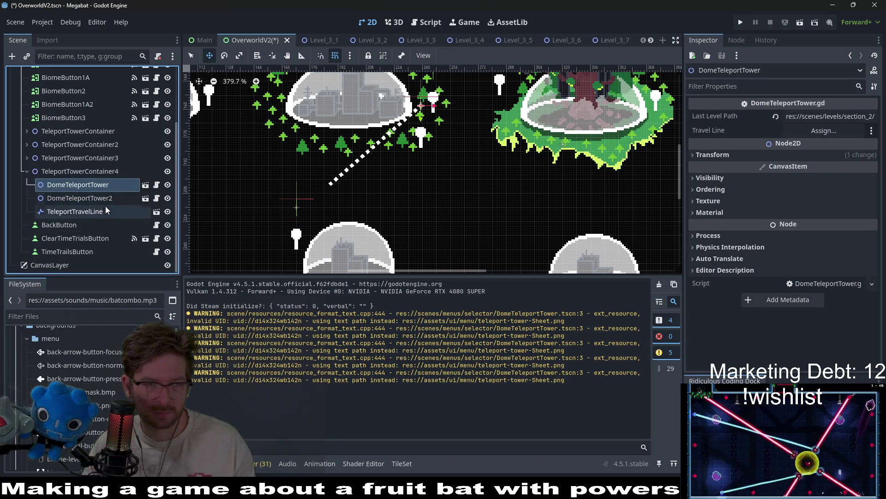
{"action": "left_click_drag", "start_coordinate": [331, 188], "coordinate": [298, 200]}
{"action": "scroll", "coordinate": [365, 199], "scroll_direction": "down", "scroll_amount": 3}
{"action": "key", "text": "ctrl+s"}
{"action": "scroll", "coordinate": [402, 201], "scroll_direction": "down", "scroll_amount": 1}
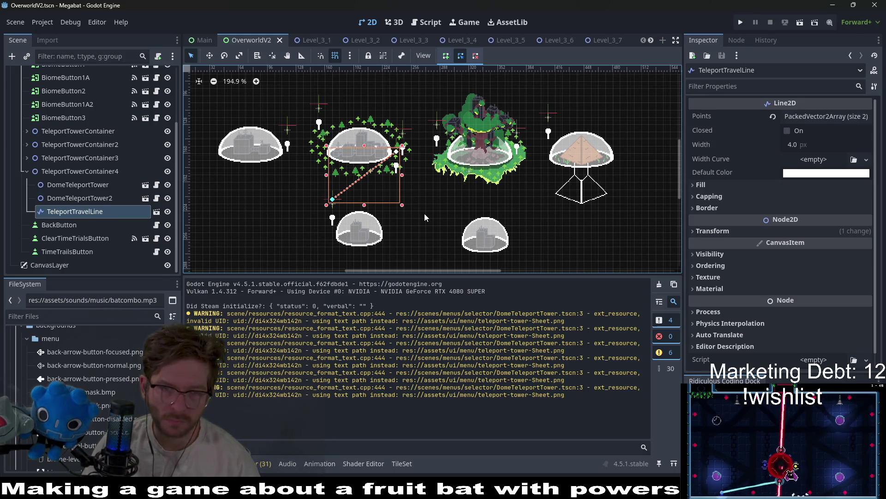
{"action": "left_click", "coordinate": [424, 213]}
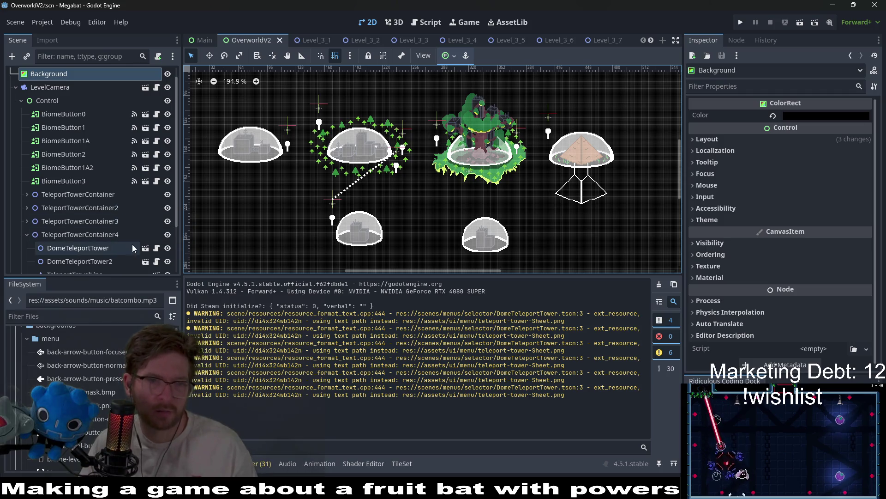
Set both towers' Last Level Path from section_2 to section_1, save, and run the project
{"action": "left_click", "coordinate": [99, 230]}
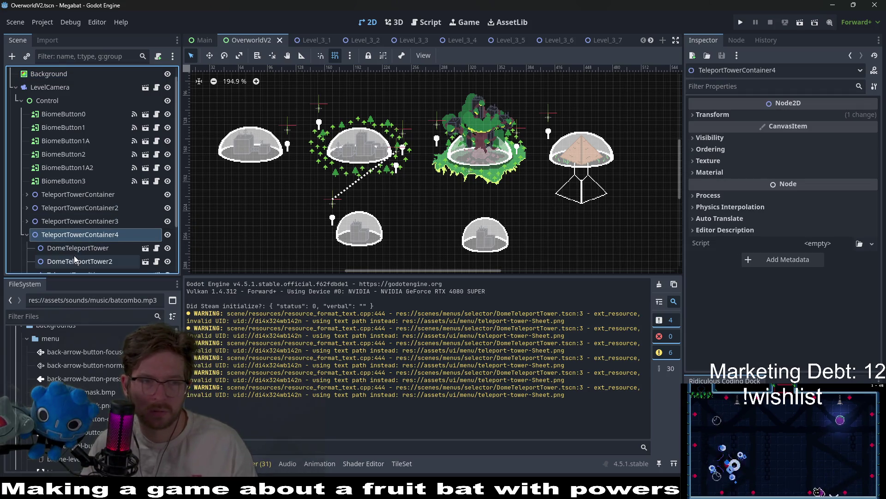
{"action": "scroll", "coordinate": [95, 222], "scroll_direction": "down", "scroll_amount": 3}
{"action": "left_click", "coordinate": [96, 187]}
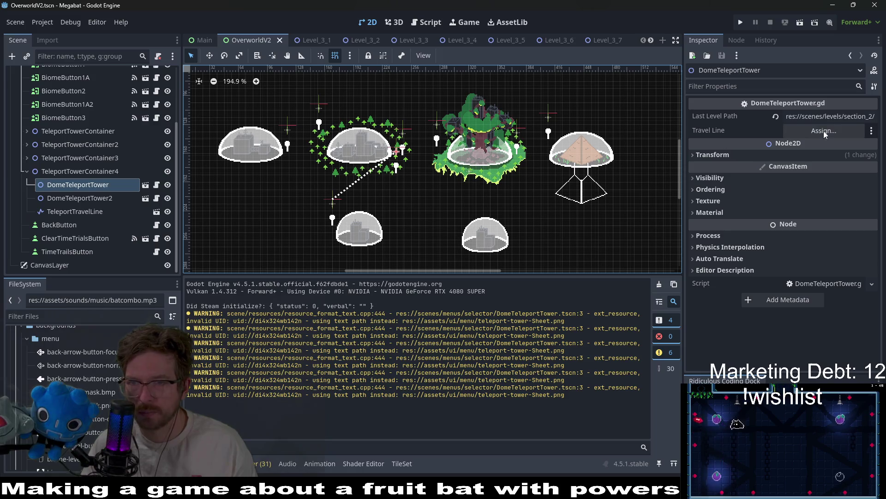
{"action": "left_click", "coordinate": [857, 115]}
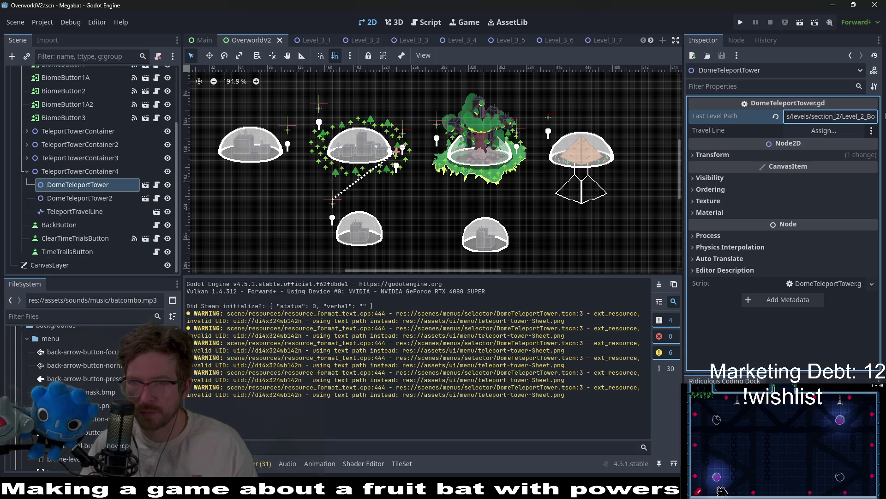
{"action": "key", "text": "BackSpace"}
{"action": "type", "text": "1"}
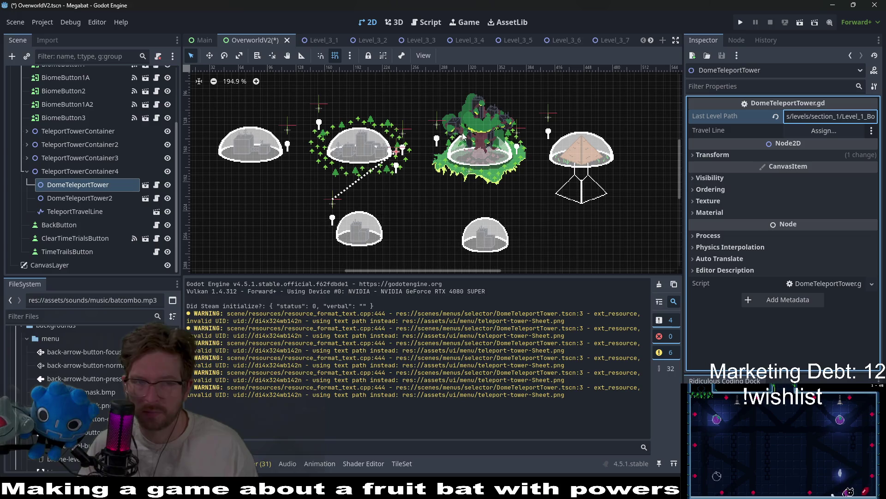
{"action": "key", "text": "ctrl+s"}
{"action": "left_click", "coordinate": [112, 199]}
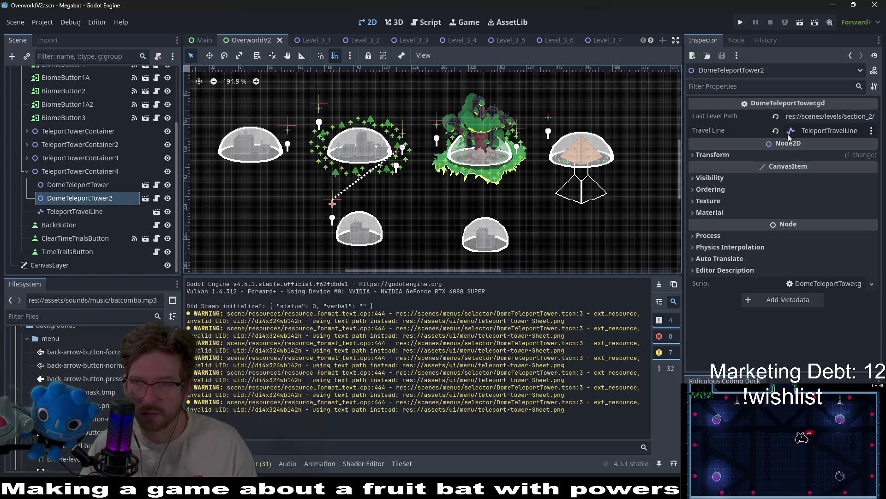
{"action": "left_click", "coordinate": [873, 115]}
{"action": "key", "text": "ctrl+v"}
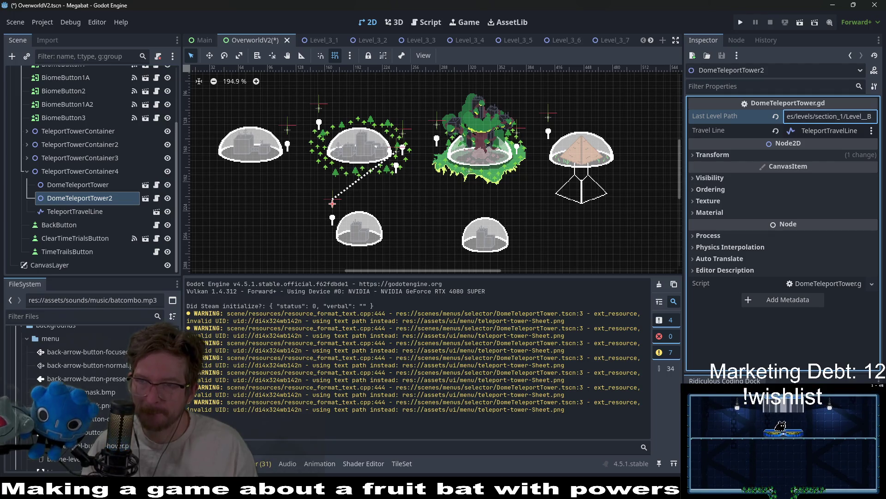
{"action": "left_click", "coordinate": [740, 23]}
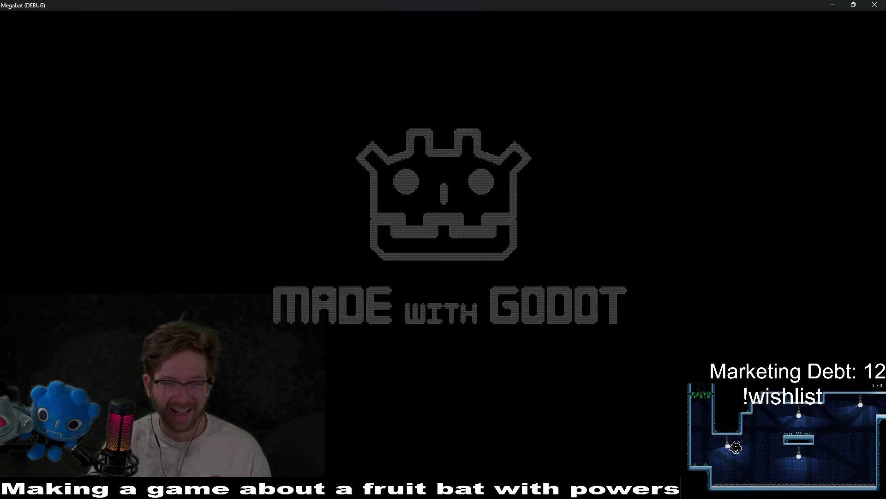
Play into the world map with the existing profile, move to the forest dome, then stop the game
{"action": "mouse_move", "coordinate": [526, 496]}
{"action": "left_click", "coordinate": [525, 434]}
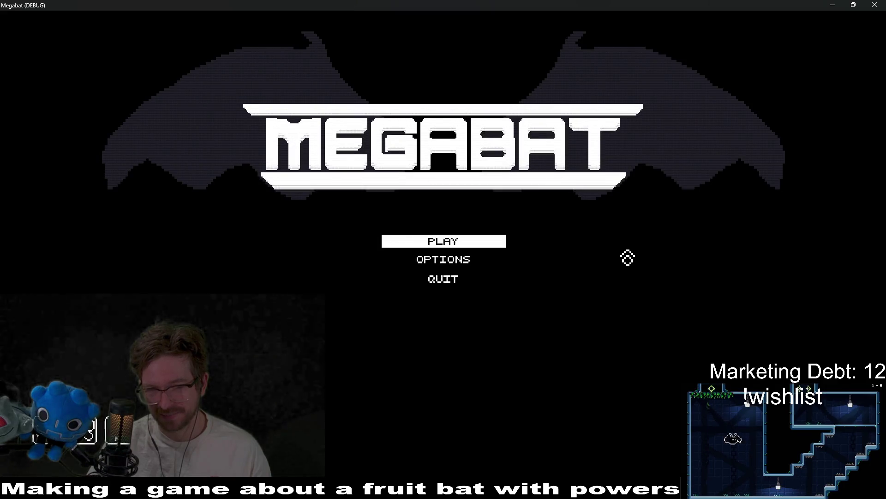
{"action": "left_click", "coordinate": [451, 248]}
{"action": "left_click", "coordinate": [452, 228]}
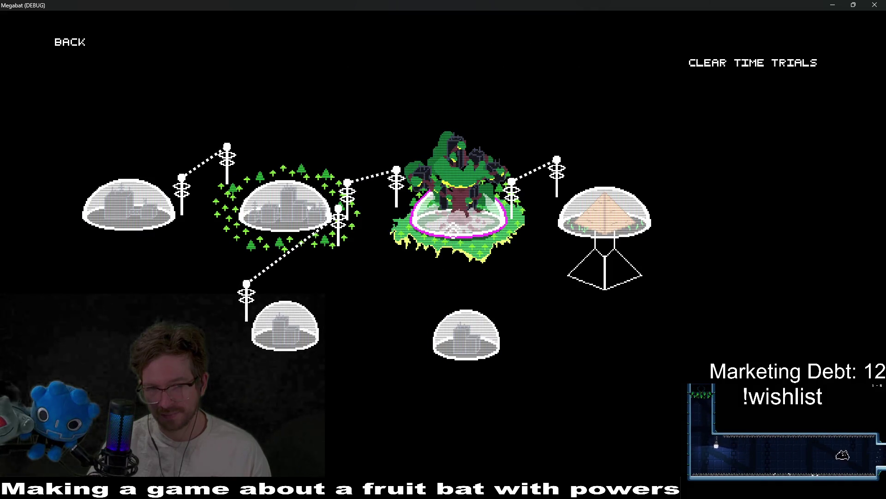
{"action": "key", "text": "Left"}
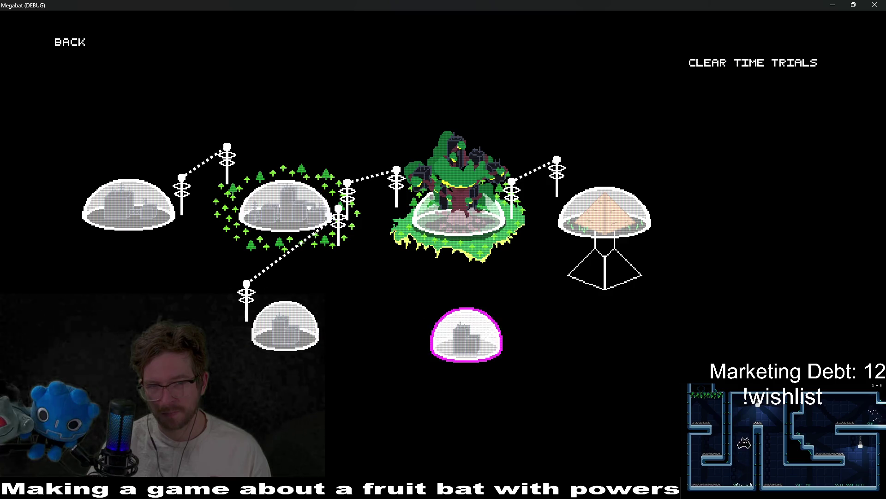
{"action": "left_click", "coordinate": [876, 4]}
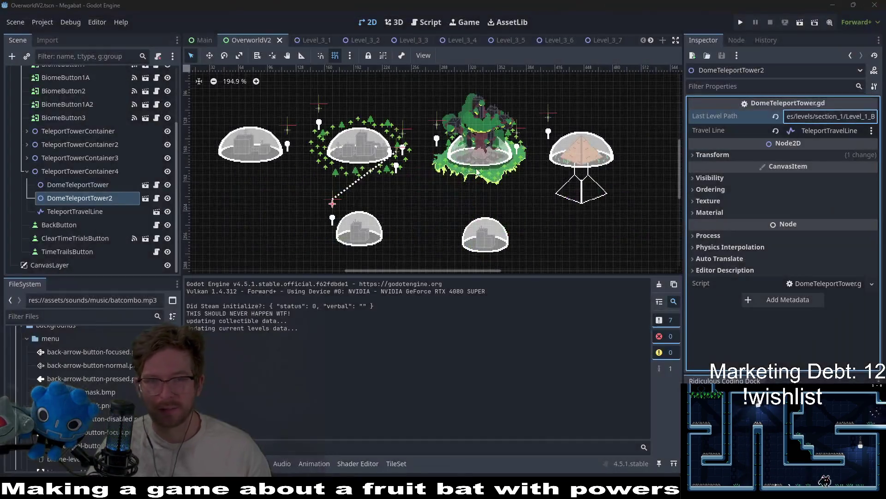
Delete DomeTeleportTower from TeleportTowerContainer4
{"action": "scroll", "coordinate": [415, 174], "scroll_direction": "up", "scroll_amount": 5}
{"action": "scroll", "coordinate": [397, 191], "scroll_direction": "up", "scroll_amount": 3}
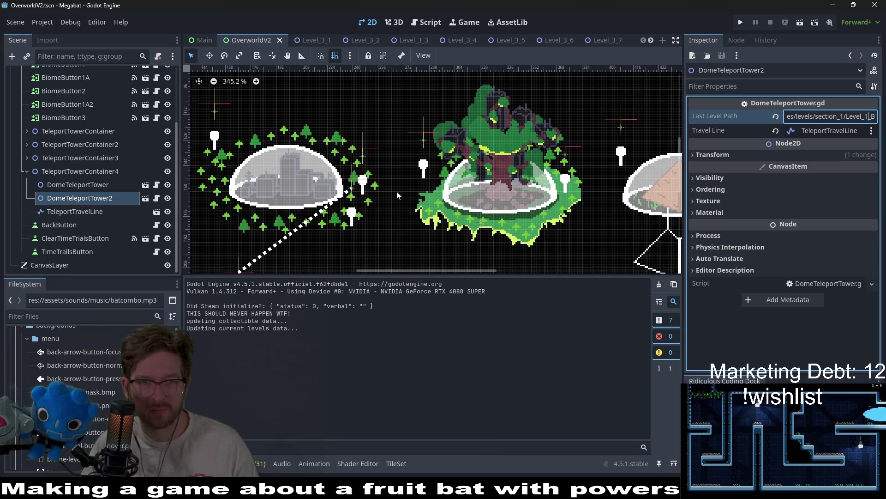
{"action": "scroll", "coordinate": [395, 196], "scroll_direction": "right", "scroll_amount": 3}
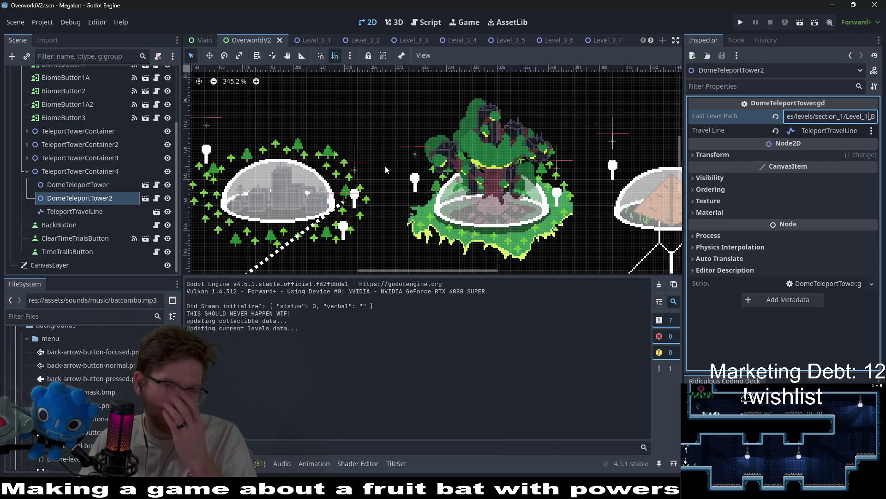
{"action": "scroll", "coordinate": [367, 204], "scroll_direction": "down", "scroll_amount": 1}
{"action": "scroll", "coordinate": [366, 204], "scroll_direction": "left", "scroll_amount": 1}
{"action": "left_click_drag", "start_coordinate": [404, 219], "coordinate": [425, 199]}
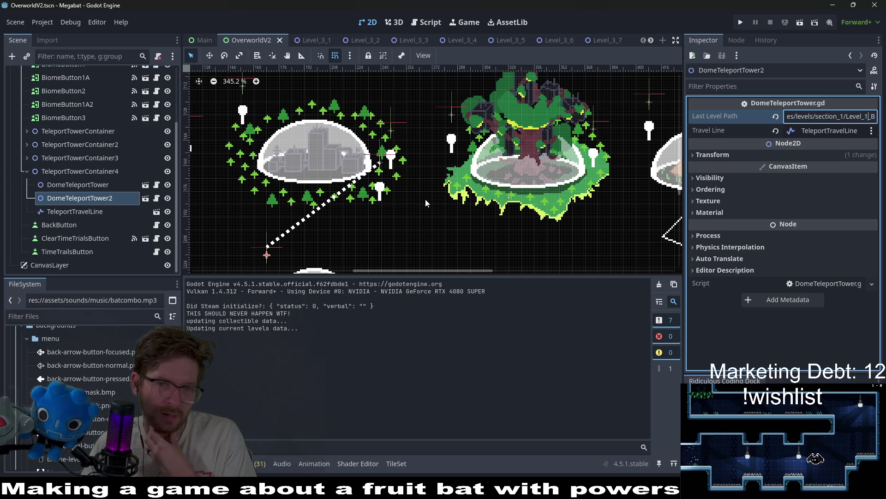
{"action": "left_click", "coordinate": [107, 186]}
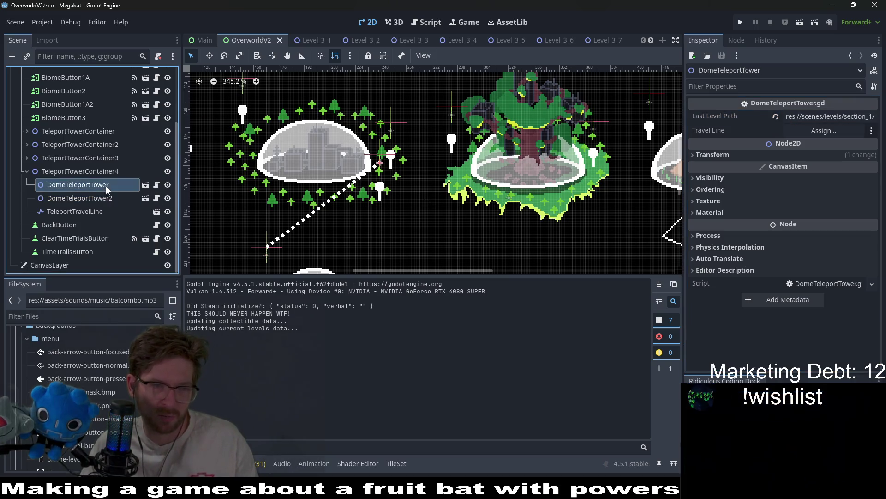
{"action": "left_click", "coordinate": [89, 212]}
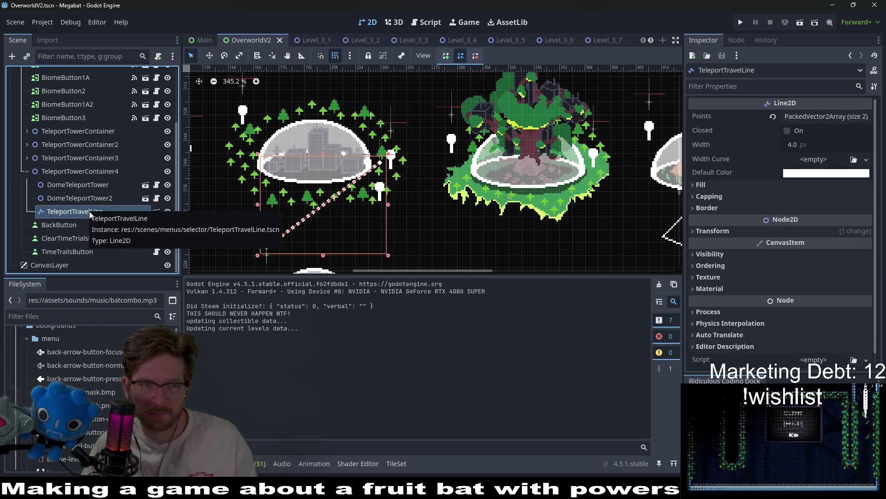
{"action": "left_click", "coordinate": [87, 160]}
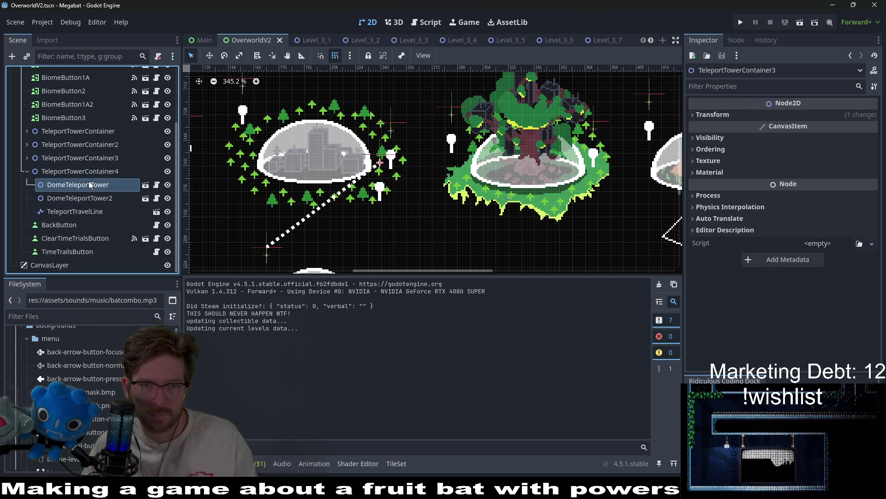
{"action": "left_click", "coordinate": [89, 182]}
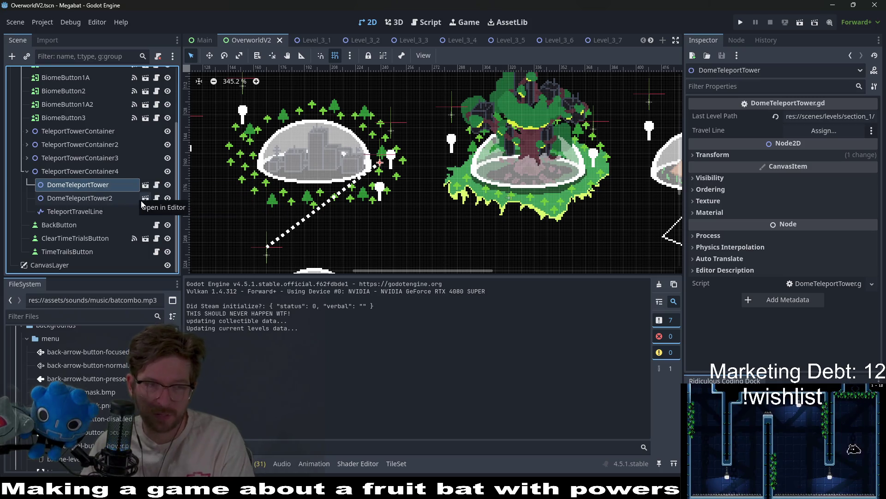
{"action": "key", "text": "Delete"}
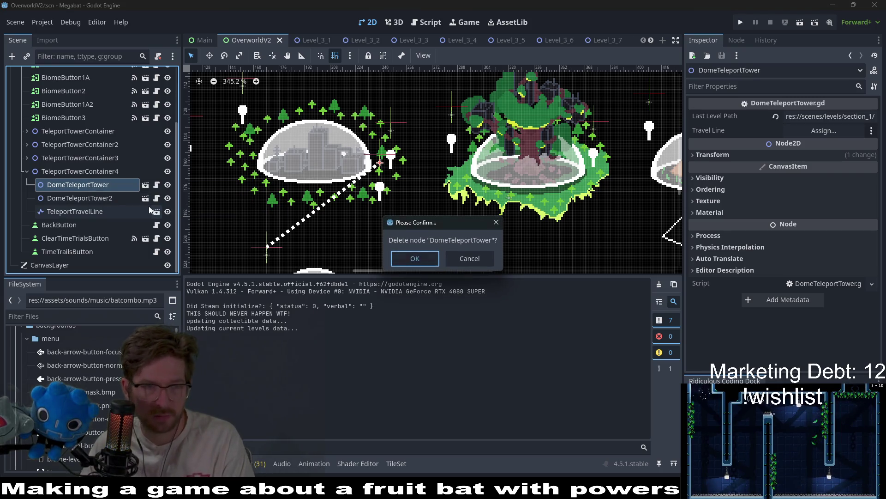
{"action": "key", "text": "Return"}
Drag DomeTeleportTower2 and TeleportTravelLine out of TeleportTowerContainer4
{"action": "left_click", "coordinate": [100, 212]}
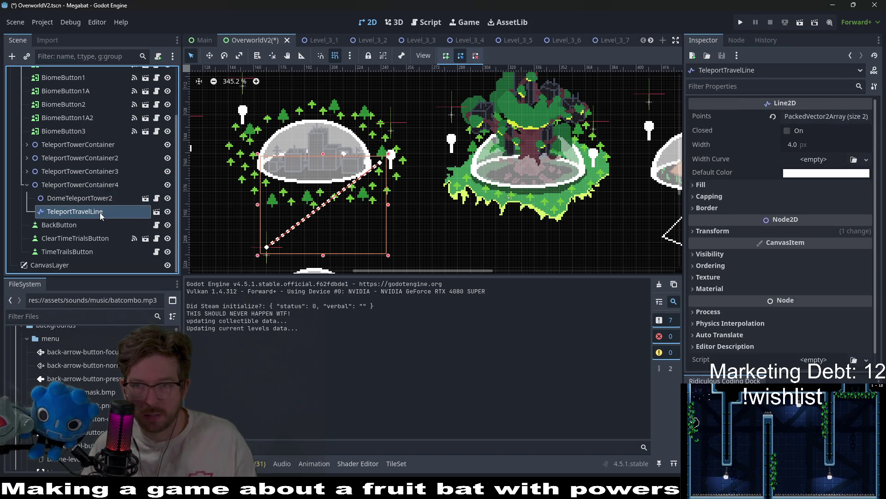
{"action": "left_click", "coordinate": [106, 198]}
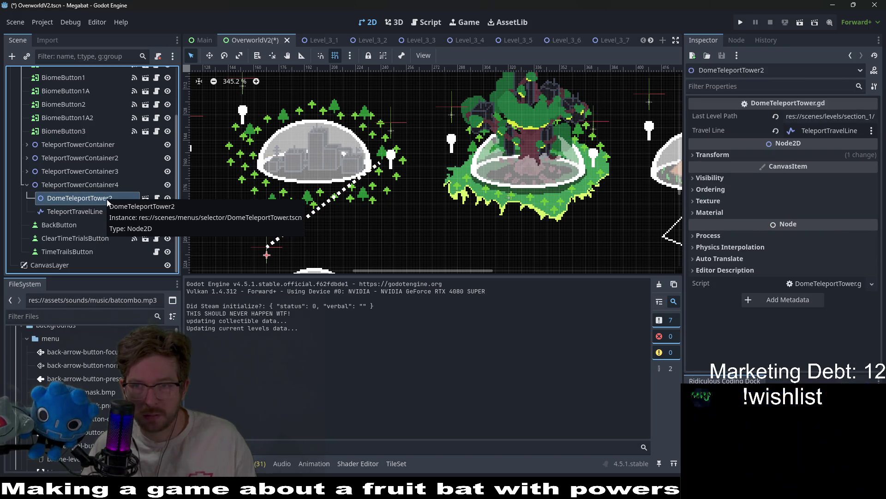
{"action": "left_click", "coordinate": [76, 213]}
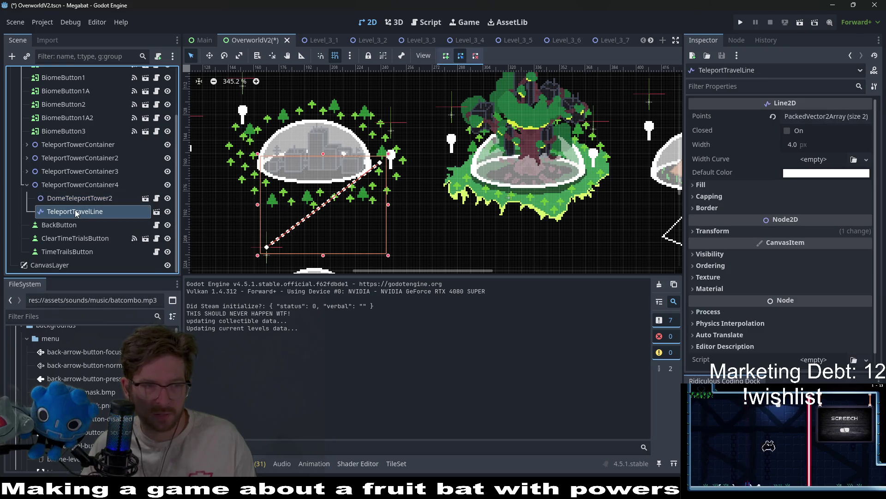
{"action": "left_click", "coordinate": [87, 197], "text": "shift"}
{"action": "left_click_drag", "start_coordinate": [88, 197], "coordinate": [48, 171]}
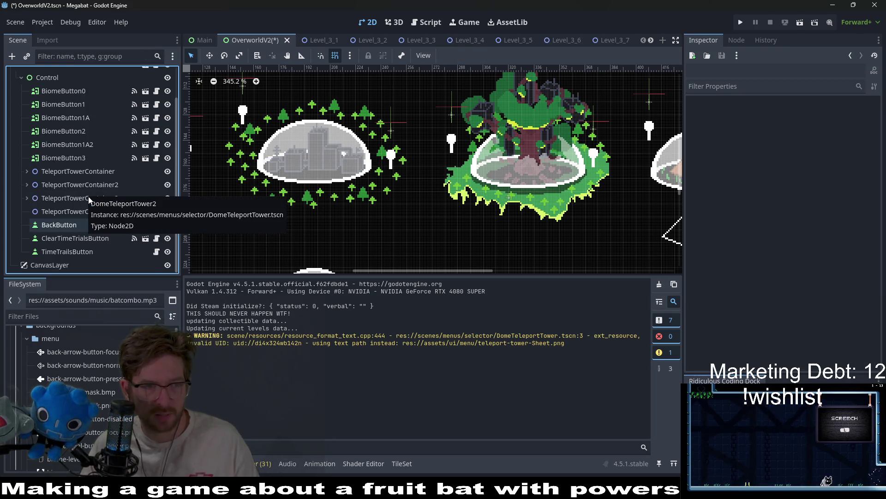
Delete the empty TeleportTowerContainer4 and paste the tower and travel line into TeleportTowerContainer2
{"action": "left_click", "coordinate": [55, 210]}
{"action": "key", "text": "Delete"}
{"action": "key", "text": "Return"}
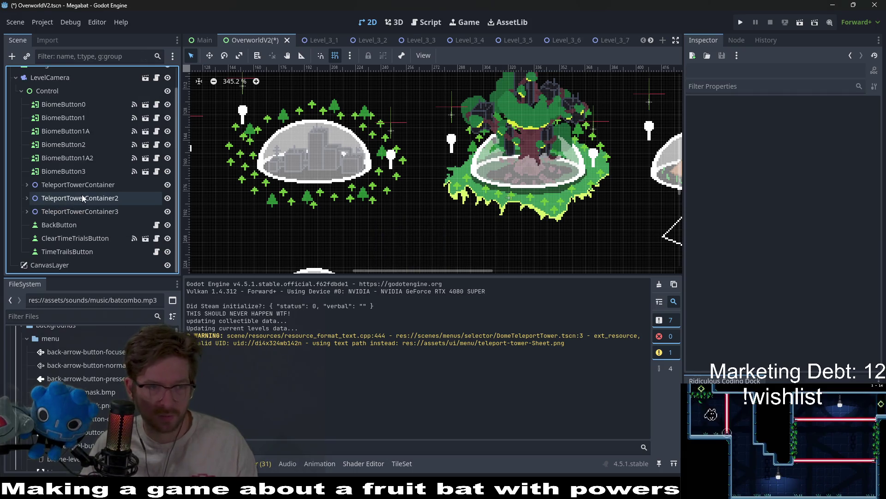
{"action": "left_click", "coordinate": [82, 198]}
{"action": "left_click", "coordinate": [26, 197]}
{"action": "left_click", "coordinate": [75, 213]}
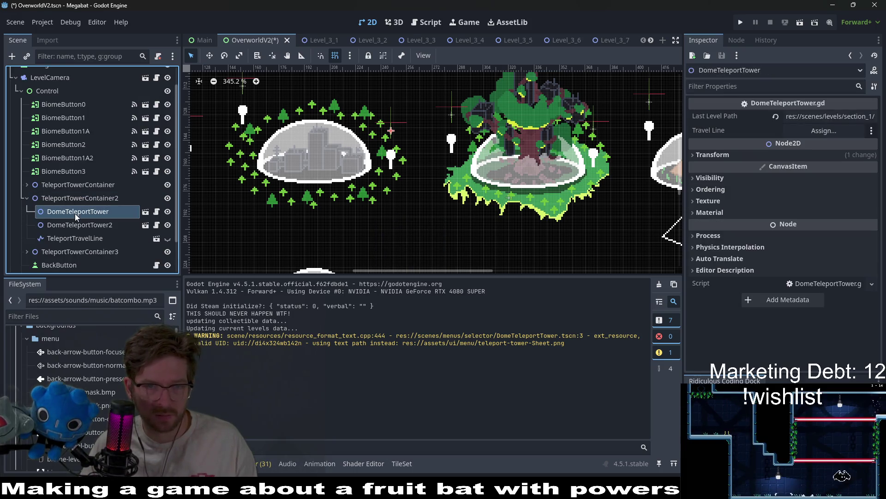
{"action": "left_click", "coordinate": [74, 198]}
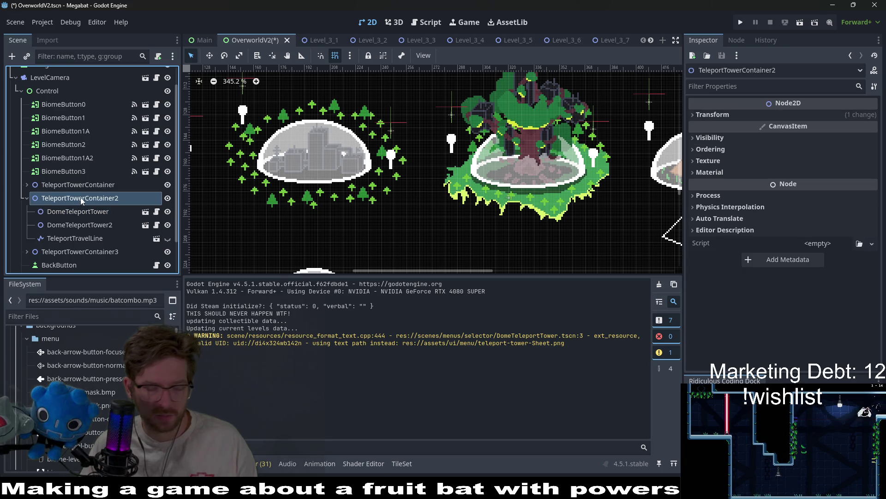
{"action": "key", "text": "ctrl+v"}
Stretch TeleportTravelLine2's end up to DomeTeleportTower, then undo the edit
{"action": "scroll", "coordinate": [112, 229], "scroll_direction": "down", "scroll_amount": 2}
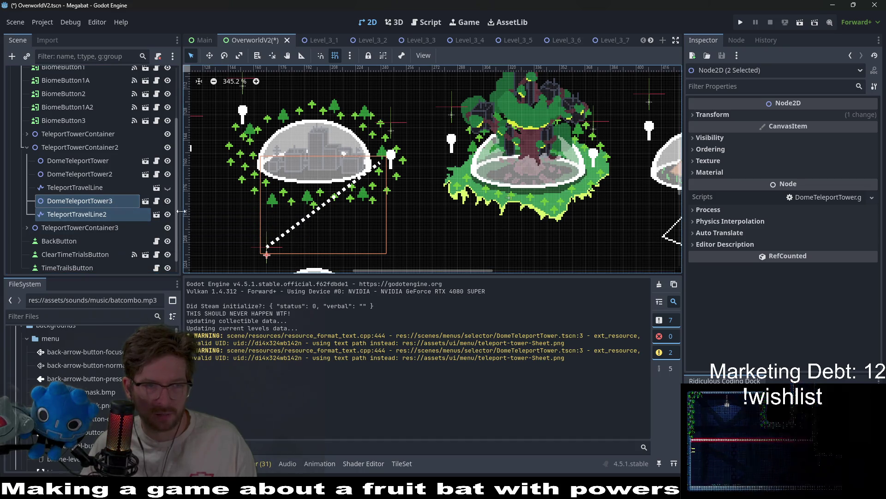
{"action": "left_click", "coordinate": [108, 203]}
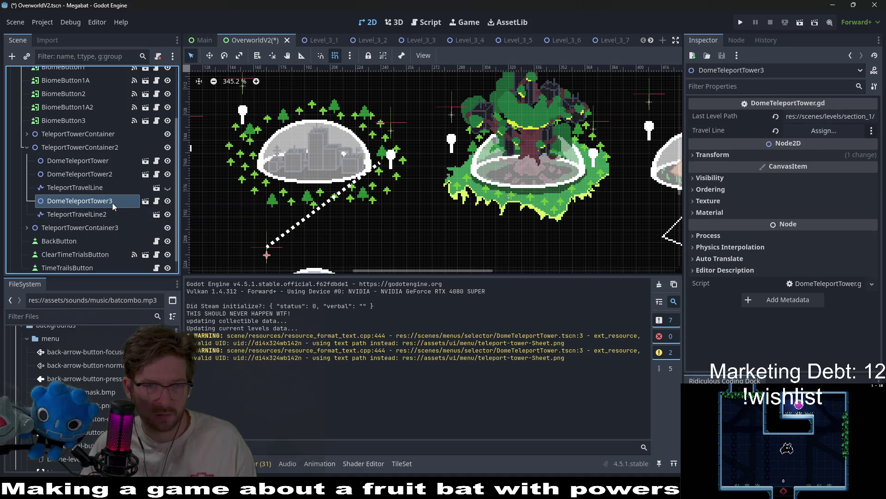
{"action": "scroll", "coordinate": [319, 204], "scroll_direction": "down", "scroll_amount": 2}
{"action": "left_click_drag", "start_coordinate": [320, 203], "coordinate": [328, 181]}
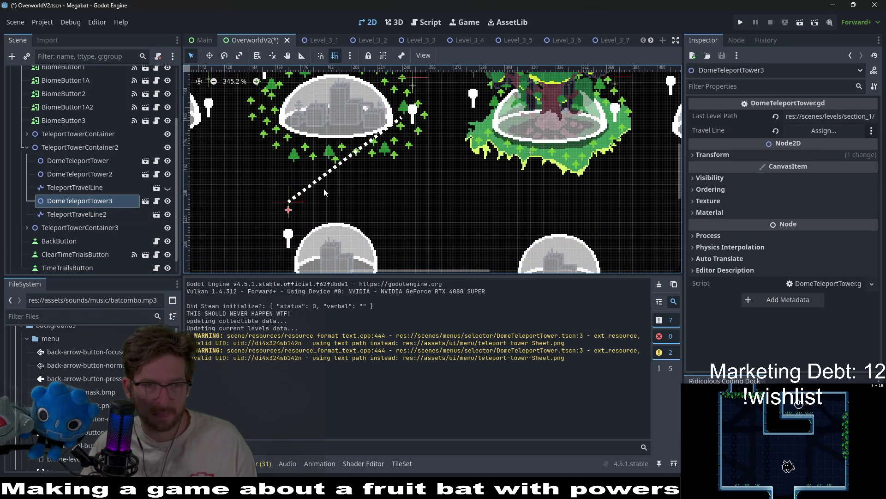
{"action": "left_click", "coordinate": [104, 214]}
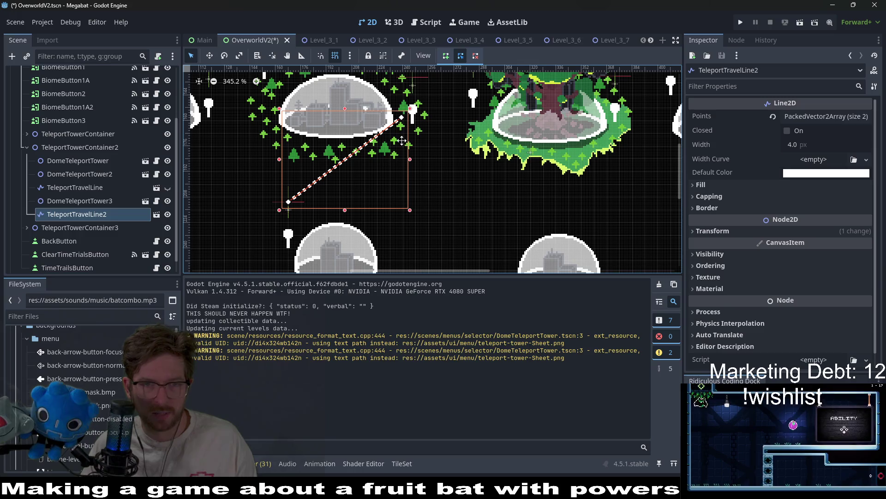
{"action": "scroll", "coordinate": [397, 153], "scroll_direction": "up", "scroll_amount": 3}
{"action": "left_click_drag", "start_coordinate": [373, 181], "coordinate": [387, 125]}
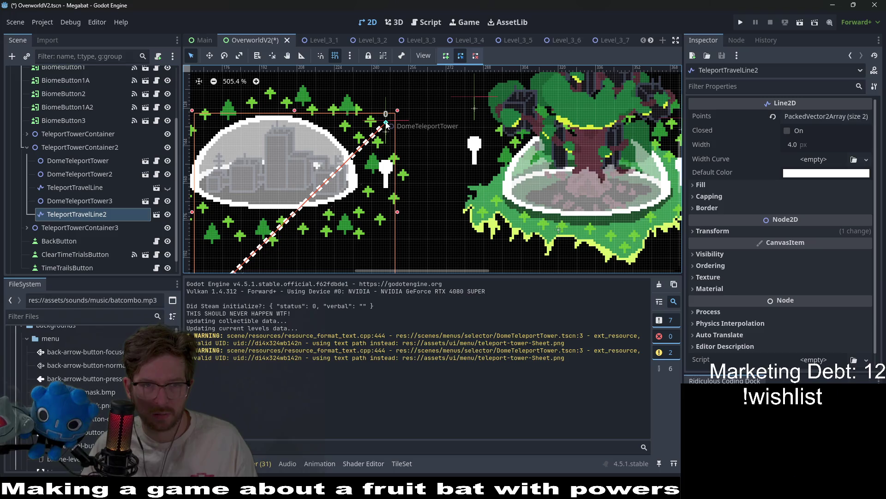
{"action": "scroll", "coordinate": [401, 107], "scroll_direction": "down", "scroll_amount": 2}
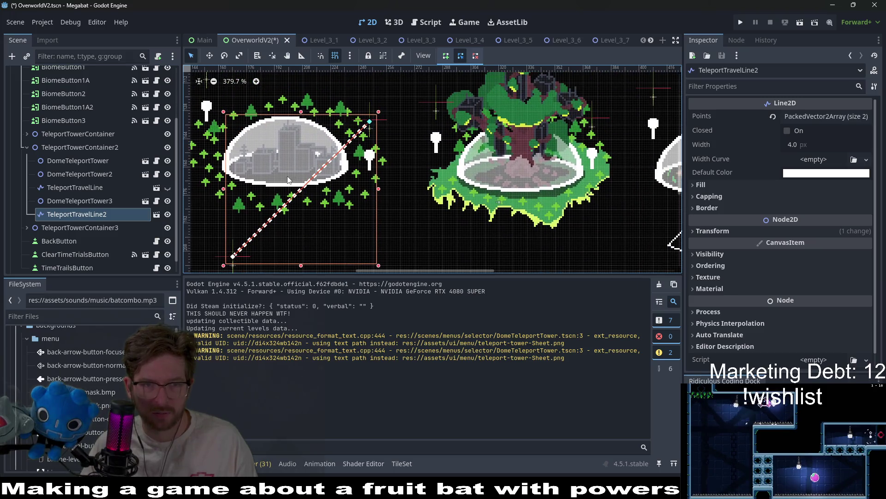
{"action": "scroll", "coordinate": [364, 148], "scroll_direction": "down", "scroll_amount": 2}
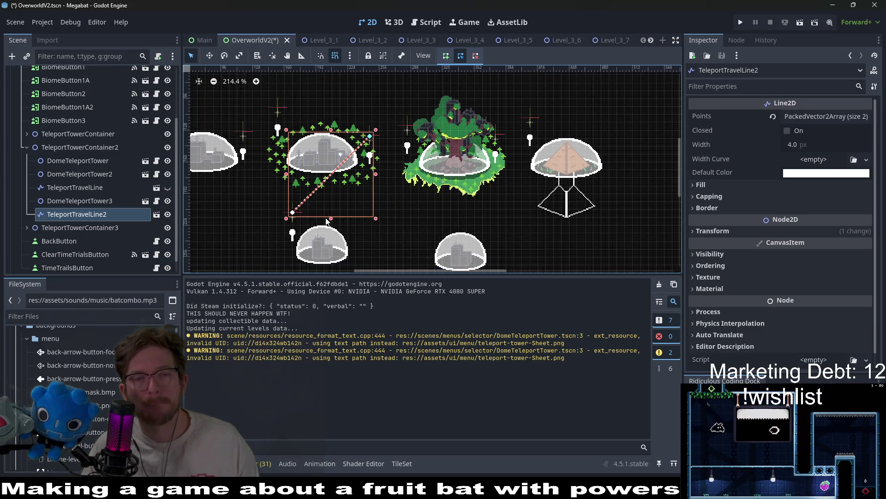
{"action": "key", "text": "ctrl+z"}
{"action": "key", "text": "ctrl+z"}
{"action": "scroll", "coordinate": [326, 217], "scroll_direction": "down", "scroll_amount": 1}
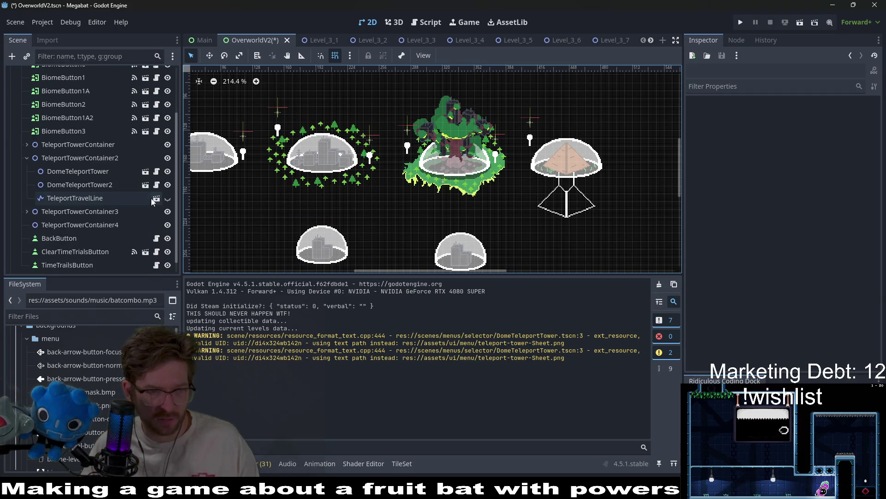
Restore TeleportTowerContainer4 and move its first tower below the city dome
{"action": "left_click", "coordinate": [151, 198]}
{"action": "key", "text": "ctrl+z"}
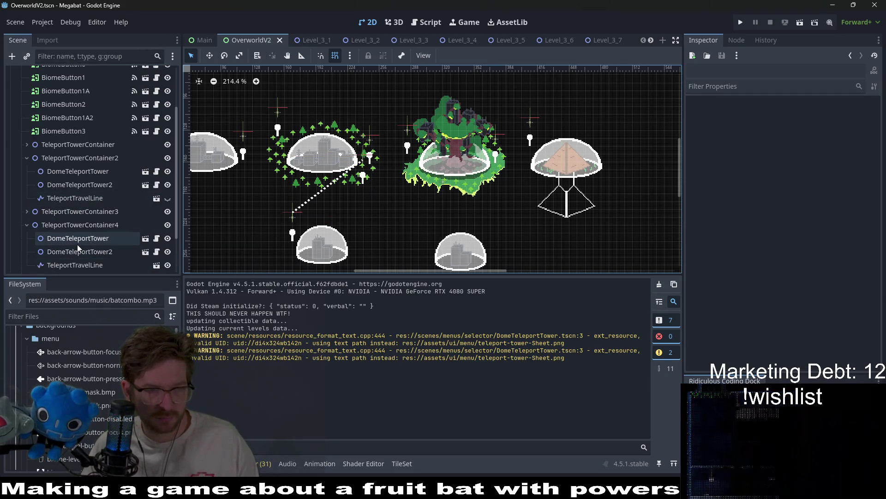
{"action": "left_click", "coordinate": [93, 249]}
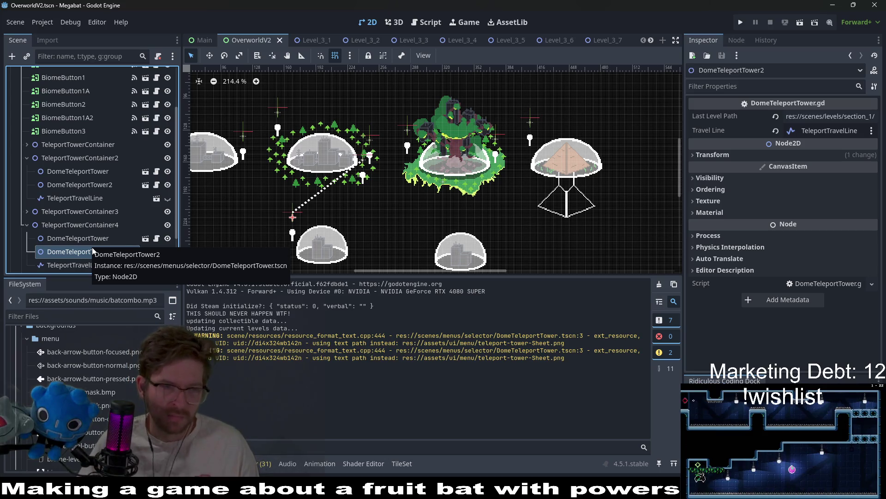
{"action": "left_click", "coordinate": [69, 239]}
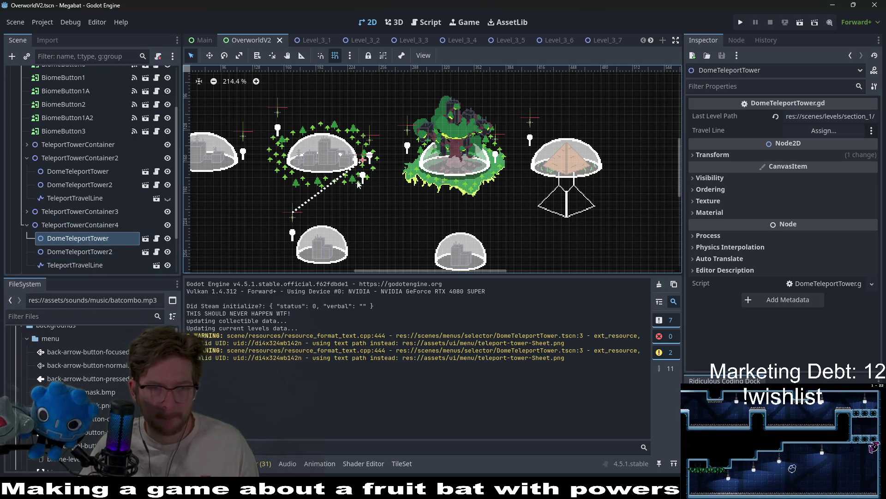
{"action": "key", "text": "w"}
{"action": "scroll", "coordinate": [365, 190], "scroll_direction": "up", "scroll_amount": 3}
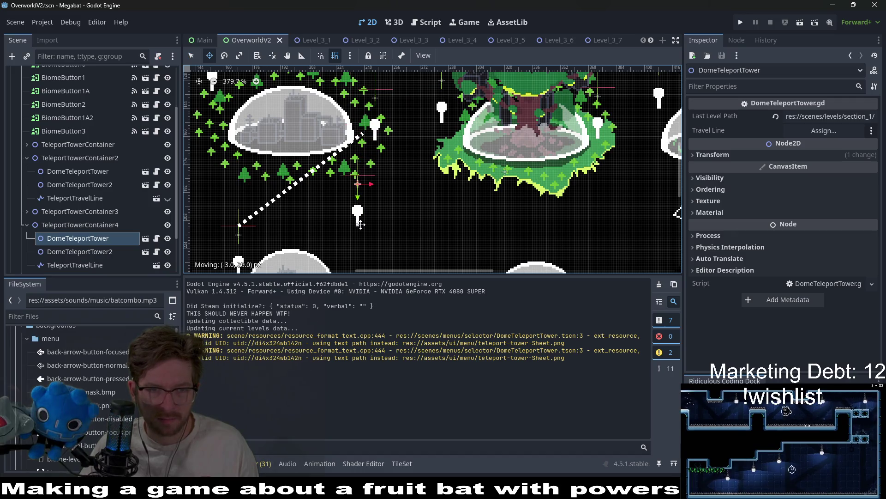
{"action": "left_click_drag", "start_coordinate": [357, 236], "coordinate": [369, 236]}
{"action": "left_click_drag", "start_coordinate": [310, 238], "coordinate": [324, 209]}
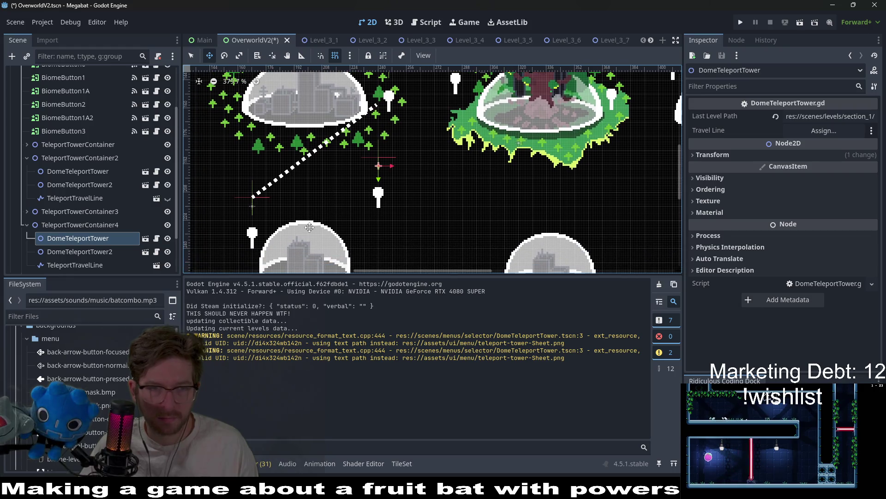
Bring the travel line's upper end onto the moved tower and select both towers and the line
{"action": "left_click", "coordinate": [87, 265]}
{"action": "left_click_drag", "start_coordinate": [377, 107], "coordinate": [383, 165]}
{"action": "left_click_drag", "start_coordinate": [382, 162], "coordinate": [381, 161]}
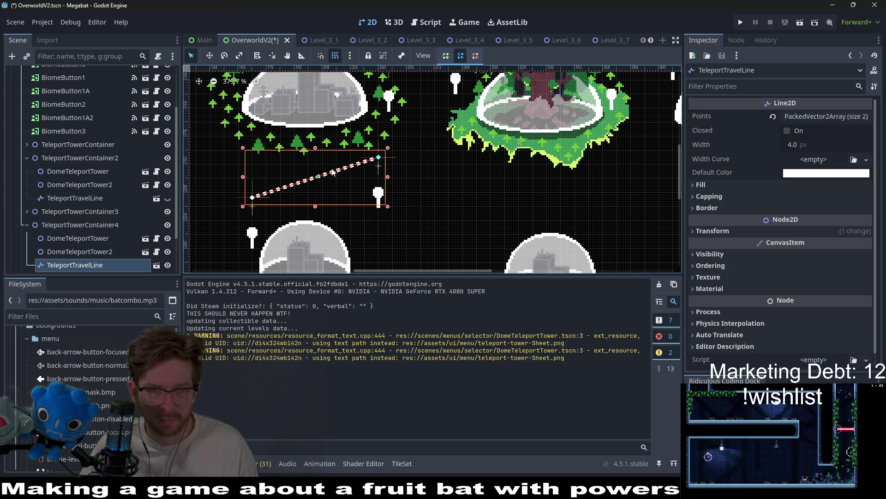
{"action": "scroll", "coordinate": [356, 206], "scroll_direction": "down", "scroll_amount": 2}
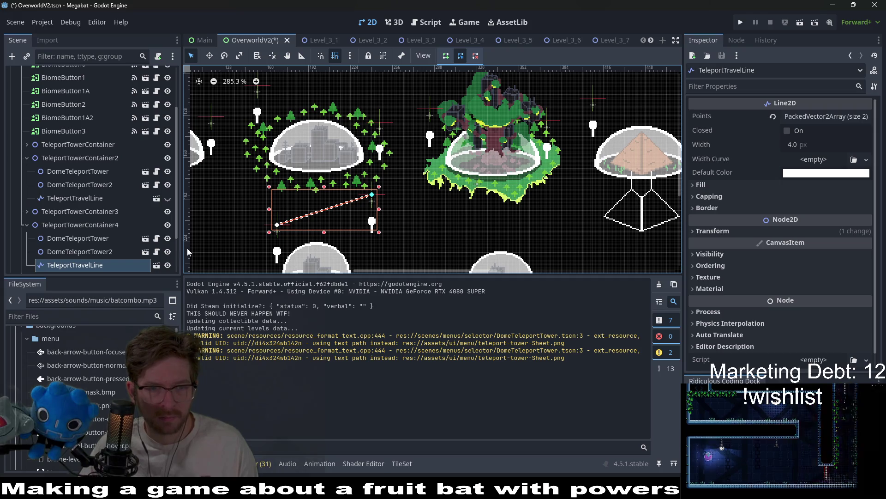
{"action": "left_click_drag", "start_coordinate": [387, 229], "coordinate": [382, 247]}
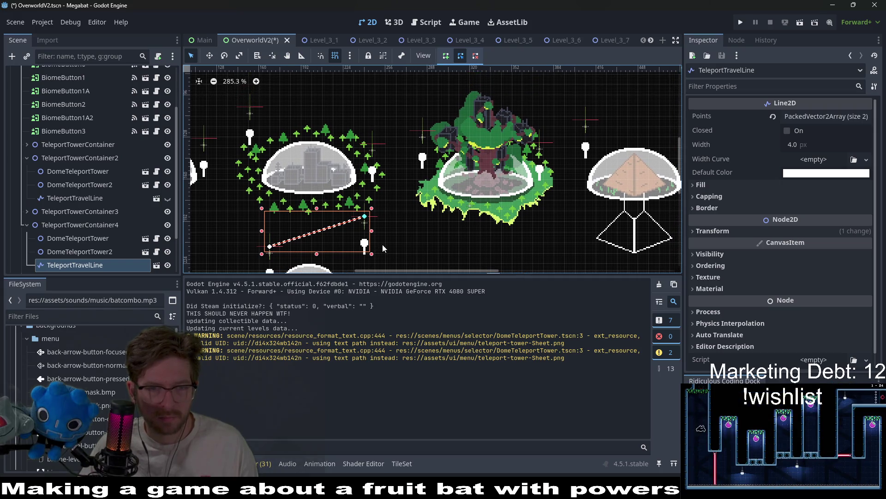
{"action": "left_click", "coordinate": [93, 227]}
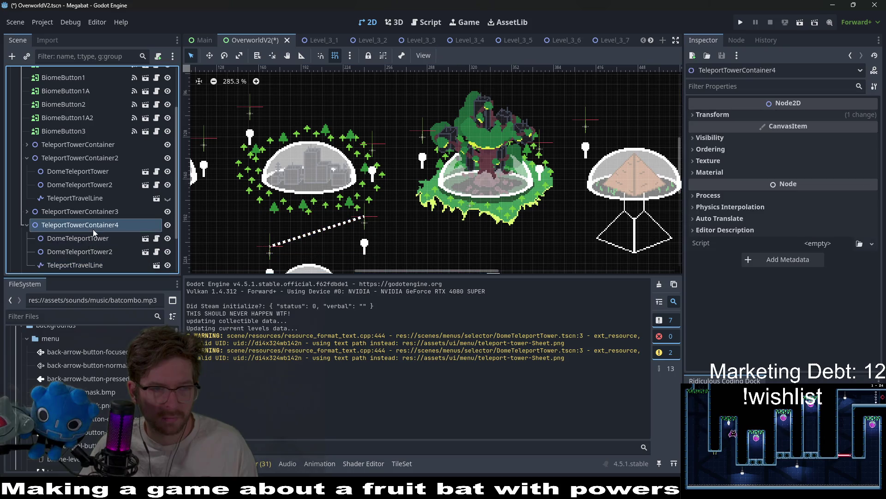
{"action": "left_click", "coordinate": [93, 238]}
{"action": "left_click", "coordinate": [92, 267], "text": "shift"}
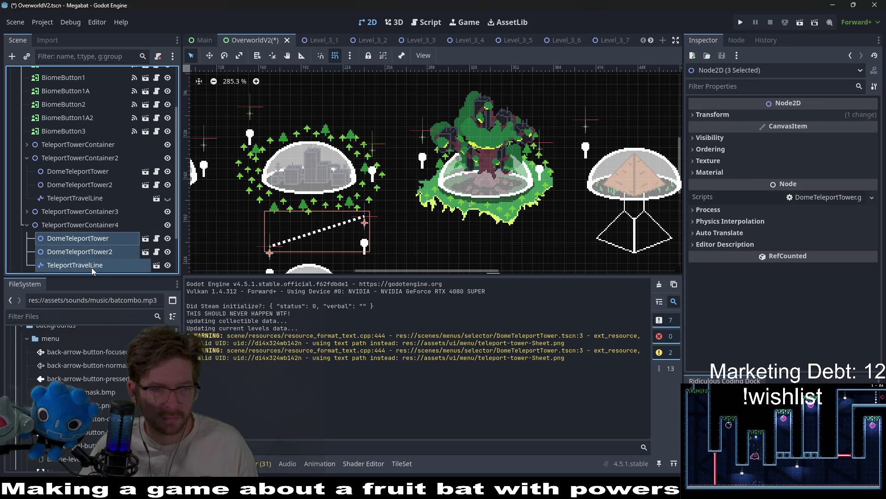
{"action": "scroll", "coordinate": [106, 244], "scroll_direction": "down", "scroll_amount": 2}
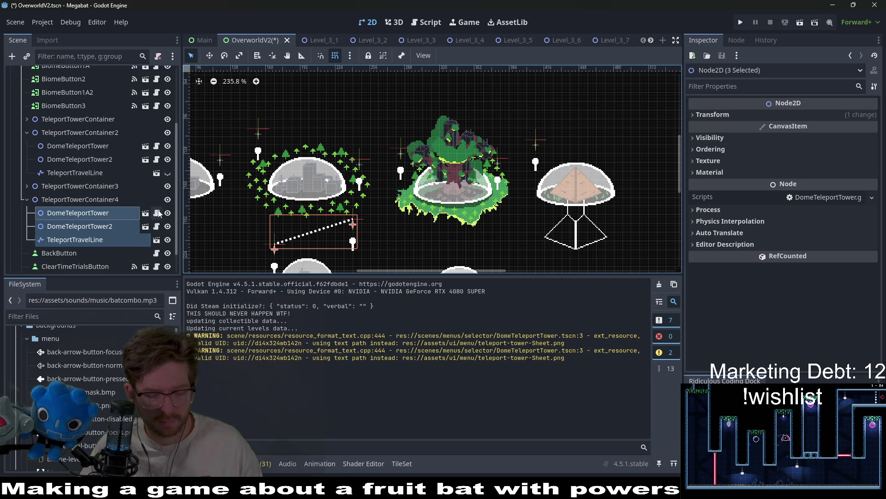
Cut the towers and line, delete TeleportTowerContainer4, and paste them into TeleportTowerContainer2
{"action": "key", "text": "Delete"}
{"action": "left_click", "coordinate": [96, 213]}
{"action": "key", "text": "Delete"}
{"action": "key", "text": "Escape"}
{"action": "left_click", "coordinate": [81, 160]}
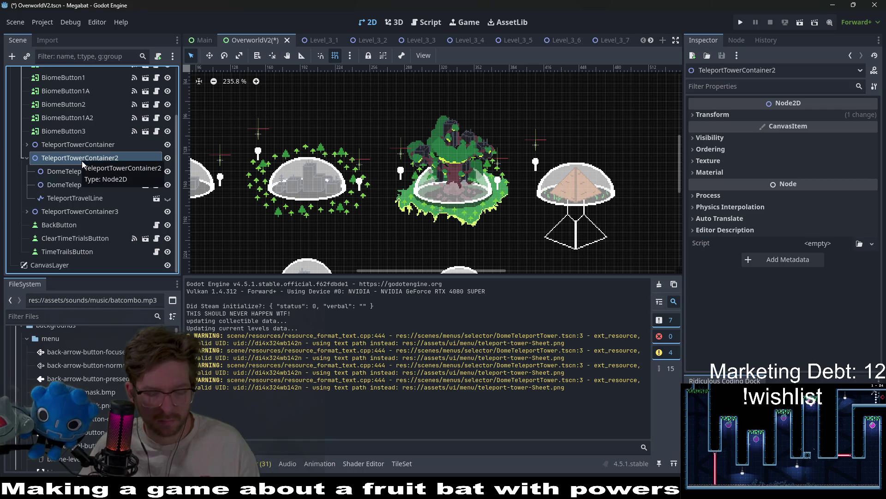
{"action": "key", "text": "ctrl+v"}
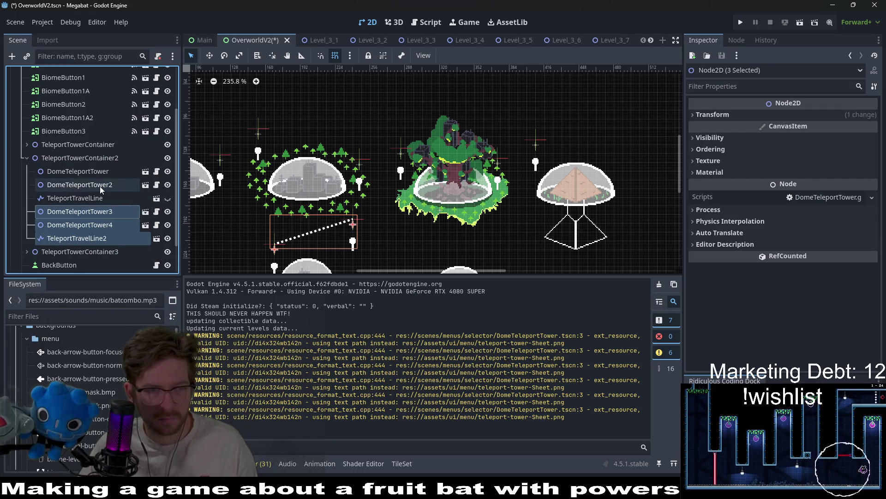
Rename the pasted line to TeleportTravelLine3, check the towers, and duplicate the line
{"action": "left_click", "coordinate": [93, 243]}
{"action": "left_click", "coordinate": [110, 242]}
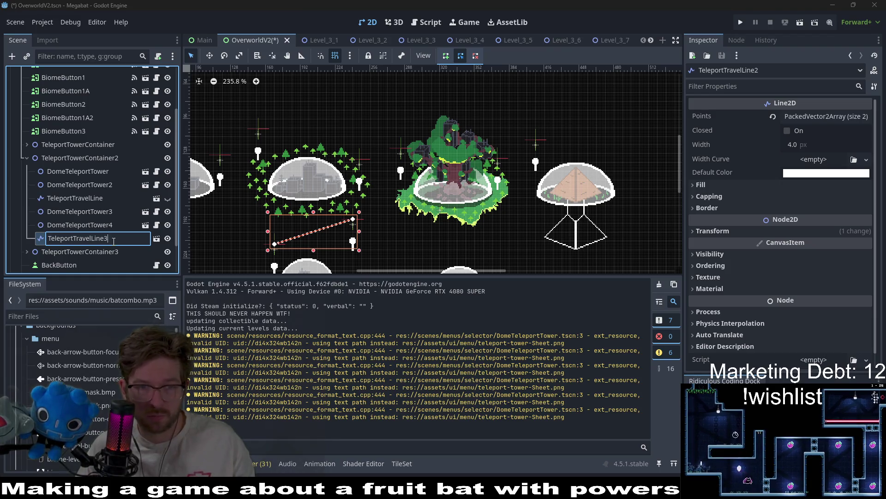
{"action": "key", "text": "Return"}
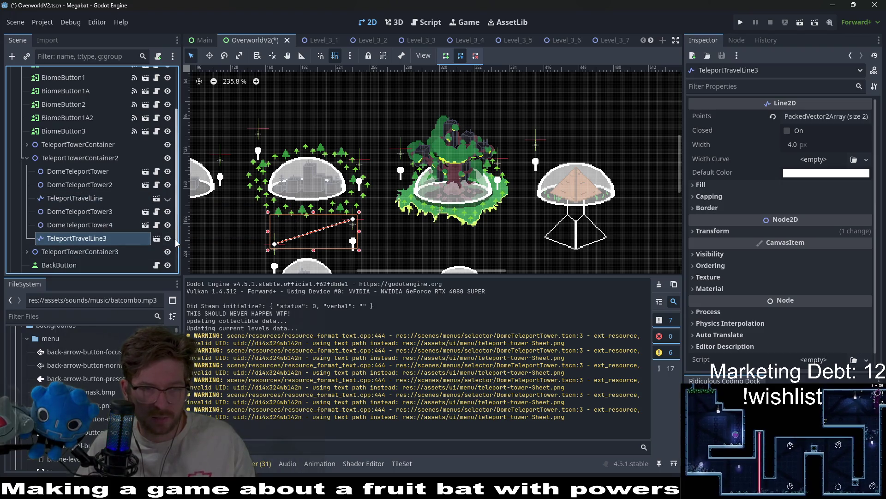
{"action": "left_click", "coordinate": [118, 225]}
{"action": "left_click", "coordinate": [115, 211]}
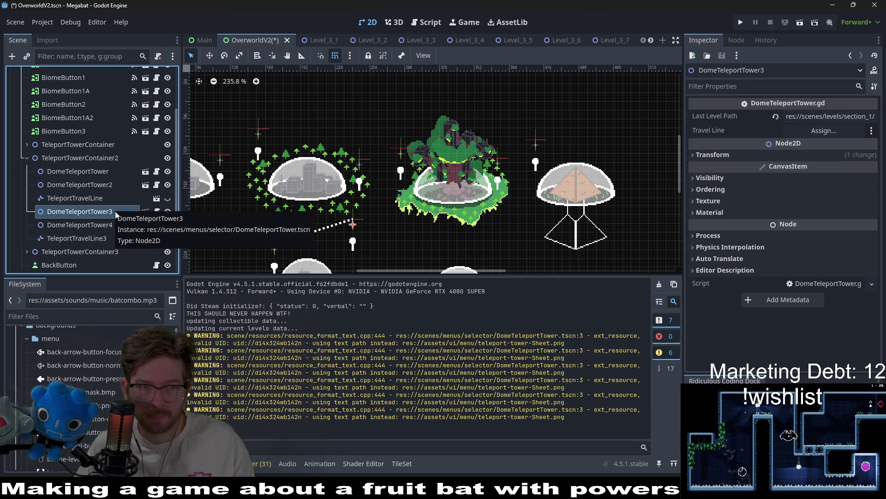
{"action": "left_click", "coordinate": [95, 201]}
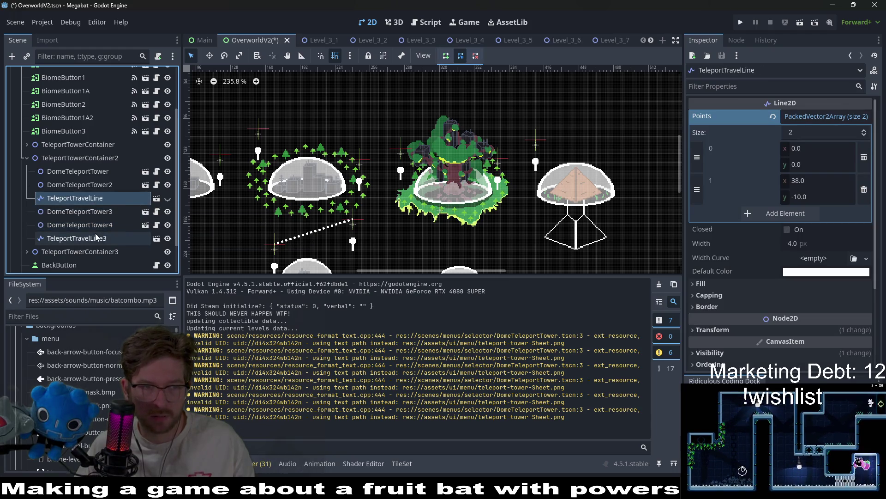
{"action": "left_click", "coordinate": [95, 234]}
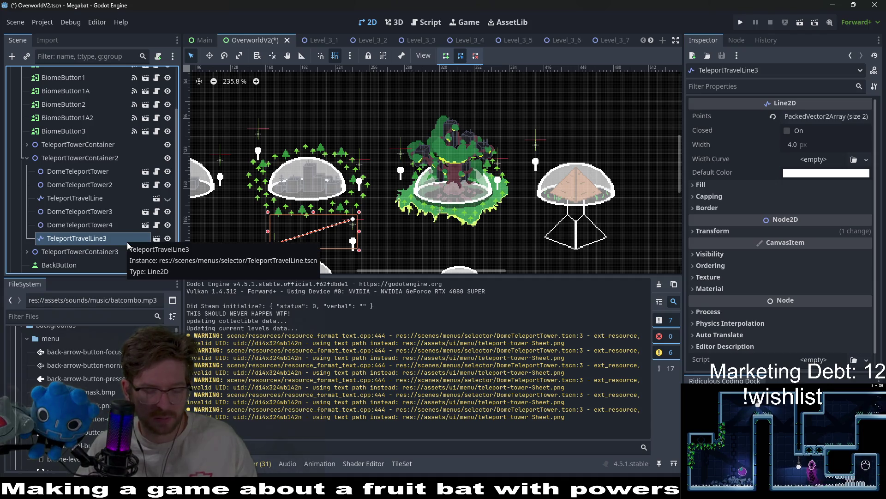
{"action": "key", "text": "ctrl+d"}
{"action": "double_click", "coordinate": [116, 251]}
Rename the duplicated line to TeleportTravelLine2 and place it between DomeTeleportTower3 and DomeTeleportTower4
{"action": "key", "text": "BackSpace"}
{"action": "type", "text": "2"}
{"action": "key", "text": "Return"}
{"action": "left_click_drag", "start_coordinate": [117, 251], "coordinate": [104, 218]}
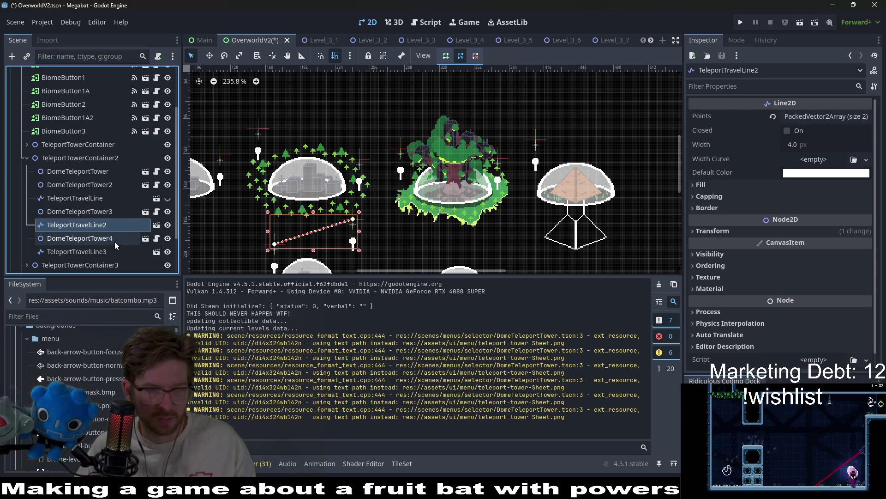
Move one end of TeleportTravelLine2 onto the city dome's tower
{"action": "left_click", "coordinate": [97, 212]}
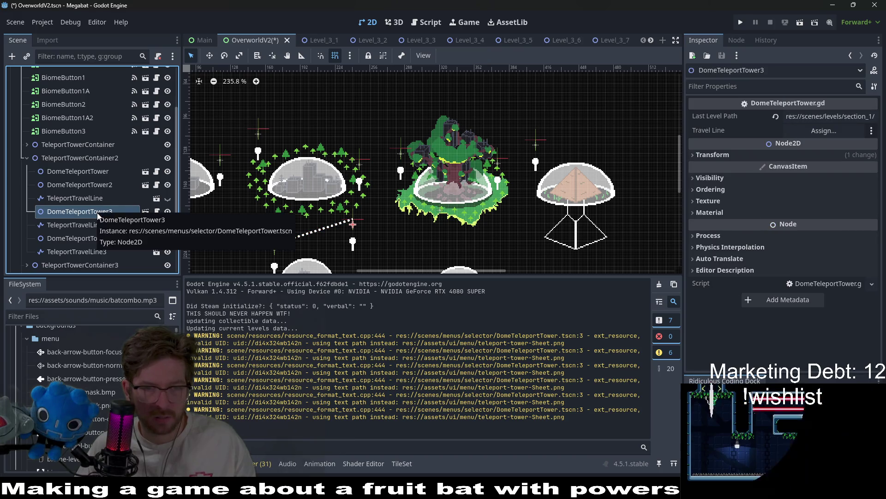
{"action": "scroll", "coordinate": [325, 240], "scroll_direction": "up", "scroll_amount": 3}
{"action": "mouse_move", "coordinate": [400, 190]}
{"action": "left_mouse_down"}
{"action": "mouse_move", "coordinate": [362, 237]}
{"action": "mouse_move", "coordinate": [370, 148]}
{"action": "left_mouse_up"}
{"action": "left_click", "coordinate": [93, 226]}
{"action": "scroll", "coordinate": [370, 149], "scroll_direction": "up", "scroll_amount": 10}
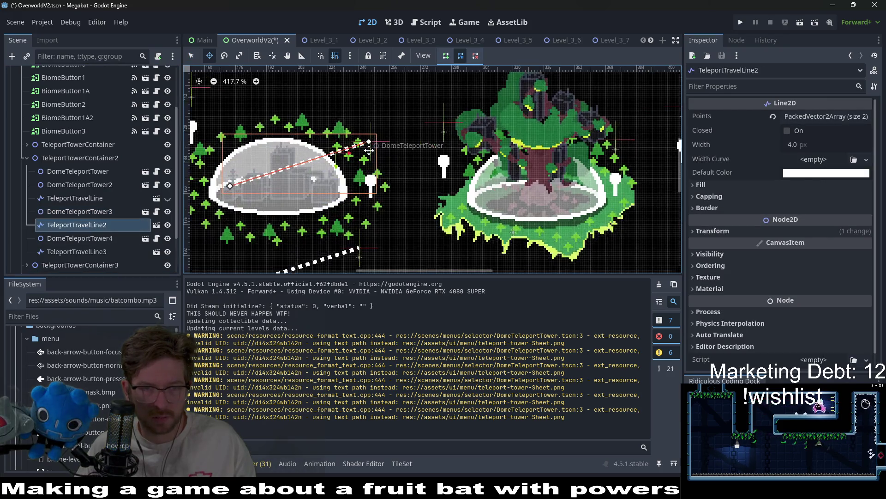
{"action": "scroll", "coordinate": [369, 149], "scroll_direction": "down", "scroll_amount": 9}
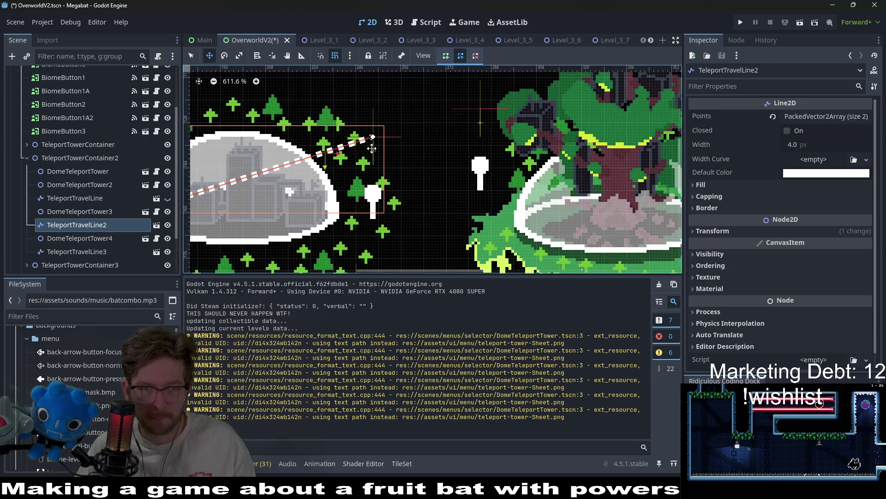
{"action": "key", "text": "q"}
{"action": "mouse_move", "coordinate": [294, 163]}
{"action": "left_mouse_down"}
{"action": "mouse_move", "coordinate": [416, 210]}
{"action": "mouse_move", "coordinate": [410, 221]}
{"action": "left_mouse_up"}
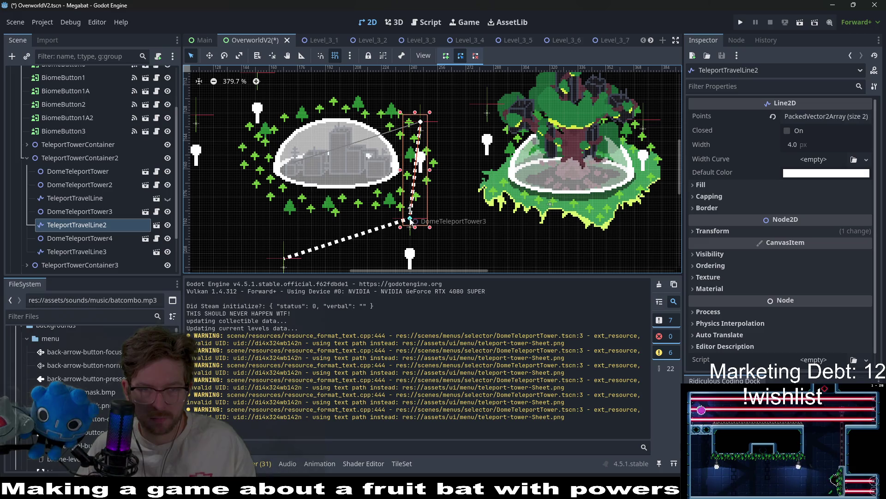
Snap TeleportTravelLine2's lower end onto DomeTeleportTower3
{"action": "scroll", "coordinate": [429, 195], "scroll_direction": "up", "scroll_amount": 5}
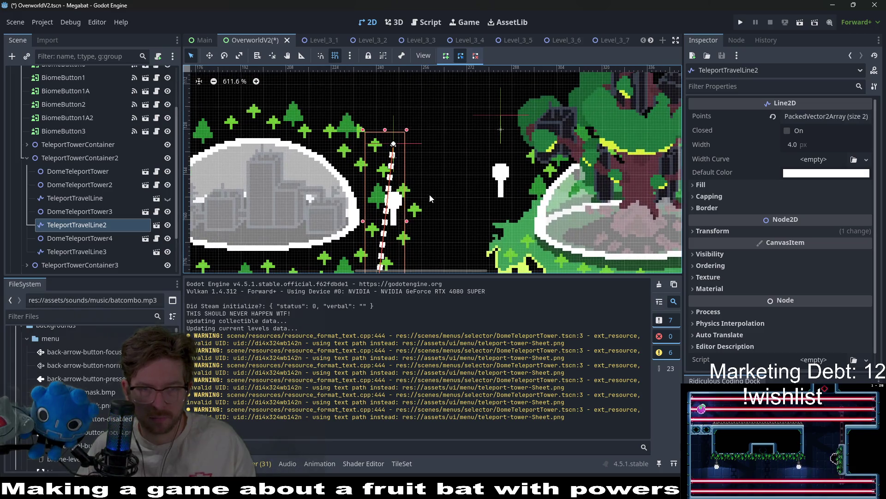
{"action": "scroll", "coordinate": [393, 234], "scroll_direction": "down", "scroll_amount": 5}
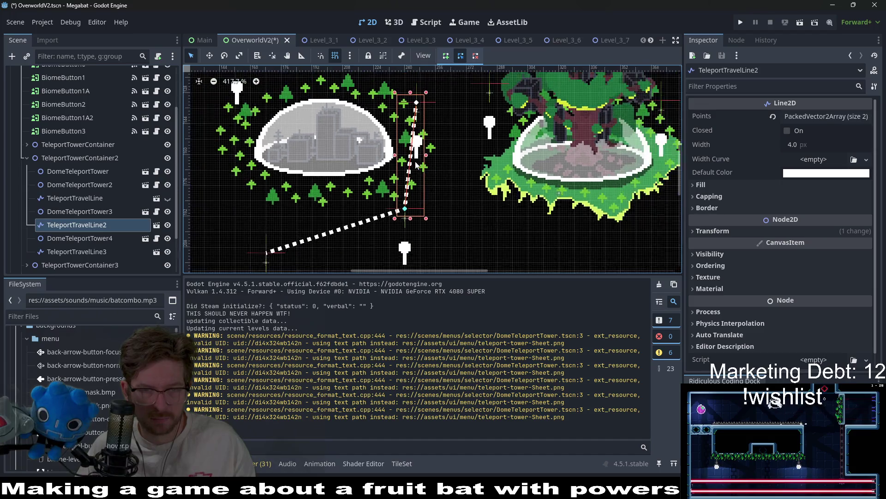
{"action": "scroll", "coordinate": [442, 228], "scroll_direction": "down", "scroll_amount": 1}
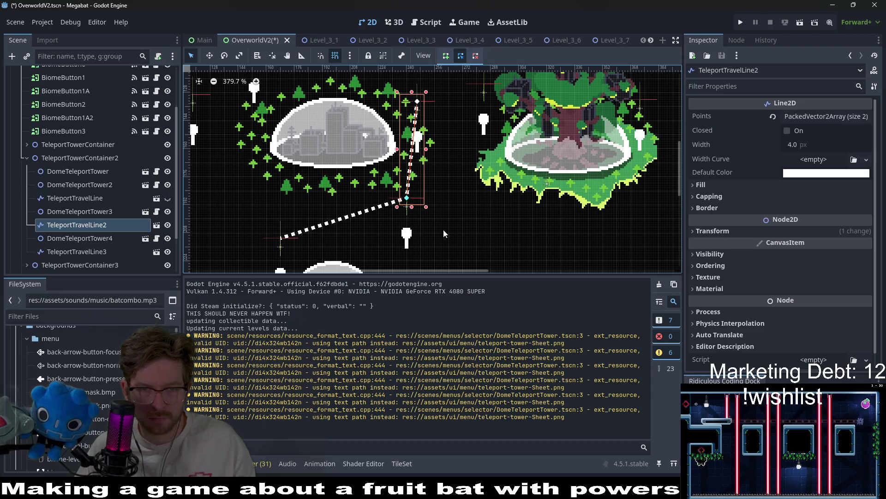
{"action": "left_click_drag", "start_coordinate": [407, 198], "coordinate": [471, 212]}
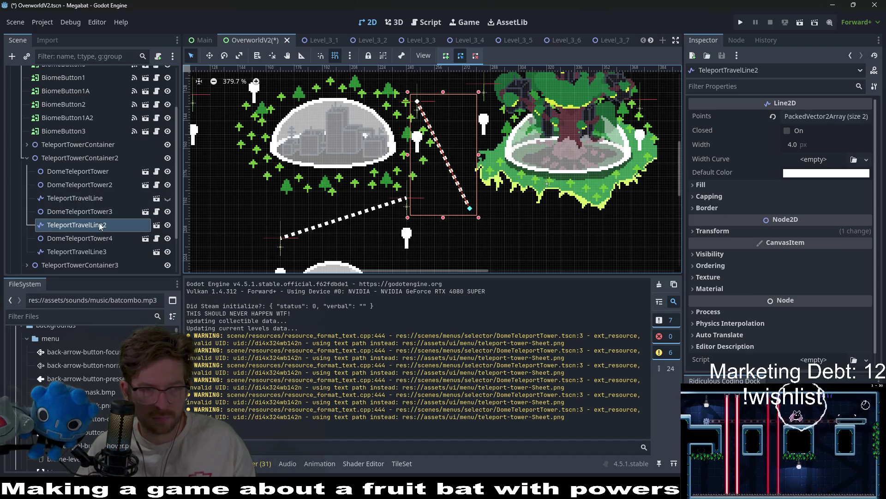
Move DomeTeleportTower3 to the end of the dotted line
{"action": "left_click", "coordinate": [88, 238]}
{"action": "scroll", "coordinate": [112, 241], "scroll_direction": "down", "scroll_amount": 1}
{"action": "left_click", "coordinate": [83, 227]}
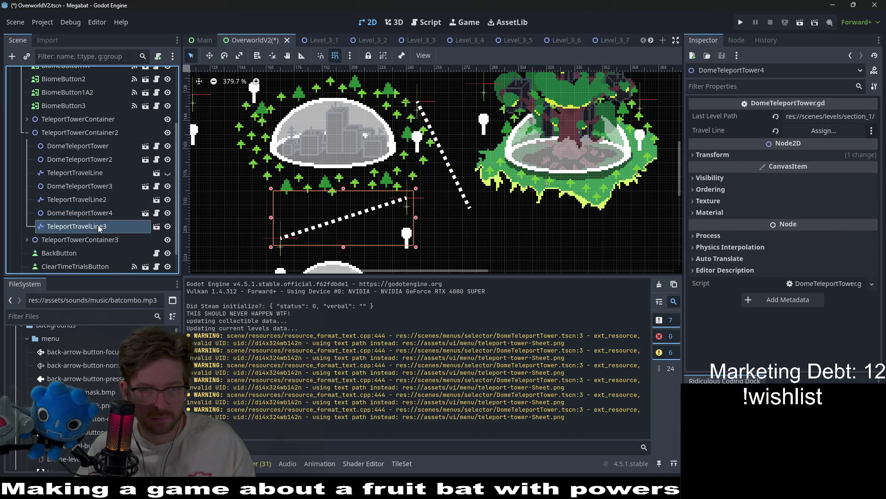
{"action": "left_click", "coordinate": [80, 214]}
{"action": "left_click", "coordinate": [78, 226]}
{"action": "scroll", "coordinate": [251, 213], "scroll_direction": "down", "scroll_amount": 2}
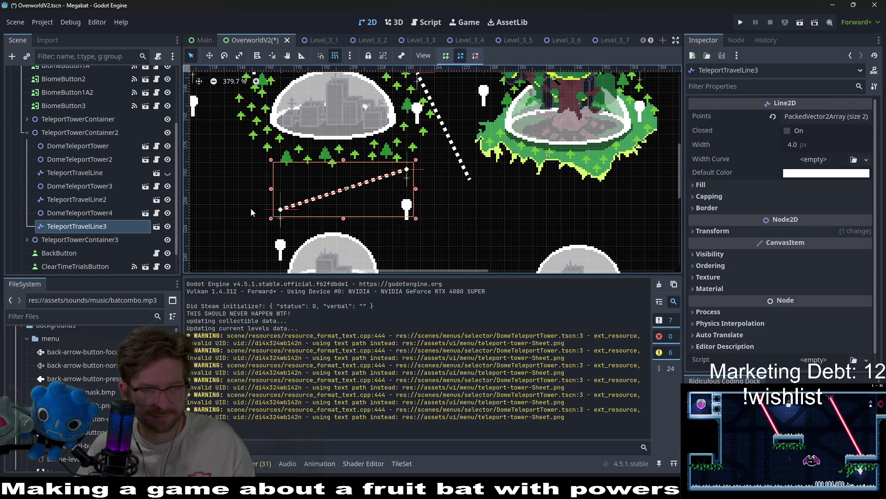
{"action": "left_click", "coordinate": [85, 210]}
{"action": "left_click", "coordinate": [109, 187]}
{"action": "key", "text": "w"}
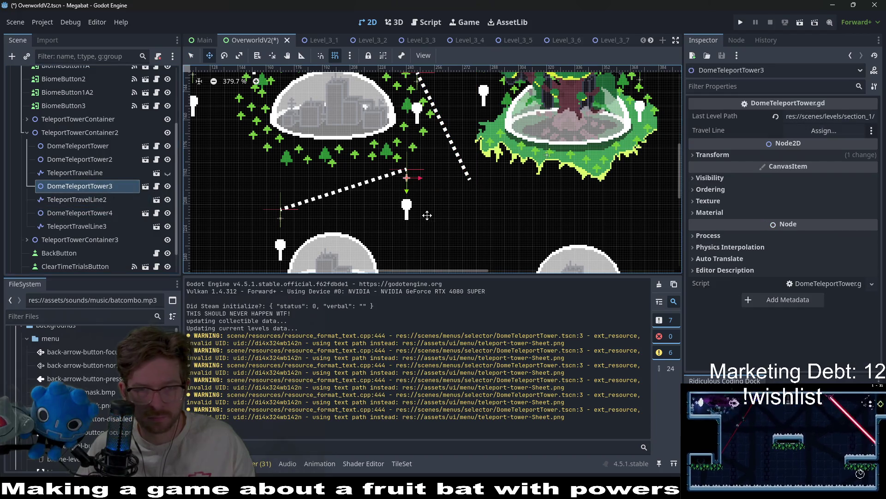
{"action": "mouse_move", "coordinate": [409, 212]}
{"action": "left_mouse_down"}
{"action": "mouse_move", "coordinate": [469, 213]}
{"action": "mouse_move", "coordinate": [470, 224]}
{"action": "left_mouse_up"}
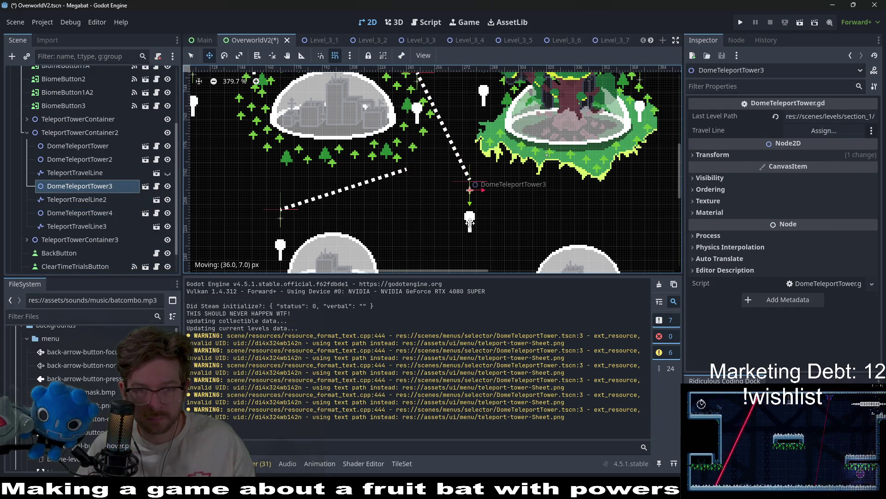
Open the Line2D picker for DomeTeleportTower3's Travel Line property
{"action": "scroll", "coordinate": [471, 199], "scroll_direction": "up", "scroll_amount": 3}
{"action": "scroll", "coordinate": [471, 199], "scroll_direction": "up", "scroll_amount": 2}
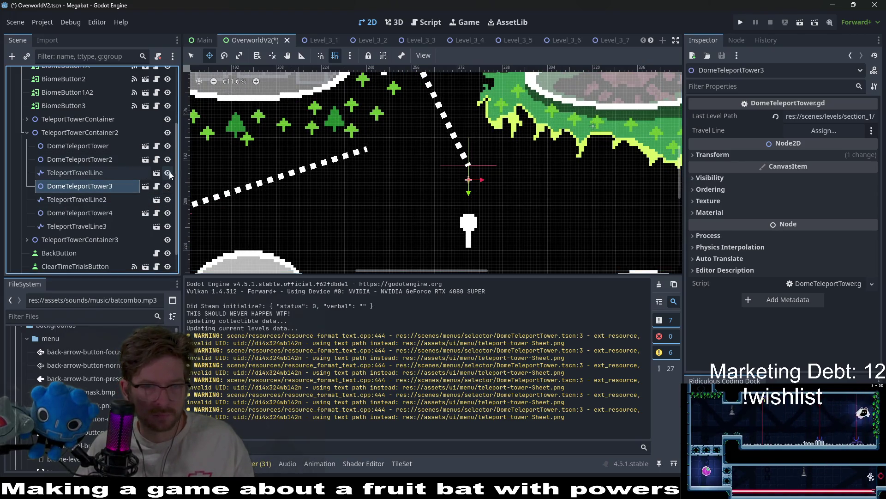
{"action": "scroll", "coordinate": [426, 194], "scroll_direction": "down", "scroll_amount": 7}
{"action": "scroll", "coordinate": [425, 193], "scroll_direction": "down", "scroll_amount": 1}
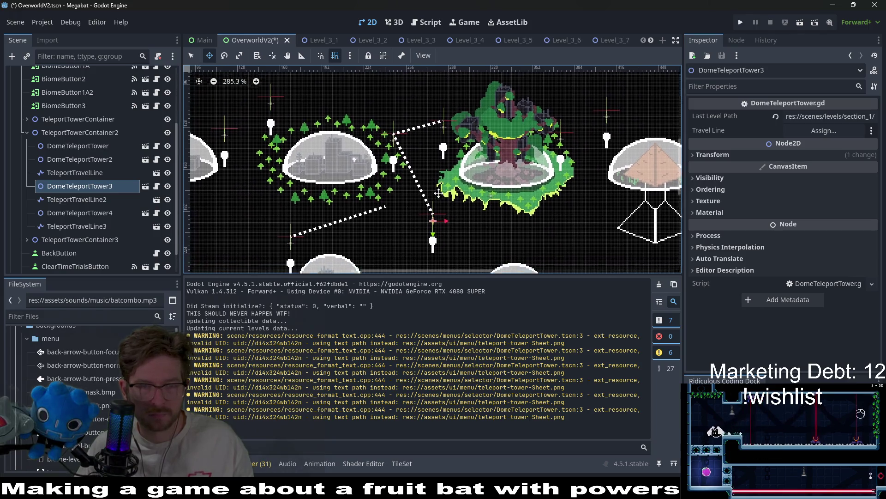
{"action": "left_click", "coordinate": [110, 203]}
{"action": "left_click", "coordinate": [111, 187]}
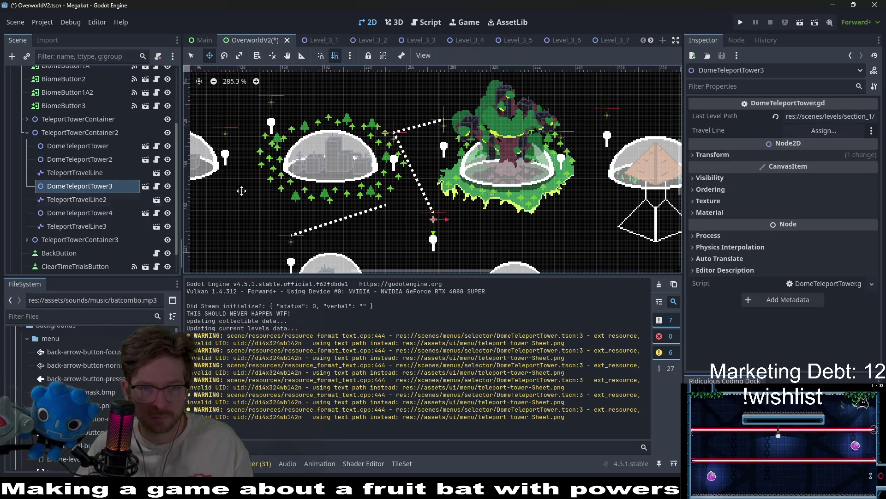
{"action": "left_click", "coordinate": [835, 135]}
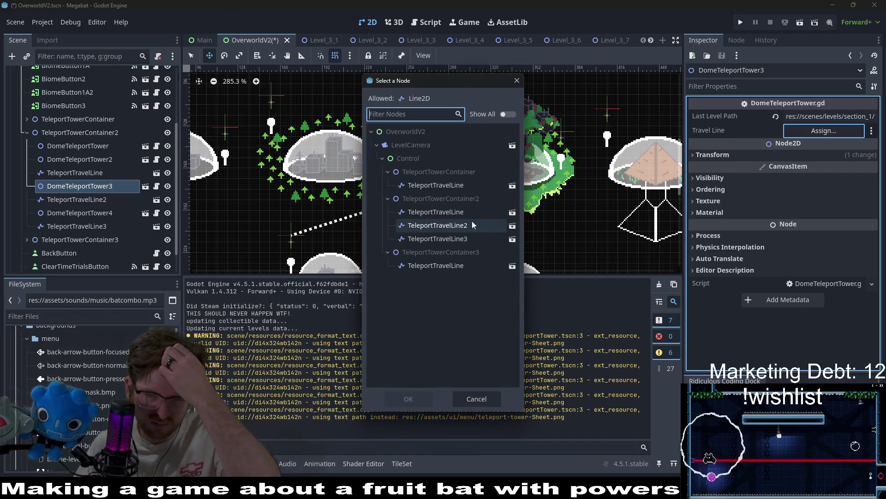
Set TeleportTravelLine2 as DomeTeleportTower3's Travel Line and attach TeleportTravelLine3's end to that tower
{"action": "double_click", "coordinate": [455, 225]}
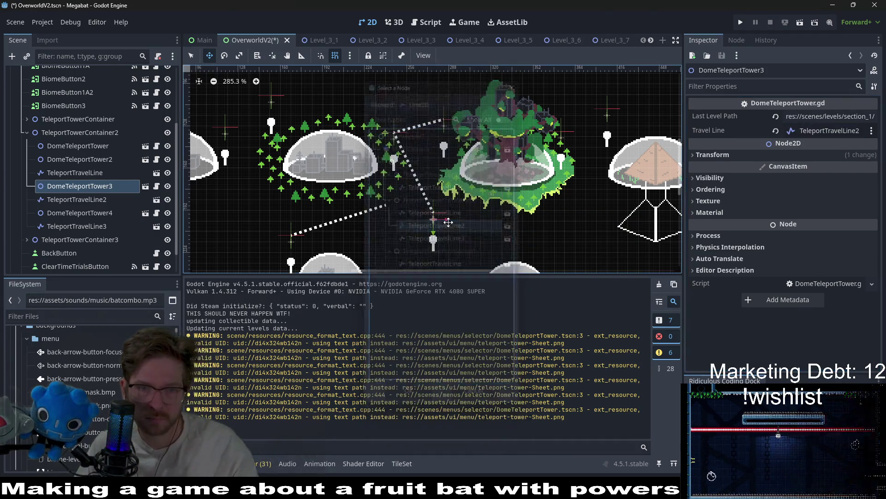
{"action": "scroll", "coordinate": [404, 212], "scroll_direction": "up", "scroll_amount": 3}
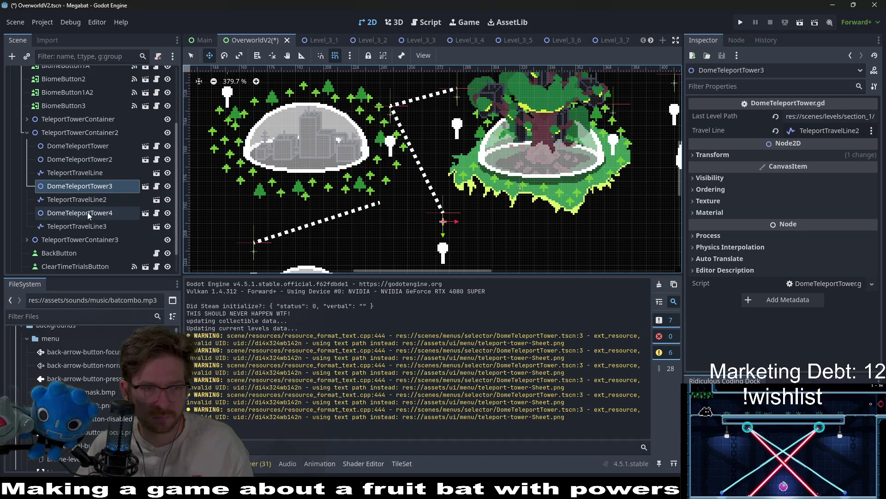
{"action": "left_click", "coordinate": [89, 225]}
{"action": "scroll", "coordinate": [382, 217], "scroll_direction": "up", "scroll_amount": 5}
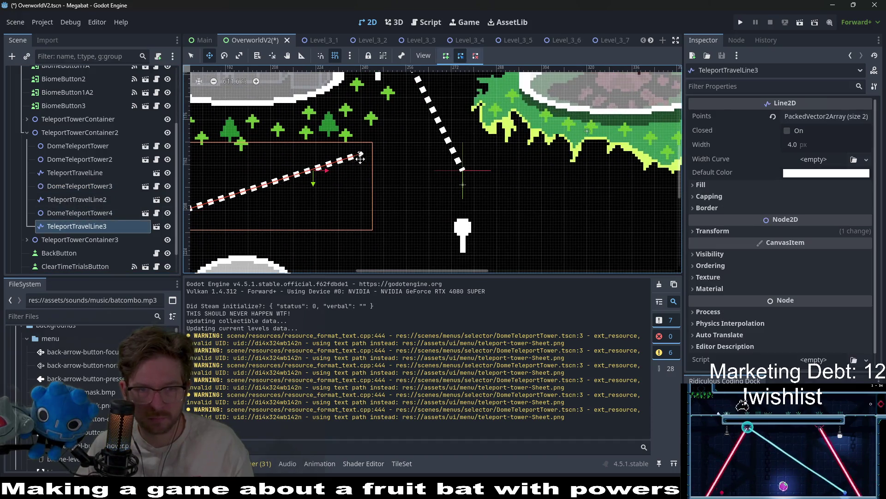
{"action": "left_click_drag", "start_coordinate": [360, 157], "coordinate": [463, 173]}
Hide TeleportTravelLine3 and TeleportTravelLine in the scene tree
{"action": "scroll", "coordinate": [461, 174], "scroll_direction": "down", "scroll_amount": 10}
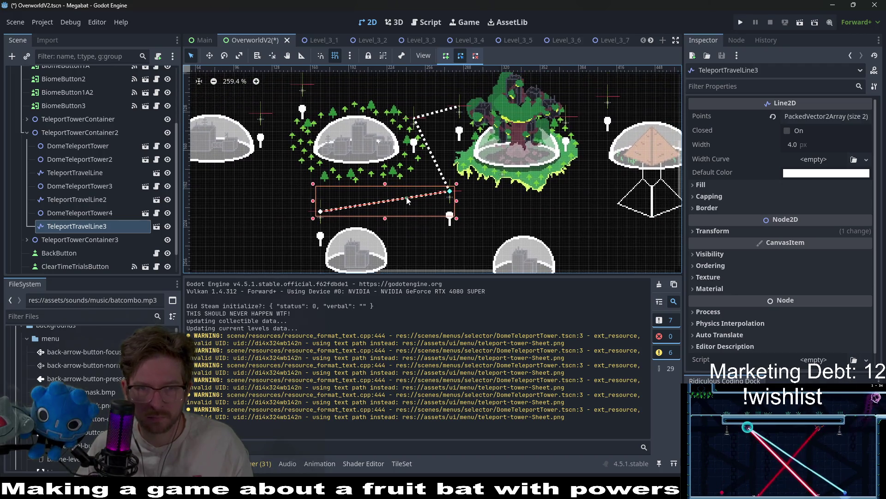
{"action": "left_click", "coordinate": [167, 226]}
{"action": "left_click", "coordinate": [170, 174]}
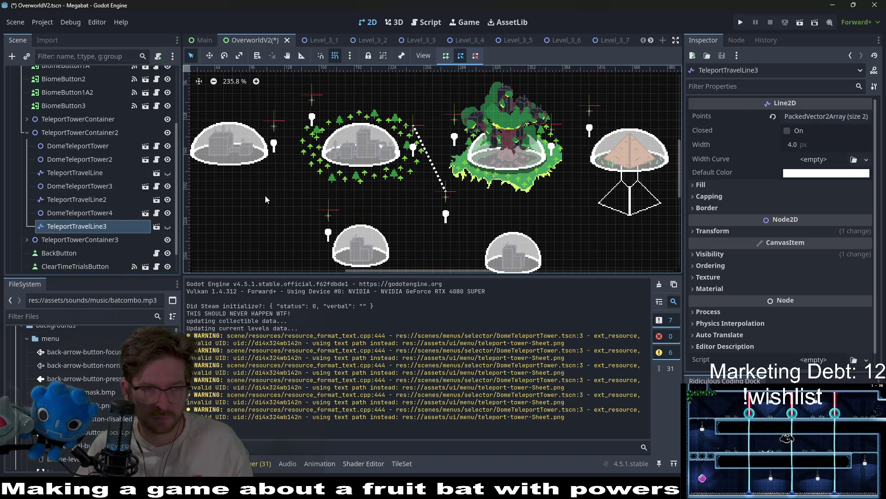
Close the TeleportTravelLine, BetterWithGamepad and MadeWithGodot scene tabs, returning to OverworldV2
{"action": "left_click", "coordinate": [157, 201]}
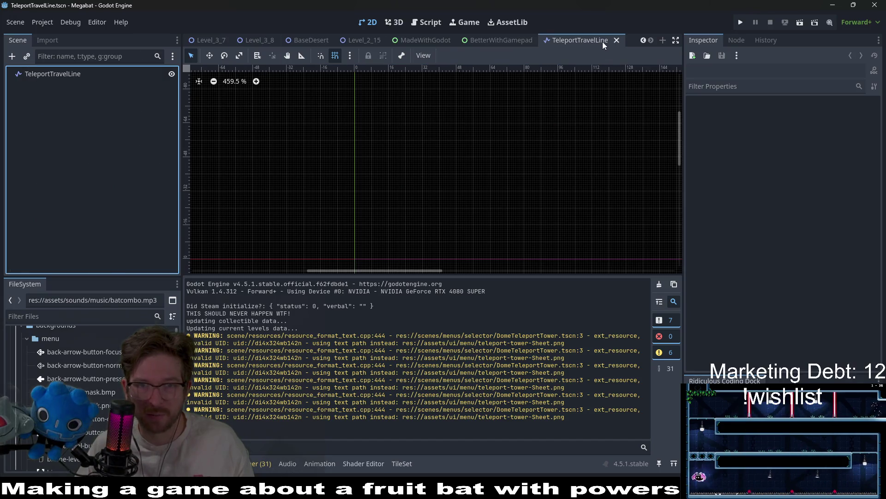
{"action": "left_click", "coordinate": [616, 40]}
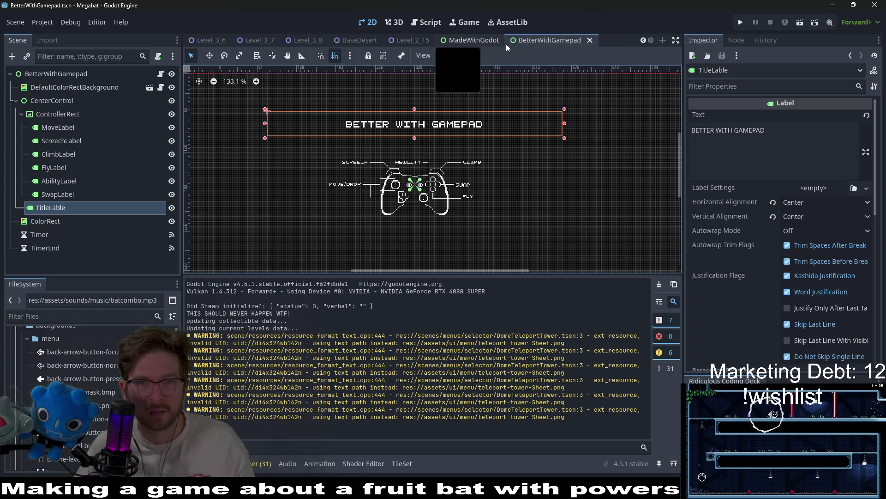
{"action": "middle_click", "coordinate": [550, 42]}
{"action": "middle_click", "coordinate": [550, 42]}
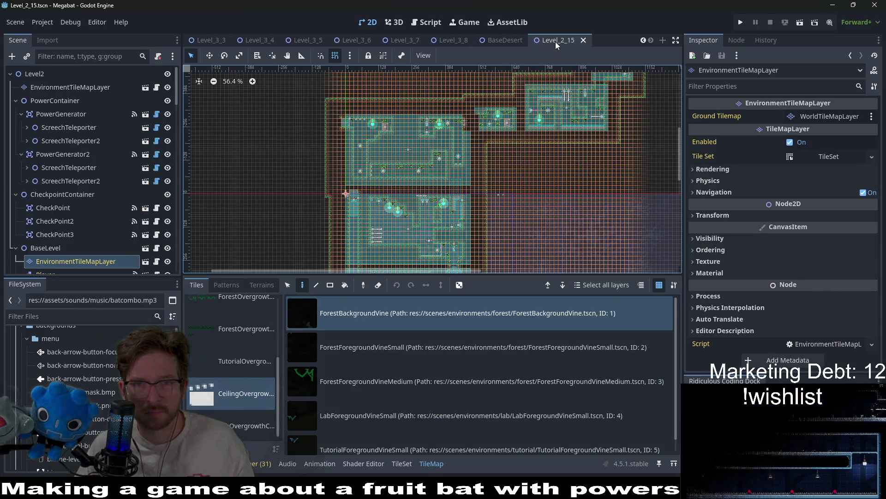
{"action": "scroll", "coordinate": [556, 42], "scroll_direction": "up", "scroll_amount": 4}
{"action": "left_click", "coordinate": [256, 40]}
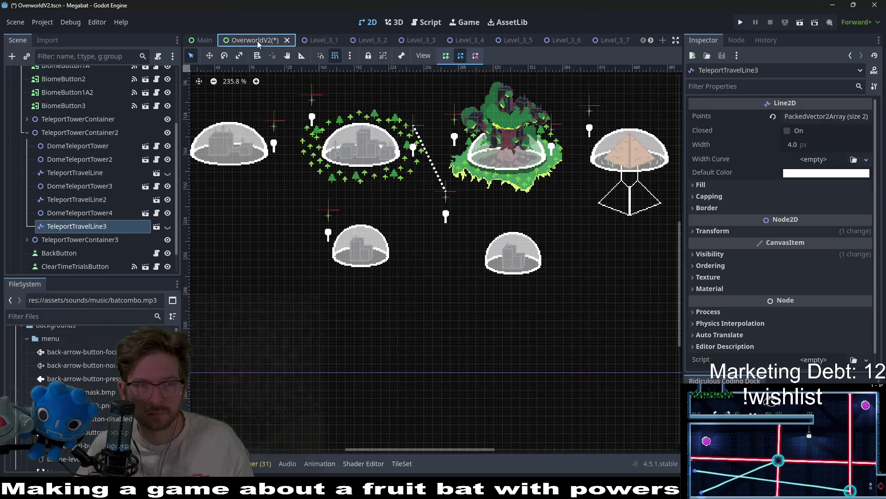
Leave both travel lines hidden, save OverworldV2, and run the game
{"action": "left_click", "coordinate": [170, 174]}
{"action": "left_click", "coordinate": [169, 173]}
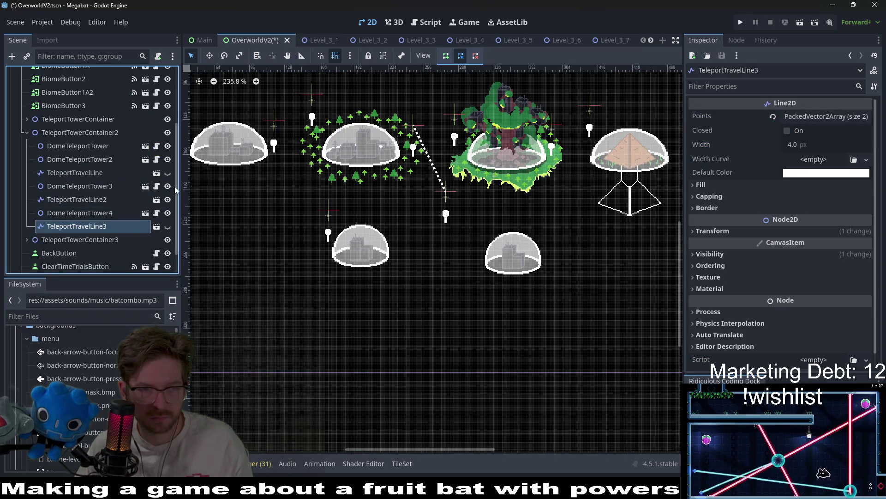
{"action": "left_click", "coordinate": [168, 226]}
{"action": "left_click", "coordinate": [168, 173]}
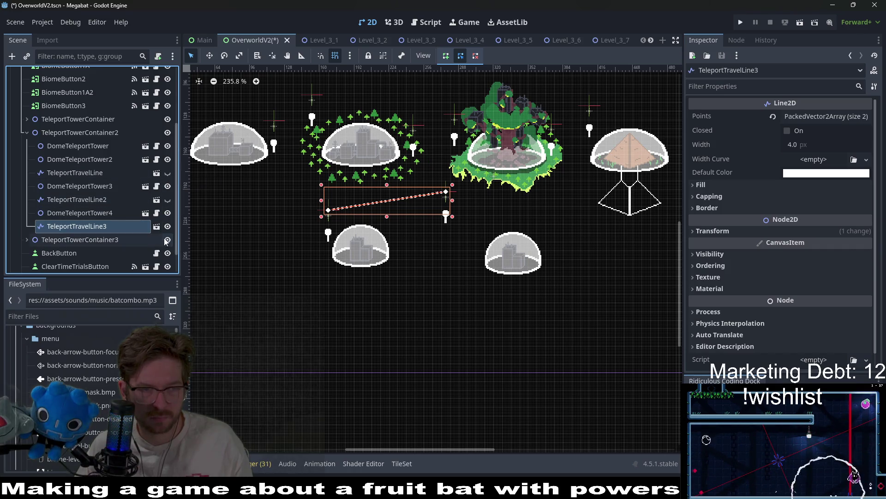
{"action": "left_click", "coordinate": [168, 227]}
{"action": "key", "text": "ctrl+s"}
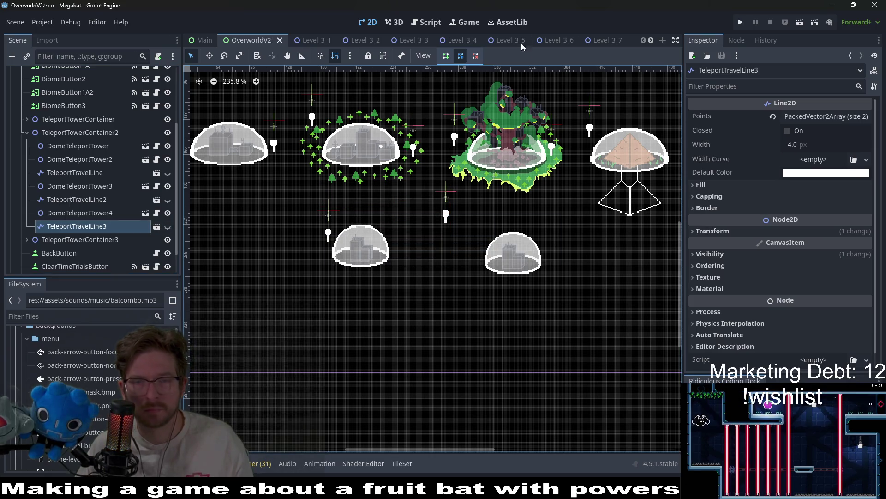
{"action": "left_click", "coordinate": [740, 22]}
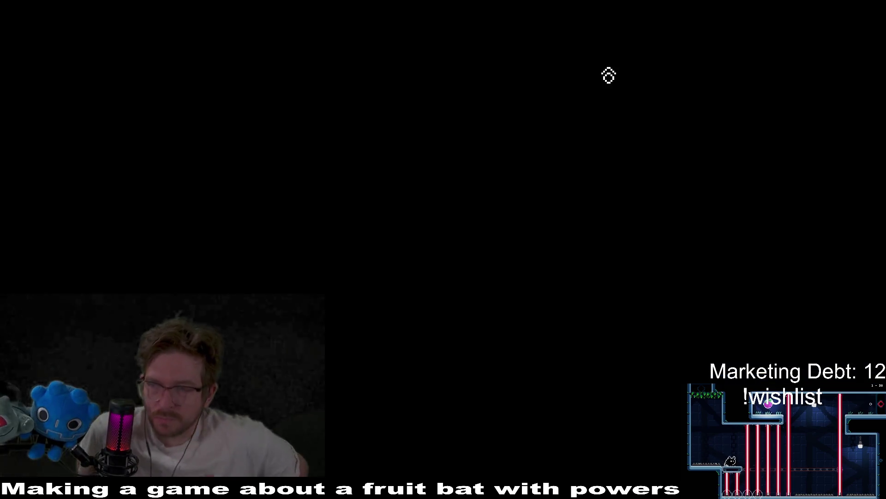
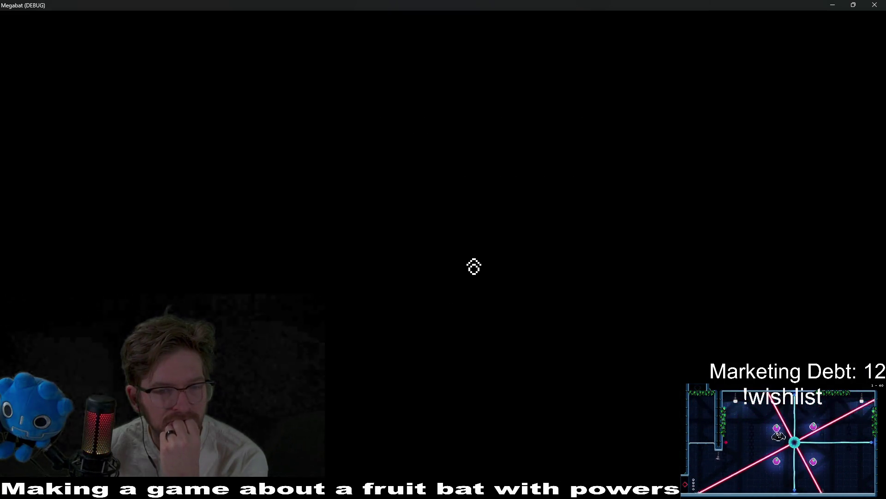
Open the Desert save's world map, move the selection to the lower-left dome, then close the game
{"action": "key", "text": "Return"}
{"action": "left_click", "coordinate": [404, 214]}
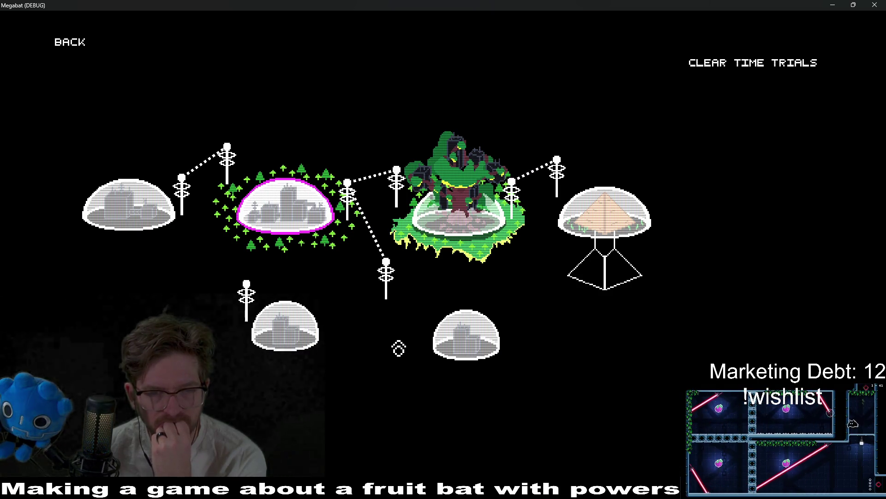
{"action": "key", "text": "Down"}
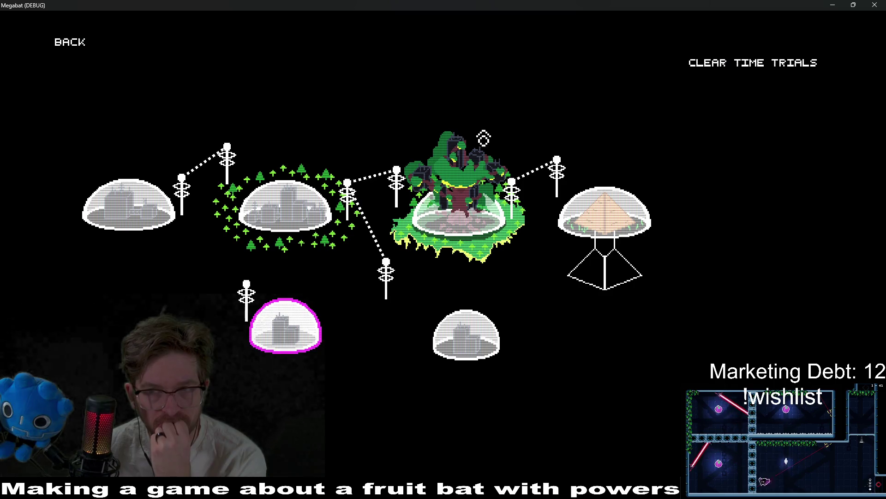
{"action": "left_click", "coordinate": [874, 4]}
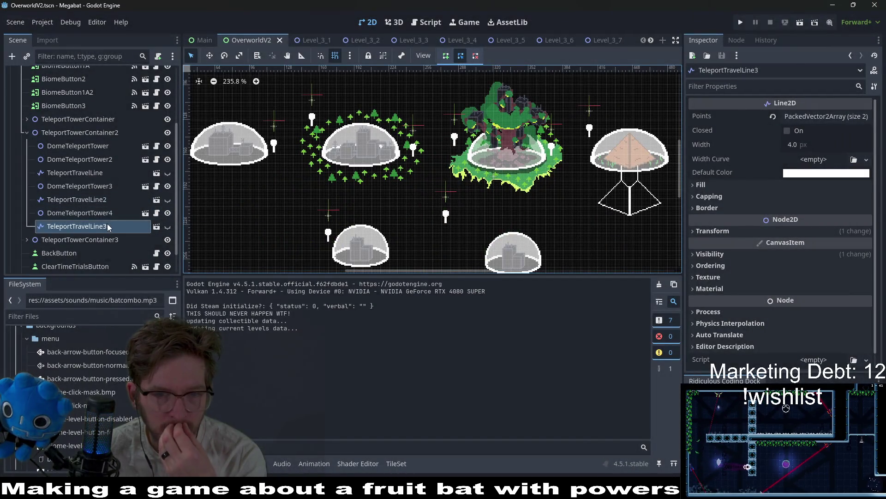
Assign TeleportTravelLine3 as DomeTeleportTower4's travel line and save the scene
{"action": "left_click", "coordinate": [167, 227]}
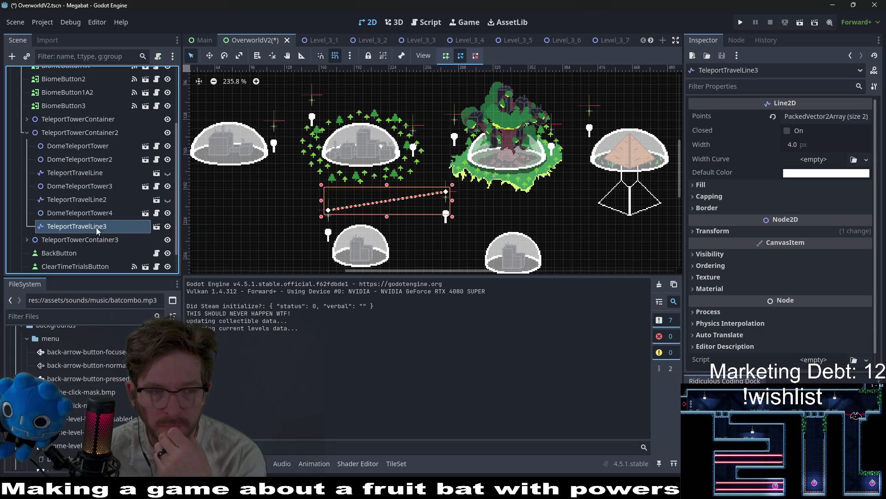
{"action": "left_click", "coordinate": [88, 215]}
{"action": "left_click", "coordinate": [860, 115]}
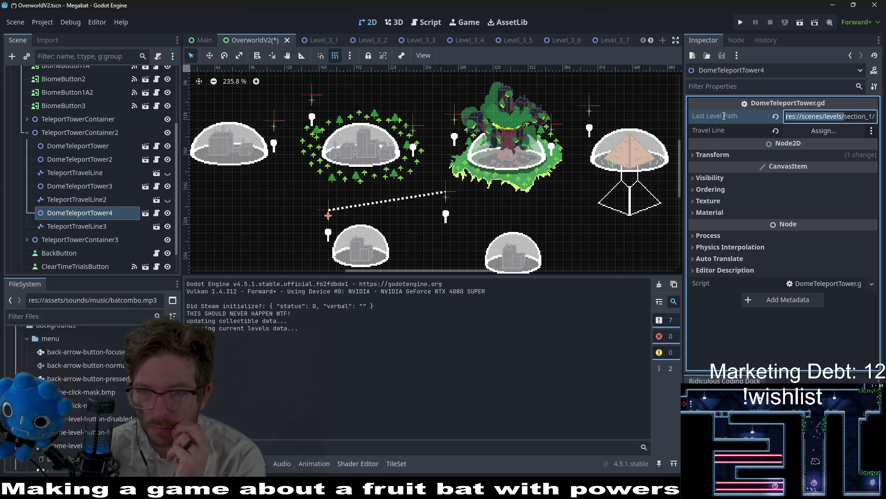
{"action": "left_click", "coordinate": [824, 128]}
{"action": "double_click", "coordinate": [456, 239]}
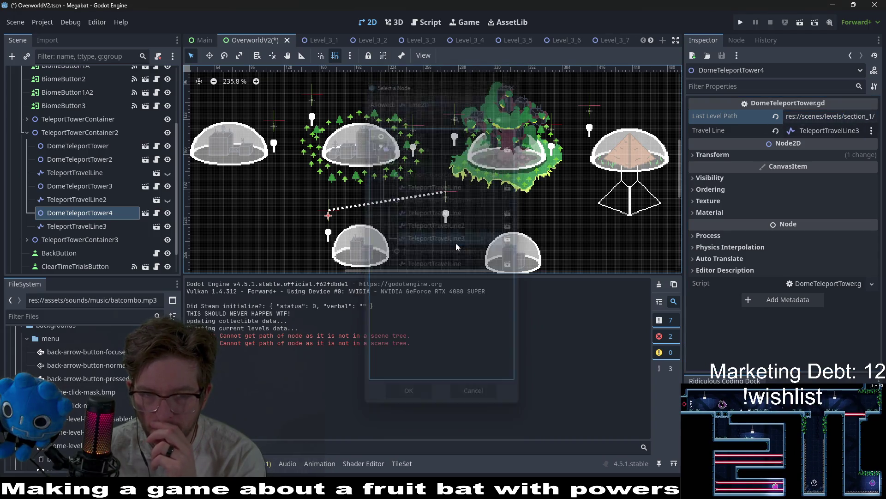
{"action": "key", "text": "ctrl+s"}
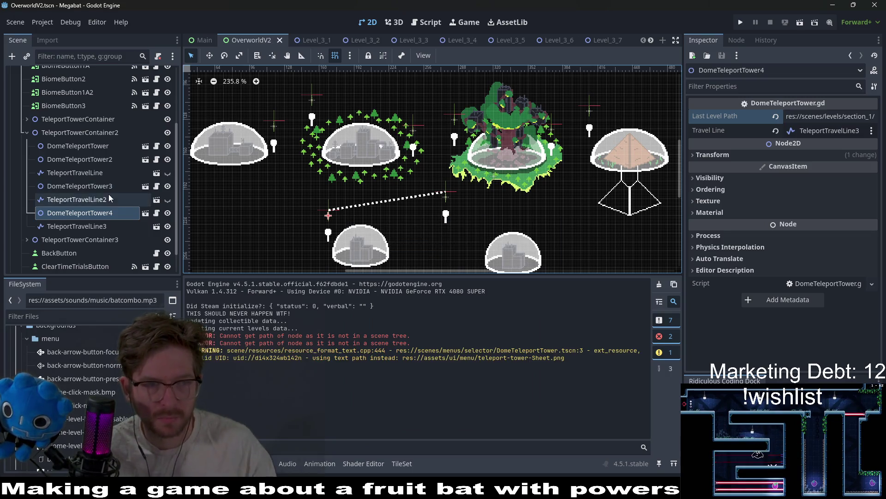
Hide TeleportTravelLine3, compare the other towers' travel lines, and run the game
{"action": "left_click", "coordinate": [168, 226]}
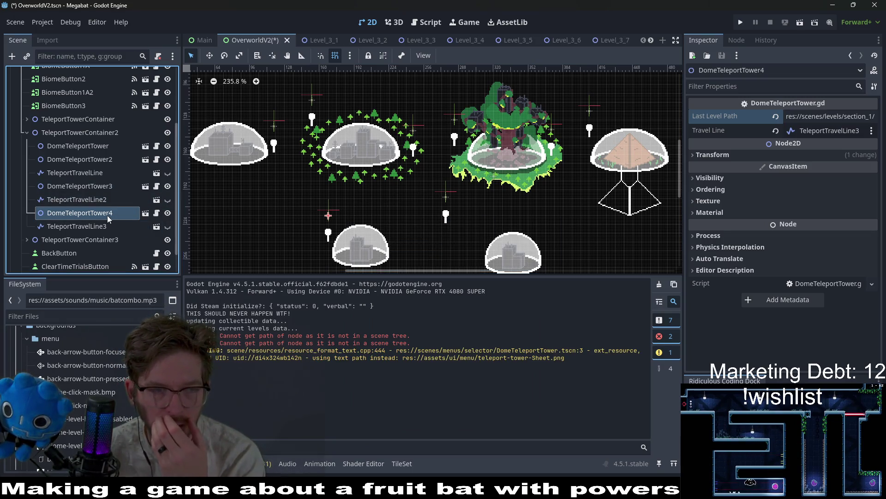
{"action": "left_click", "coordinate": [94, 189]}
{"action": "left_click", "coordinate": [90, 165]}
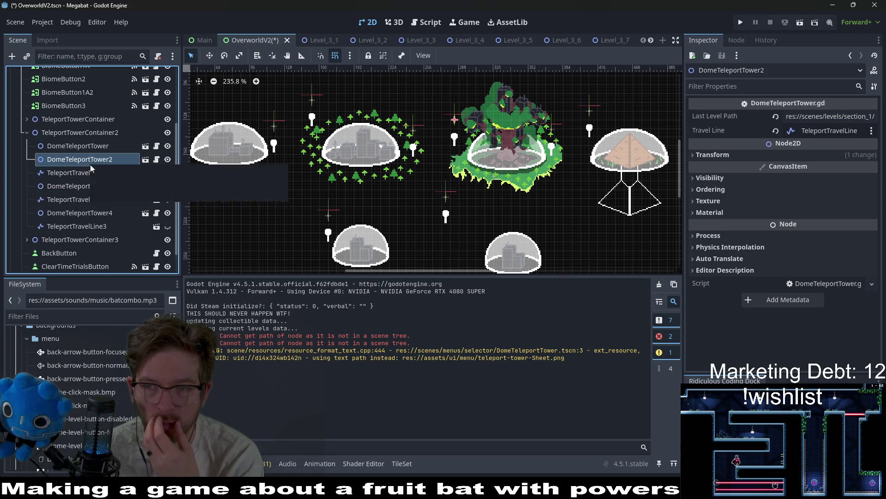
{"action": "left_click", "coordinate": [107, 199]}
{"action": "left_click", "coordinate": [96, 210]}
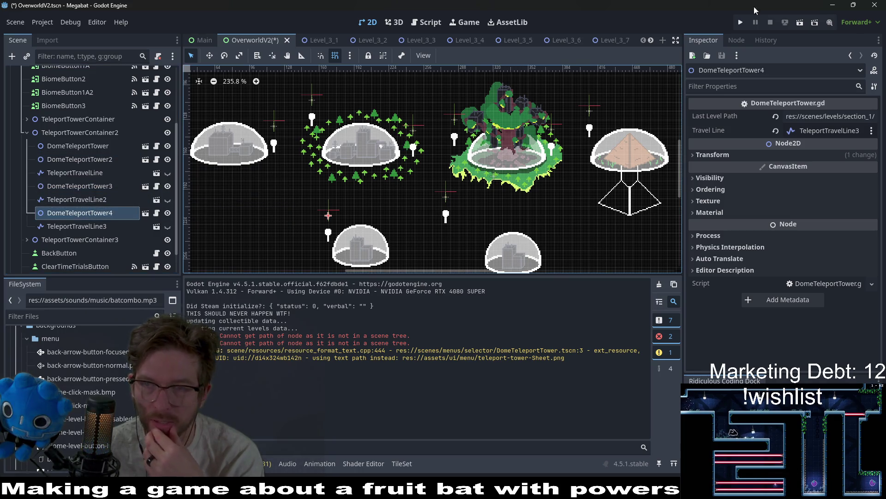
{"action": "left_click", "coordinate": [742, 23]}
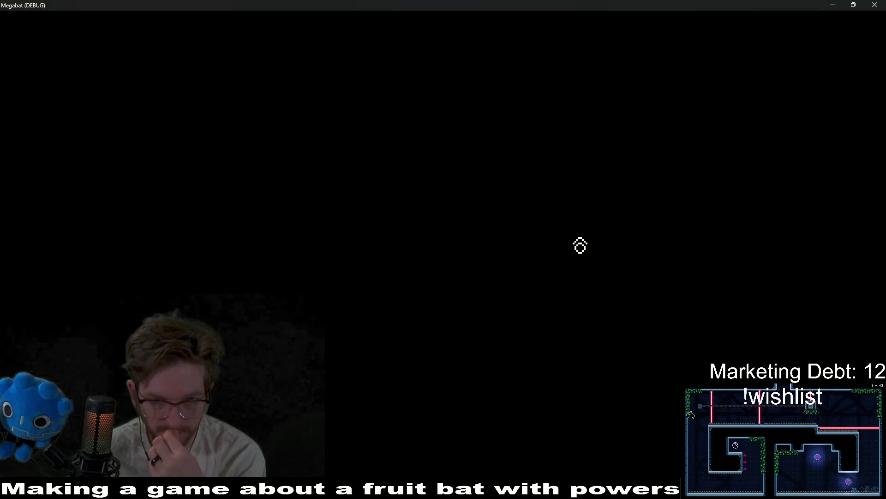
Load the Desert map, select the lower-centre dome to check the new dotted line, then close the game
{"action": "left_click", "coordinate": [467, 245]}
{"action": "left_click", "coordinate": [401, 181]}
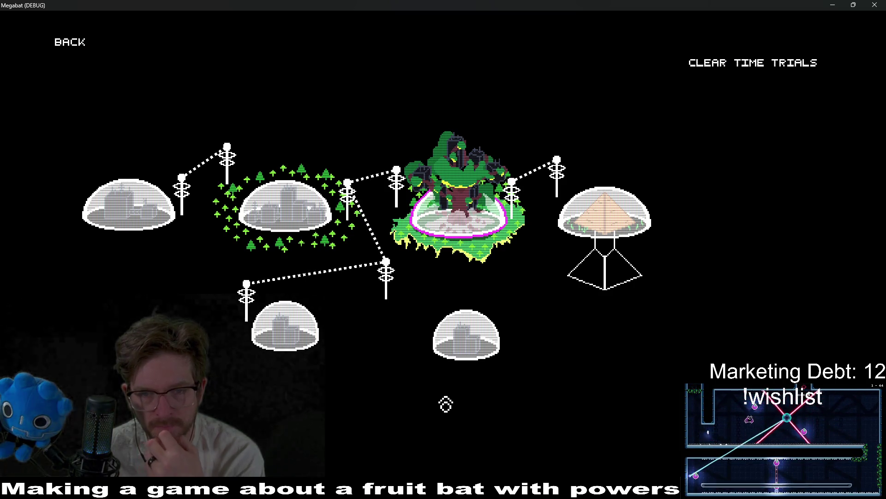
{"action": "key", "text": "Down"}
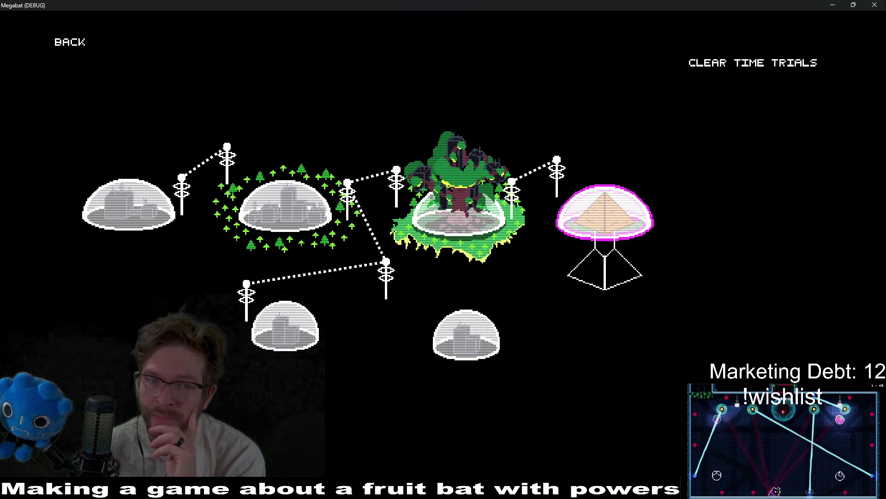
{"action": "key", "text": "alt+F4"}
{"action": "left_click", "coordinate": [78, 240]}
Expand TeleportTowerContainer3 and select DomeTeleportTower, DomeTeleportTower2 and TeleportTravelLine together
{"action": "left_click", "coordinate": [28, 240]}
{"action": "scroll", "coordinate": [104, 231], "scroll_direction": "down", "scroll_amount": 3}
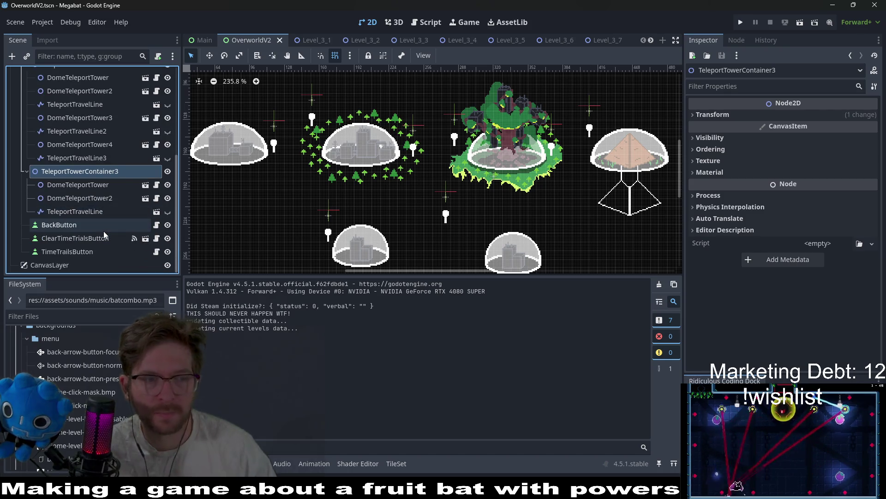
{"action": "left_click", "coordinate": [93, 212]}
{"action": "left_click", "coordinate": [103, 201]}
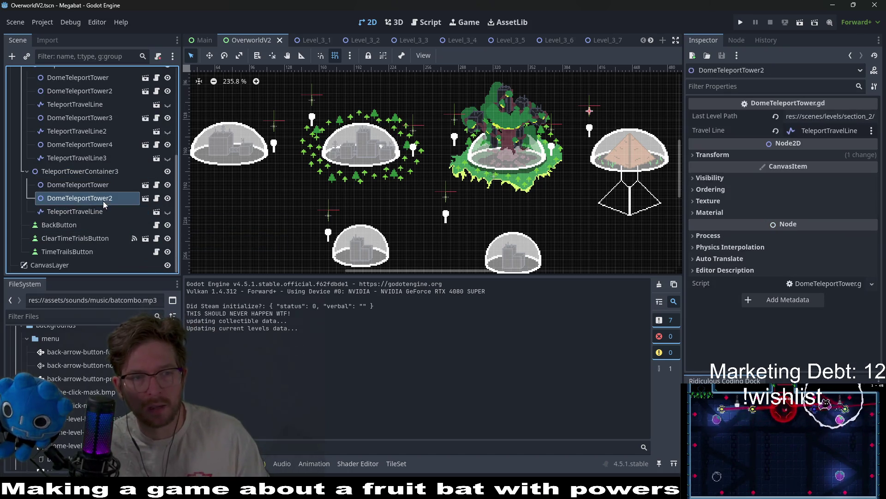
{"action": "left_click", "coordinate": [101, 186]}
{"action": "left_click", "coordinate": [100, 198]}
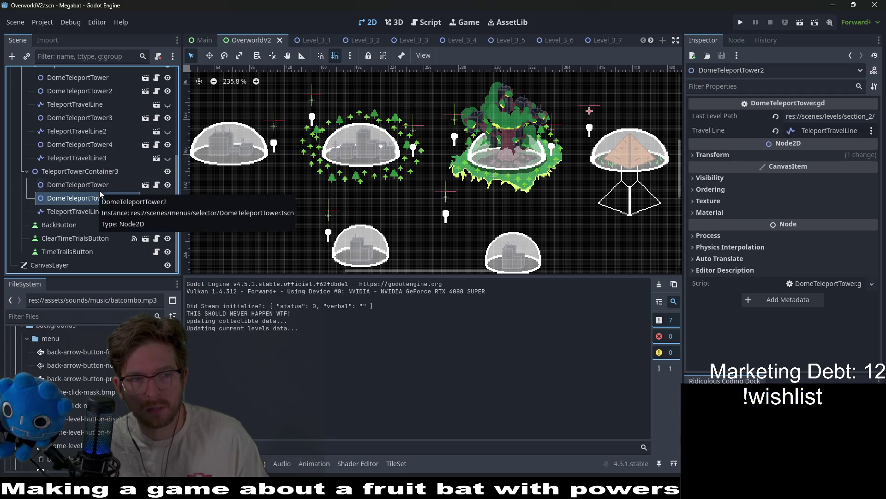
{"action": "left_click", "coordinate": [94, 185]}
{"action": "left_click", "coordinate": [92, 212], "text": "shift"}
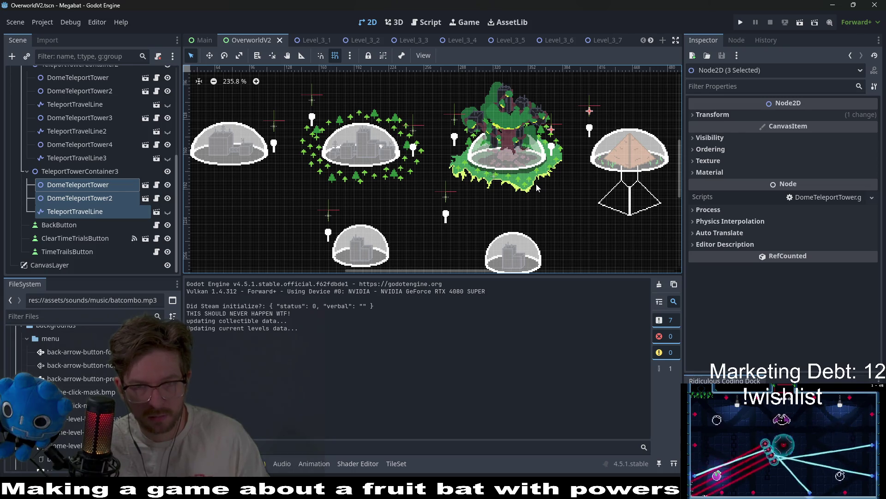
Duplicate the selected towers and line, shifting the copies down-left by (-18, 69) px
{"action": "key", "text": "ctrl+d"}
{"action": "scroll", "coordinate": [104, 221], "scroll_direction": "down", "scroll_amount": 2}
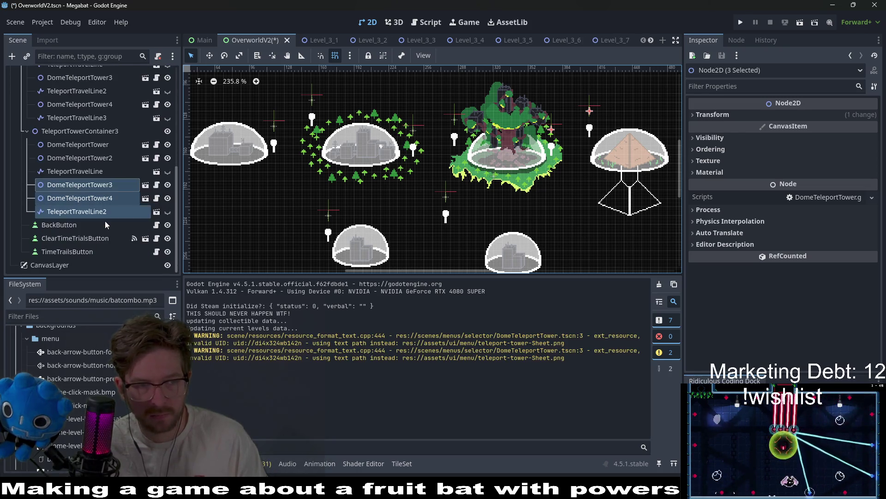
{"action": "key", "text": "w"}
{"action": "mouse_move", "coordinate": [587, 143]}
{"action": "left_mouse_down"}
{"action": "mouse_move", "coordinate": [575, 231]}
{"action": "mouse_move", "coordinate": [567, 218]}
{"action": "left_mouse_up"}
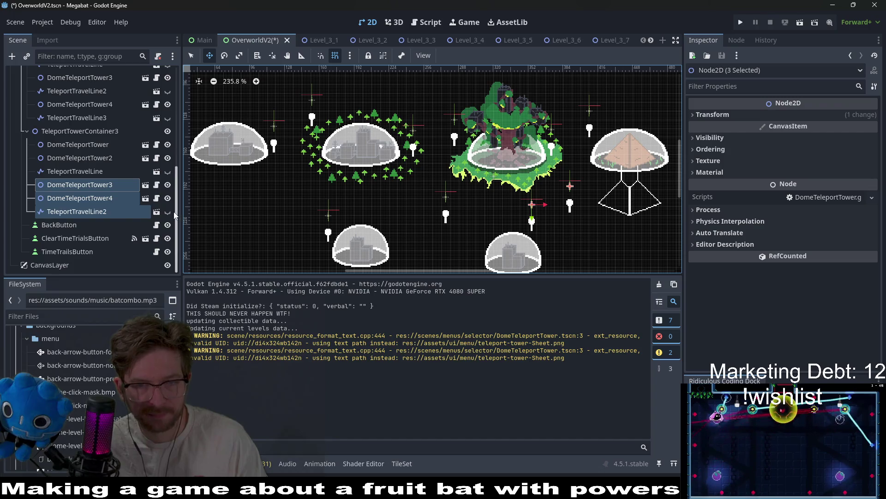
{"action": "left_click", "coordinate": [86, 184]}
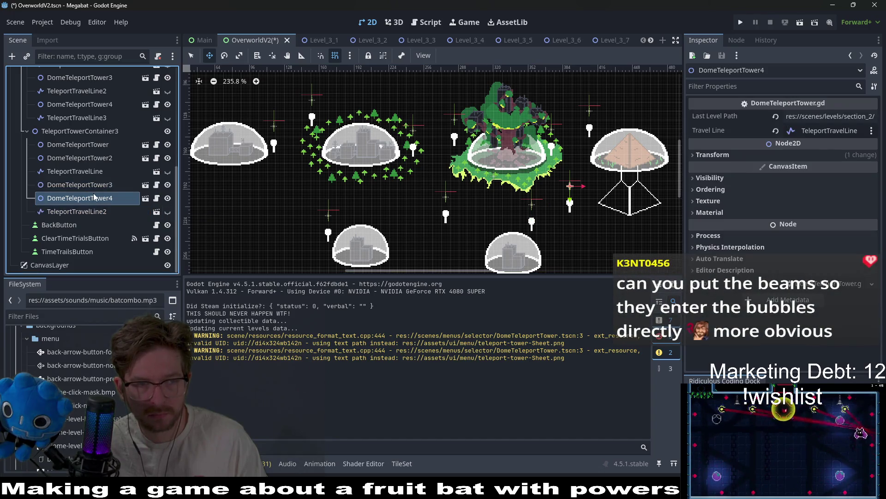
Drag DomeTeleportTower3 left and slightly down on the overworld map, then zoom in around it
{"action": "left_click_drag", "start_coordinate": [534, 213], "coordinate": [475, 229]}
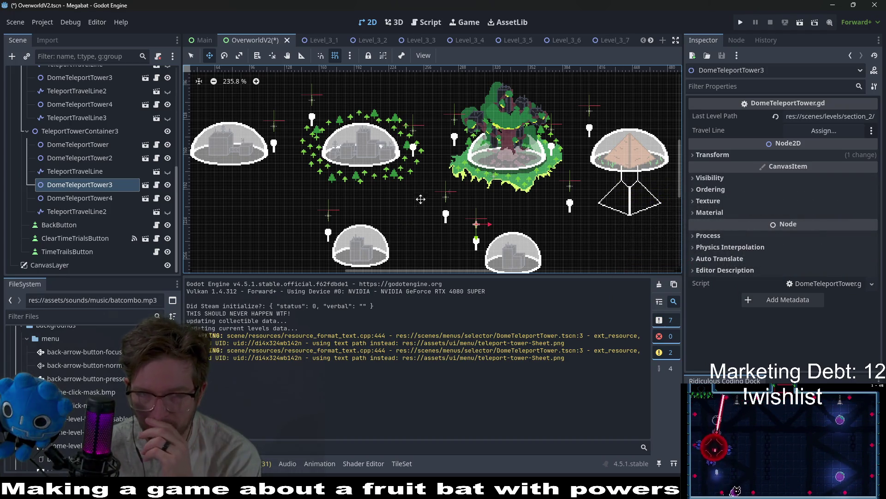
{"action": "scroll", "coordinate": [418, 158], "scroll_direction": "up", "scroll_amount": 1}
{"action": "scroll", "coordinate": [418, 158], "scroll_direction": "up", "scroll_amount": 1}
{"action": "scroll", "coordinate": [393, 157], "scroll_direction": "up", "scroll_amount": 2}
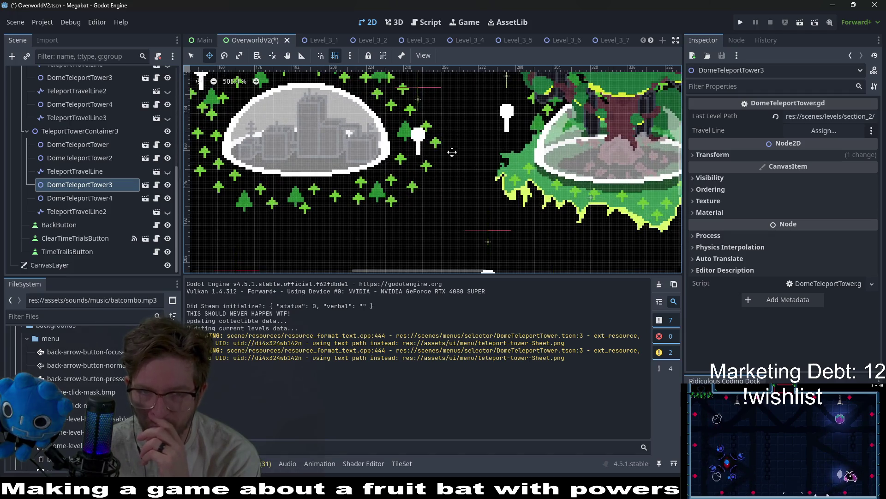
{"action": "left_click_drag", "start_coordinate": [426, 163], "coordinate": [452, 165]}
{"action": "scroll", "coordinate": [400, 156], "scroll_direction": "down", "scroll_amount": 4}
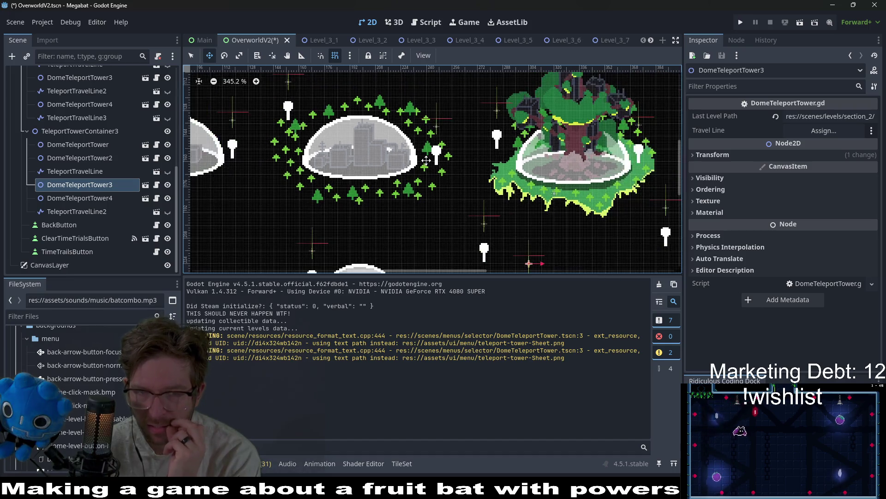
{"action": "scroll", "coordinate": [463, 197], "scroll_direction": "up", "scroll_amount": 2}
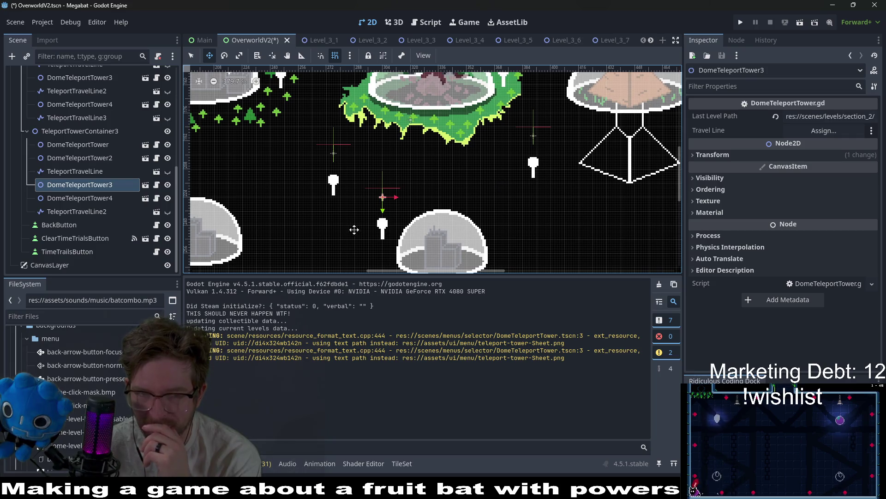
{"action": "scroll", "coordinate": [411, 212], "scroll_direction": "down", "scroll_amount": 2}
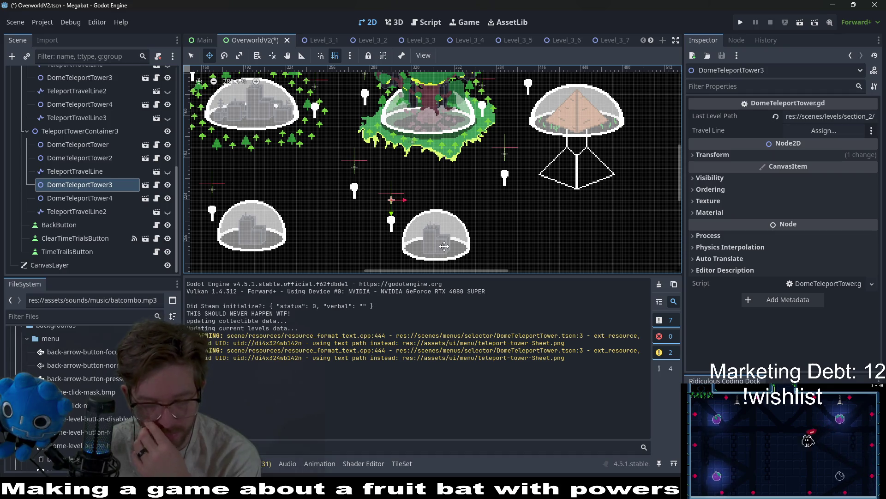
{"action": "scroll", "coordinate": [394, 244], "scroll_direction": "up", "scroll_amount": 2}
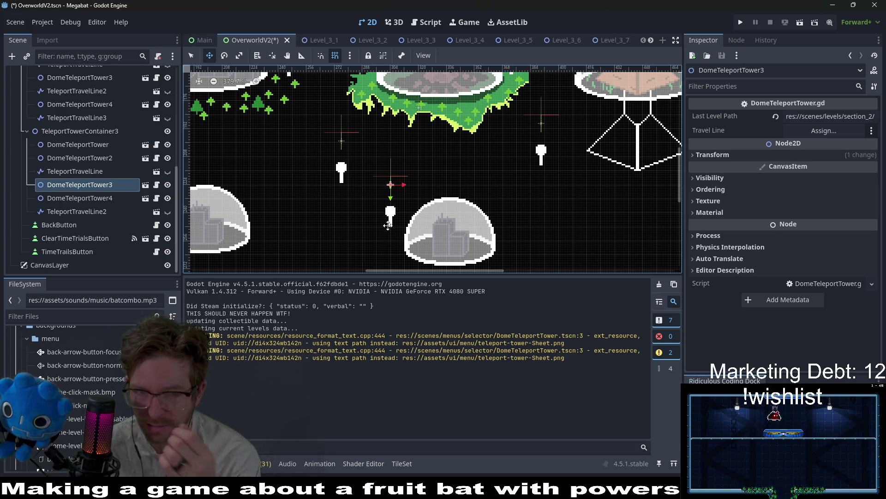
Nudge DomeTeleportTower3 up and right so it sits below the tree dome
{"action": "mouse_move", "coordinate": [391, 209]}
{"action": "left_mouse_down"}
{"action": "mouse_move", "coordinate": [419, 187]}
{"action": "mouse_move", "coordinate": [460, 175]}
{"action": "mouse_move", "coordinate": [451, 182]}
{"action": "left_mouse_up"}
{"action": "scroll", "coordinate": [503, 202], "scroll_direction": "down", "scroll_amount": 3}
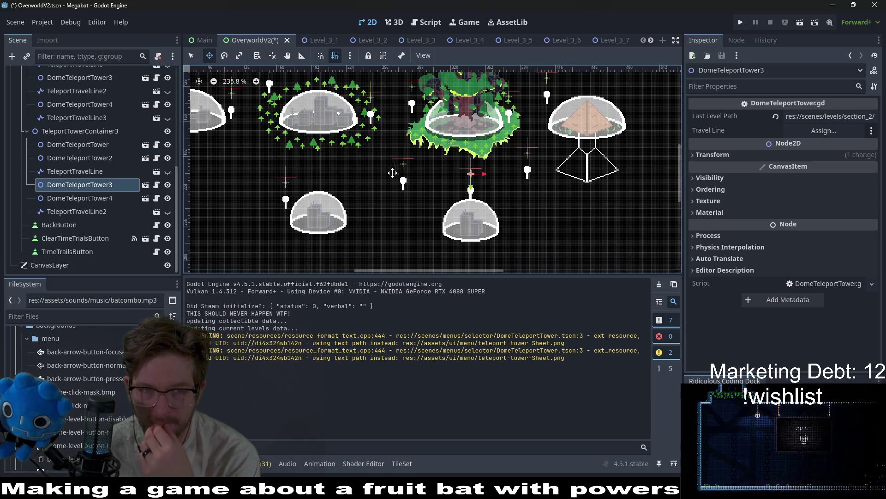
{"action": "scroll", "coordinate": [443, 201], "scroll_direction": "up", "scroll_amount": 2}
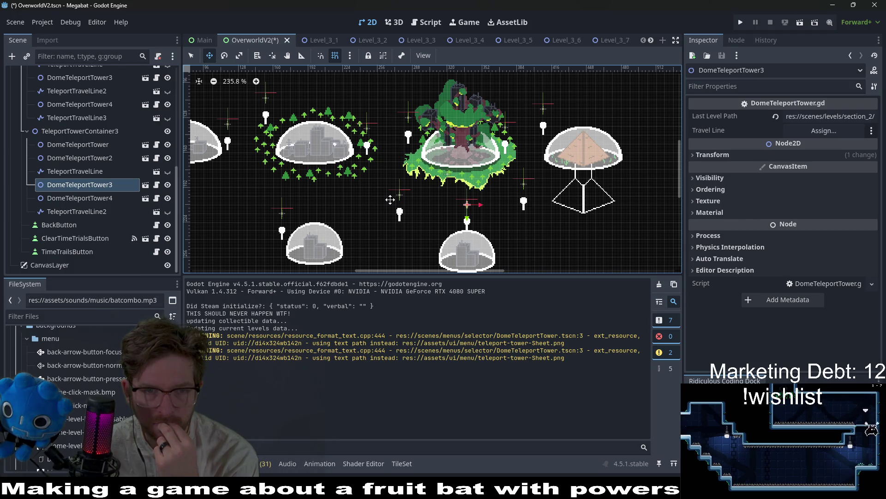
{"action": "scroll", "coordinate": [390, 199], "scroll_direction": "left", "scroll_amount": 4}
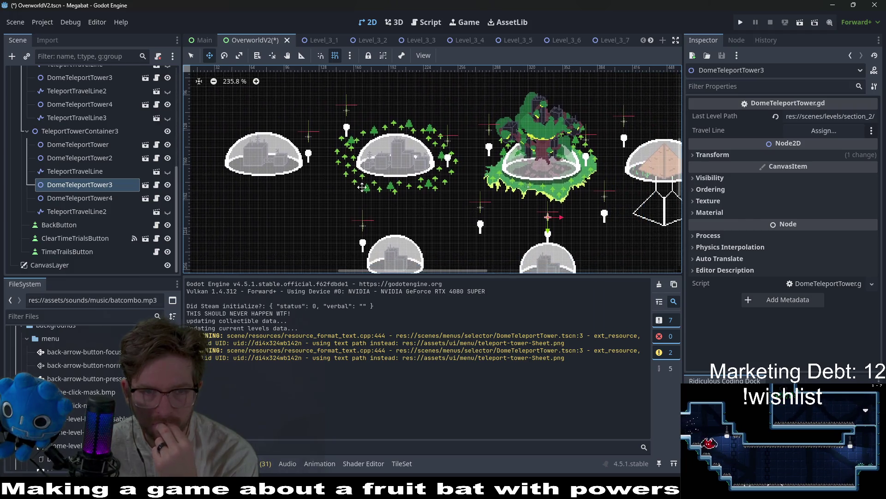
{"action": "scroll", "coordinate": [424, 210], "scroll_direction": "right", "scroll_amount": 2}
{"action": "scroll", "coordinate": [424, 210], "scroll_direction": "down", "scroll_amount": 1}
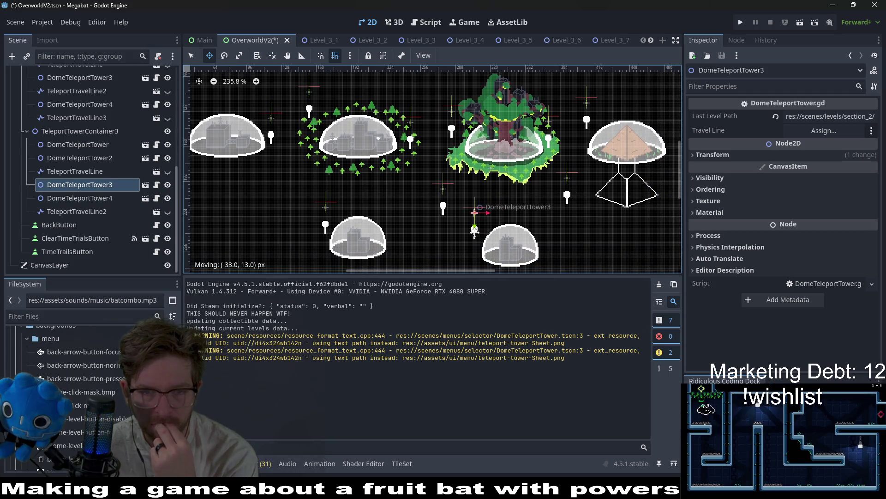
{"action": "scroll", "coordinate": [496, 237], "scroll_direction": "up", "scroll_amount": 3}
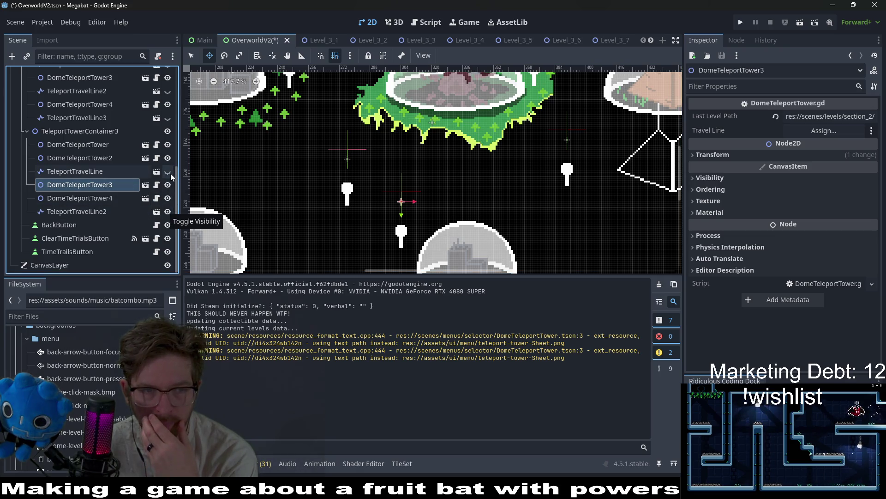
Make TeleportTravelLine visible again and reposition TeleportTravelLine2 near the towers
{"action": "left_click", "coordinate": [168, 172]}
{"action": "scroll", "coordinate": [511, 202], "scroll_direction": "down", "scroll_amount": 2}
{"action": "scroll", "coordinate": [511, 202], "scroll_direction": "down", "scroll_amount": 1}
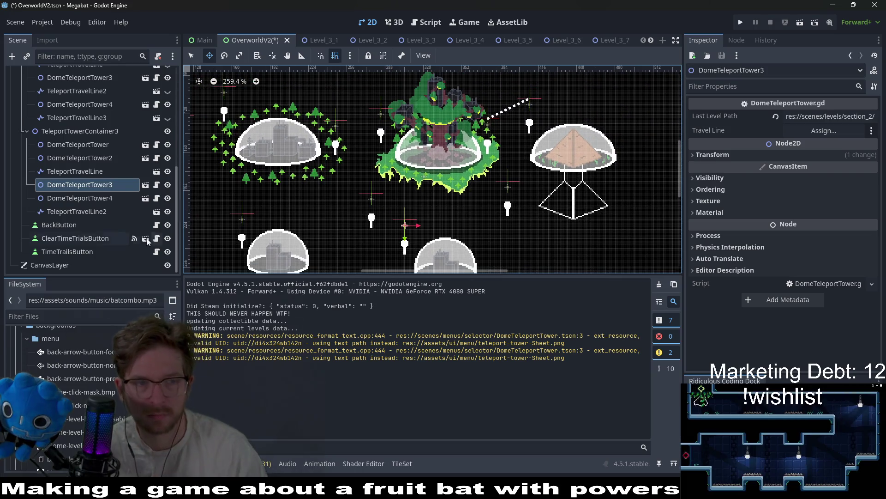
{"action": "left_click", "coordinate": [94, 212]}
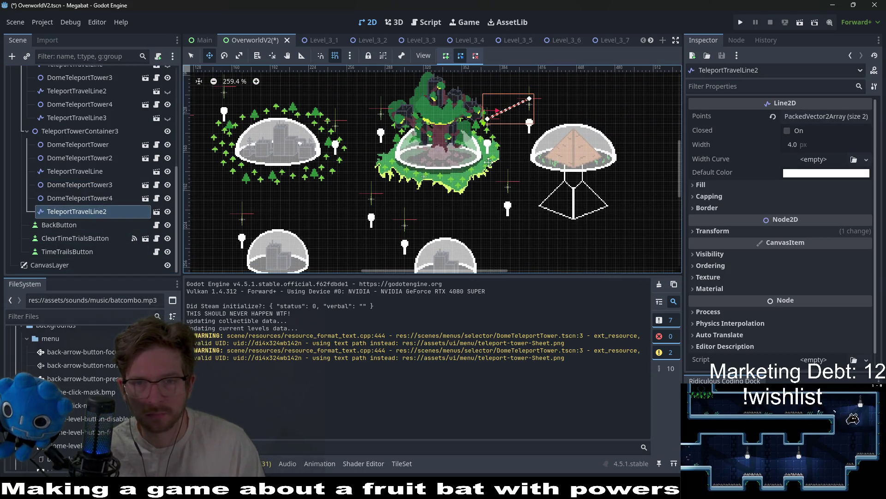
{"action": "mouse_move", "coordinate": [528, 116]}
{"action": "left_mouse_down"}
{"action": "mouse_move", "coordinate": [503, 193]}
{"action": "mouse_move", "coordinate": [482, 205]}
{"action": "left_mouse_up"}
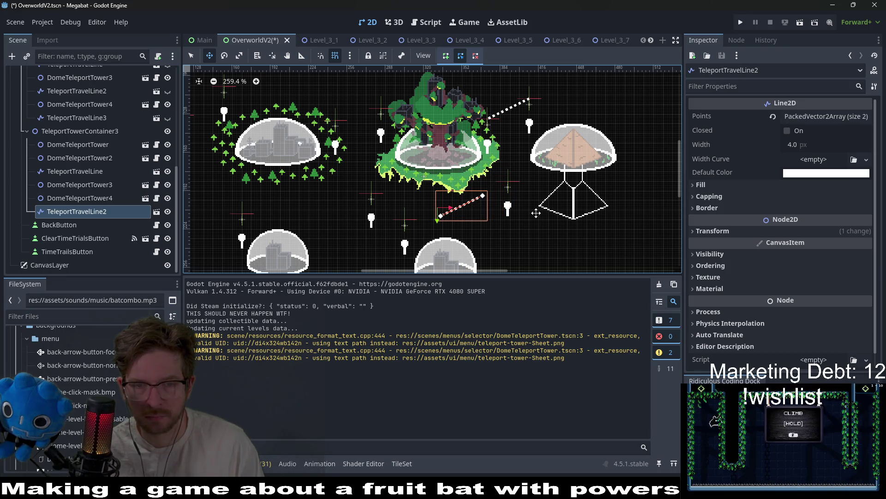
{"action": "scroll", "coordinate": [444, 228], "scroll_direction": "up", "scroll_amount": 3}
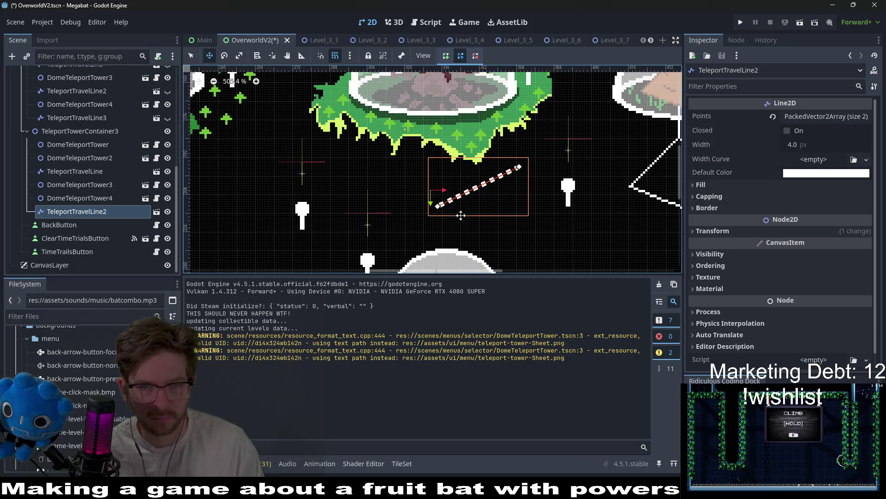
{"action": "scroll", "coordinate": [457, 222], "scroll_direction": "up", "scroll_amount": 3}
{"action": "mouse_move", "coordinate": [447, 236]}
{"action": "left_mouse_down"}
{"action": "mouse_move", "coordinate": [511, 185]}
{"action": "mouse_move", "coordinate": [507, 211]}
{"action": "left_mouse_up"}
Drag TeleportTravelLine2's end points onto DomeTeleportTower and DomeTeleportTower4, then select DomeTeleportTower4
{"action": "key", "text": "q"}
{"action": "left_click_drag", "start_coordinate": [432, 221], "coordinate": [466, 90]}
{"action": "scroll", "coordinate": [554, 123], "scroll_direction": "down", "scroll_amount": 5}
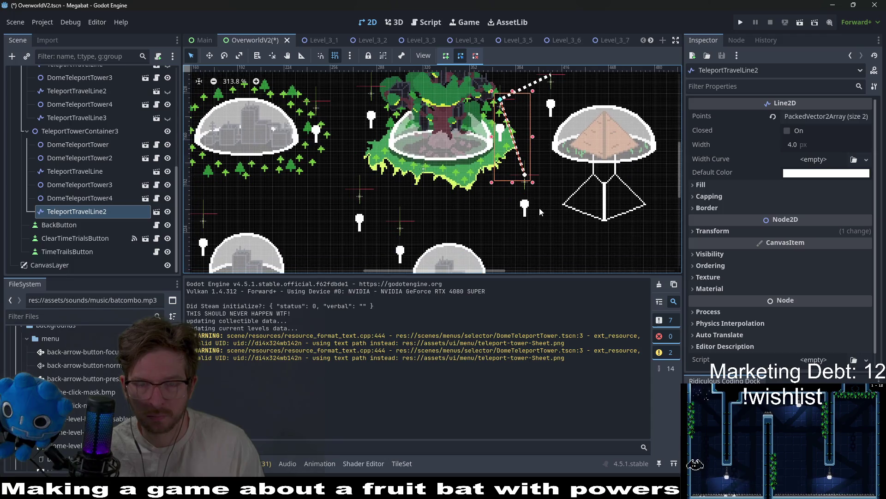
{"action": "mouse_move", "coordinate": [540, 208]}
{"action": "left_mouse_down"}
{"action": "mouse_move", "coordinate": [494, 226]}
{"action": "mouse_move", "coordinate": [503, 193]}
{"action": "left_mouse_up"}
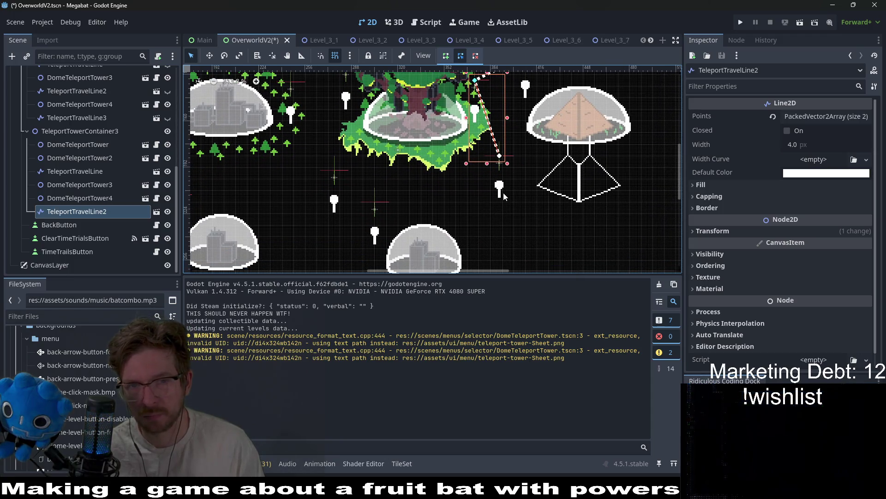
{"action": "scroll", "coordinate": [491, 200], "scroll_direction": "down", "scroll_amount": 3}
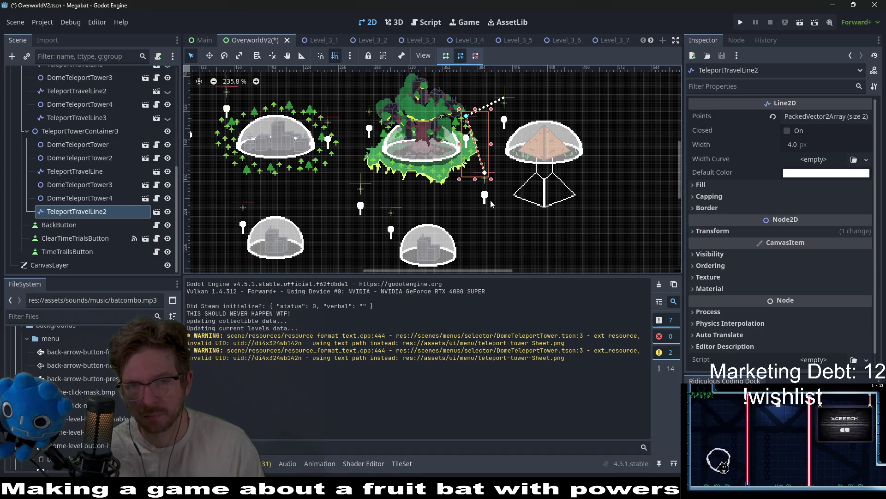
{"action": "left_click_drag", "start_coordinate": [521, 201], "coordinate": [497, 210]}
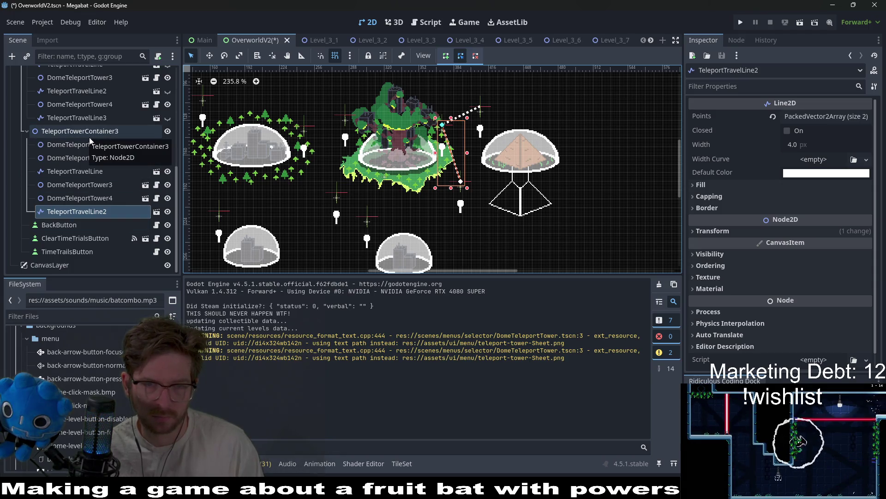
{"action": "scroll", "coordinate": [450, 206], "scroll_direction": "up", "scroll_amount": 4}
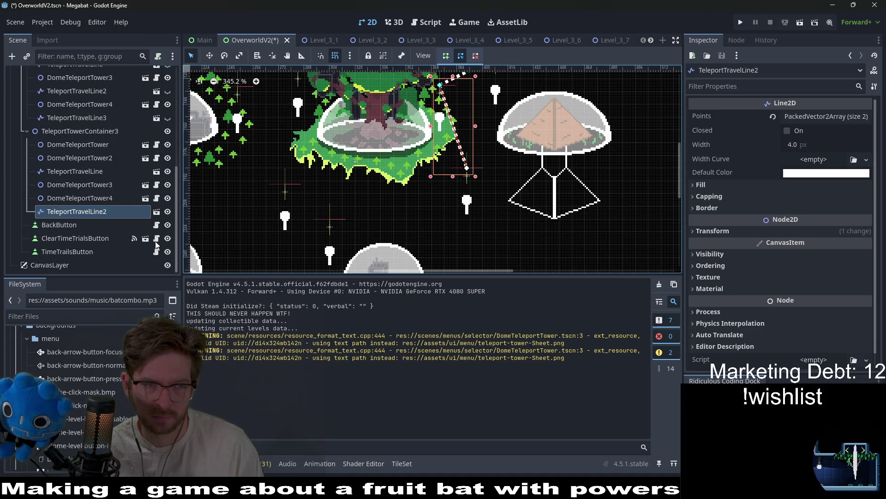
{"action": "left_click", "coordinate": [79, 198]}
{"action": "key", "text": "w"}
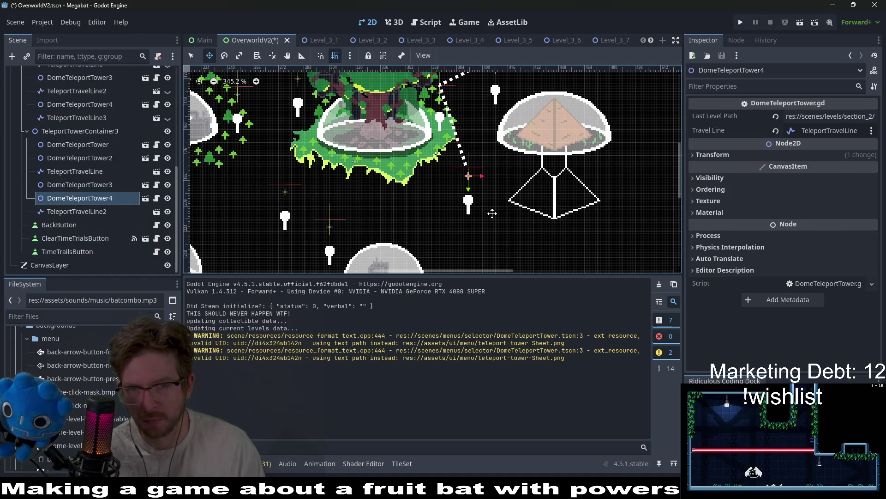